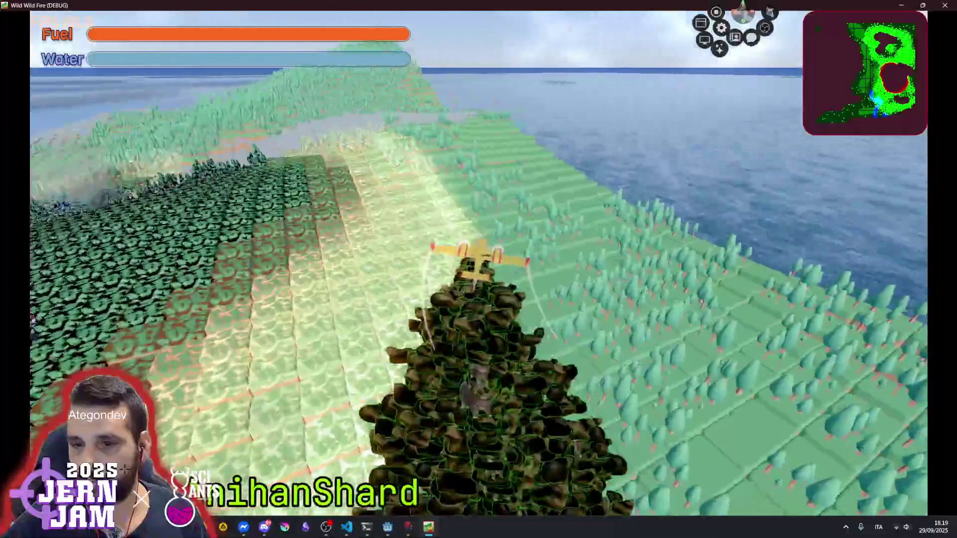
Pause Wild Wild Fire on its Game settings tab, then bring the Godot editor to the front
{"action": "key", "text": "Escape"}
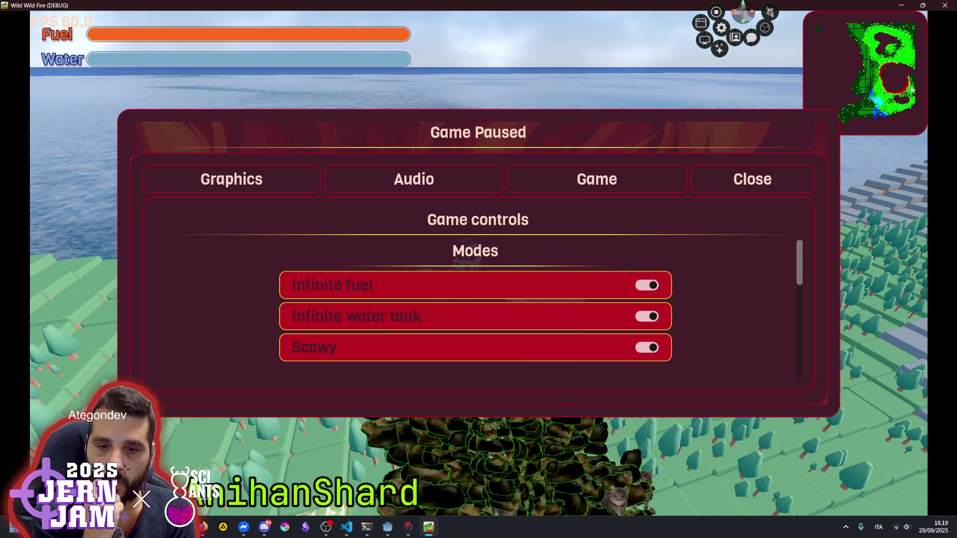
{"action": "mouse_move", "coordinate": [387, 526]}
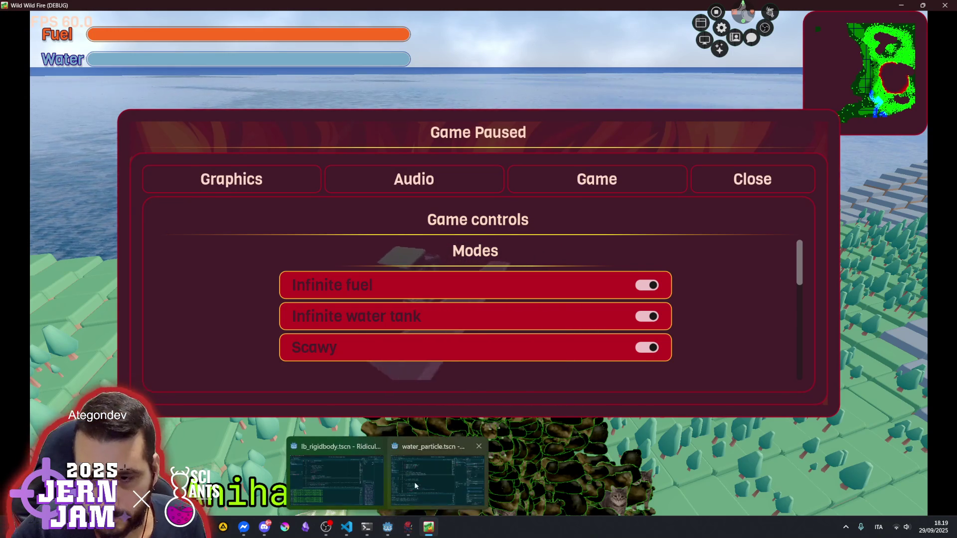
{"action": "left_click", "coordinate": [409, 487]}
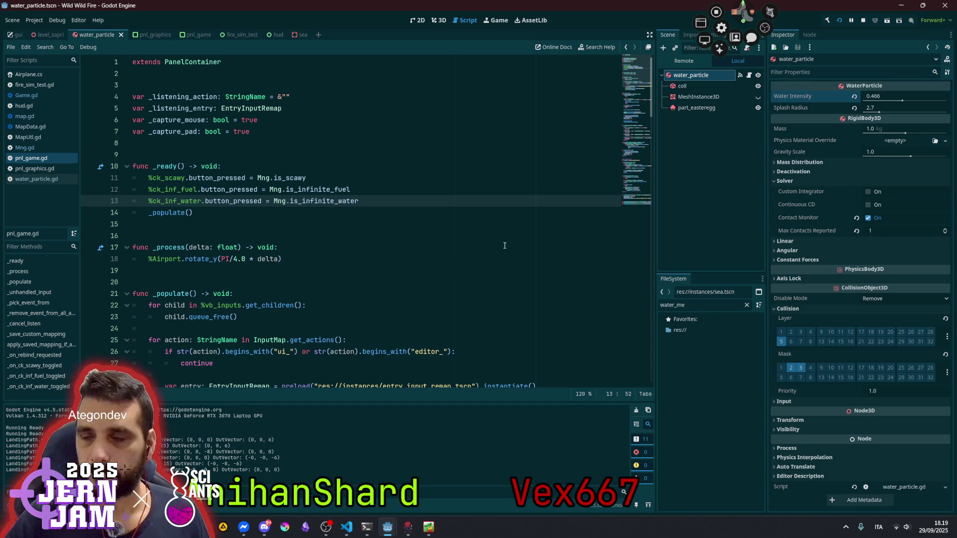
Change level_sapri's FireSimulation Sim Speed from 10.0 to 2.0, then run the project and start a new game
{"action": "right_click", "coordinate": [55, 36]}
{"action": "left_click", "coordinate": [41, 36]}
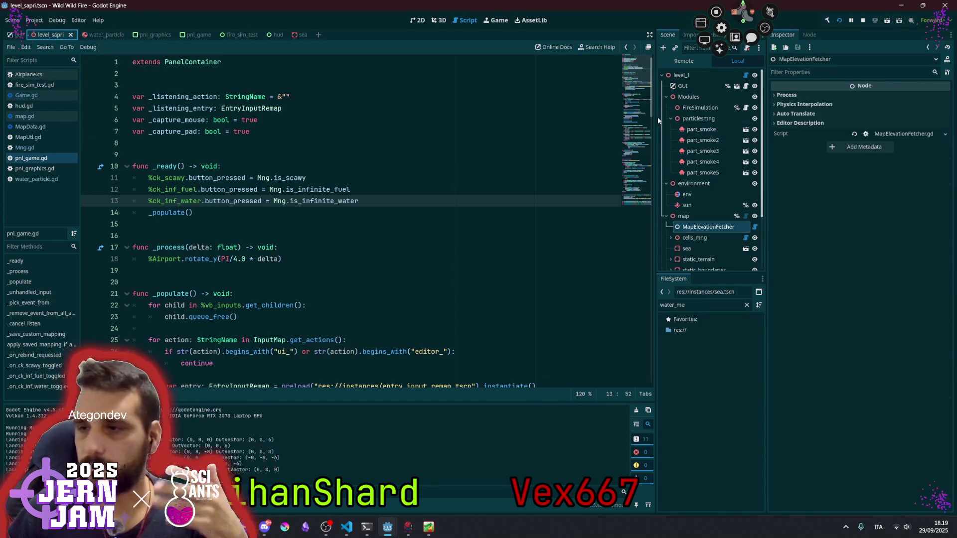
{"action": "left_click", "coordinate": [670, 118]}
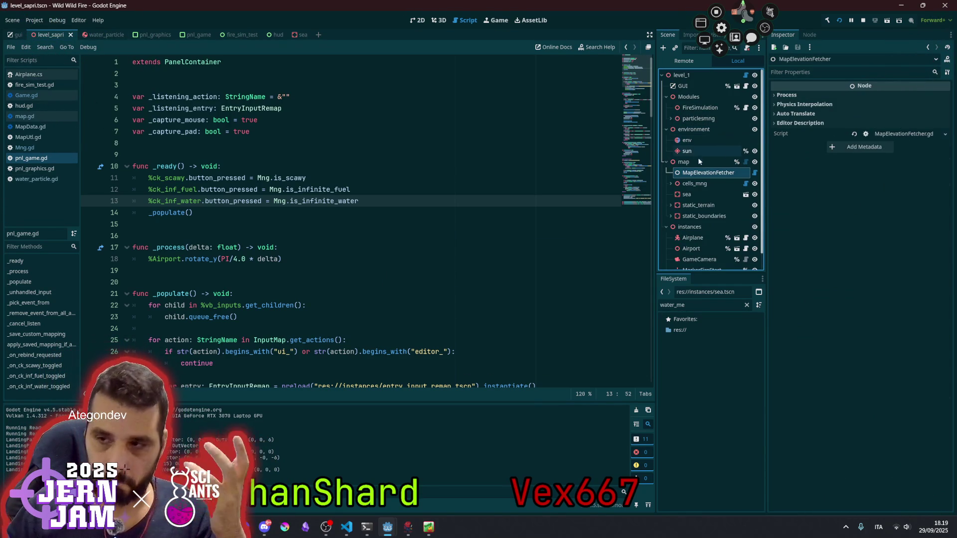
{"action": "left_click", "coordinate": [698, 111]}
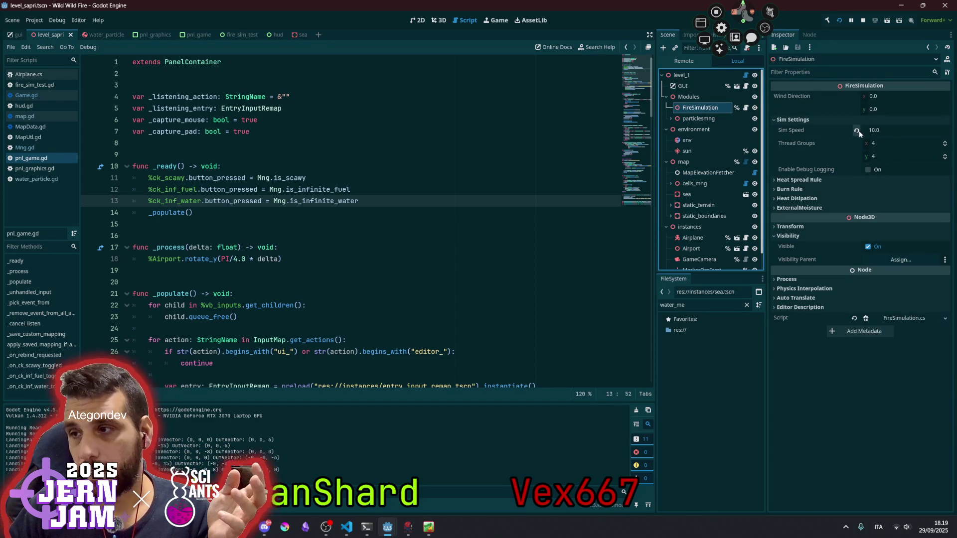
{"action": "left_click", "coordinate": [887, 129]}
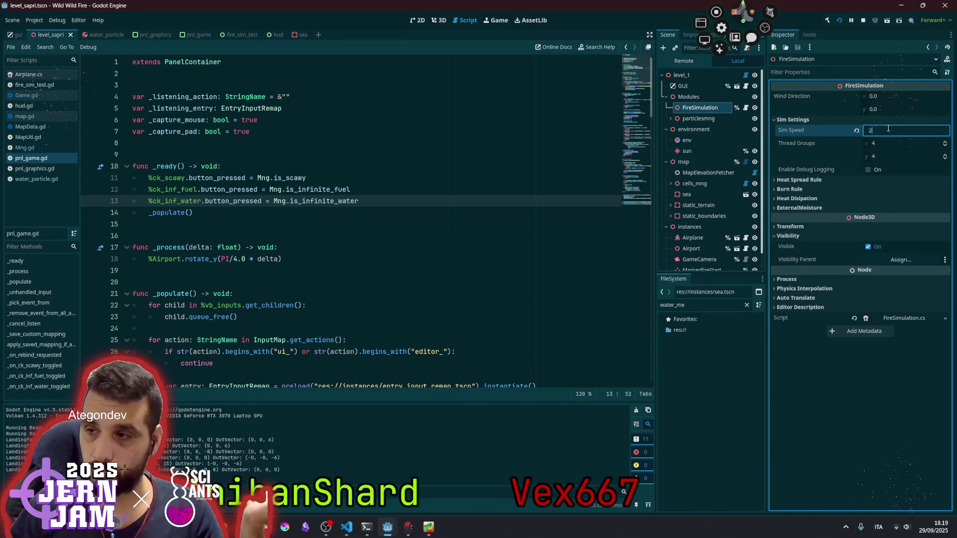
{"action": "key", "text": "Return"}
{"action": "left_click", "coordinate": [370, 197]}
{"action": "key", "text": "F5"}
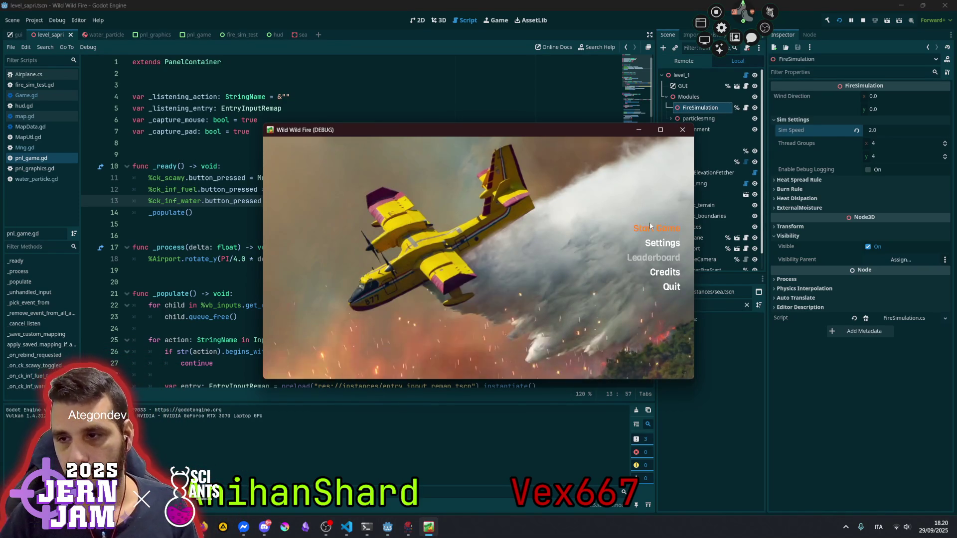
{"action": "left_click", "coordinate": [656, 228]}
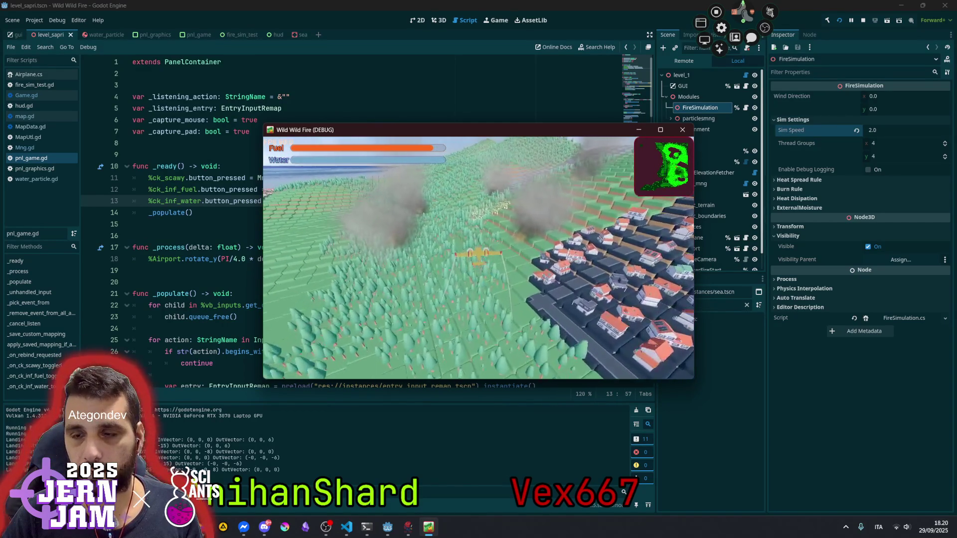
Drop water, then enable Infinite fuel and Infinite water tank in the Game settings
{"action": "key", "text": "space"}
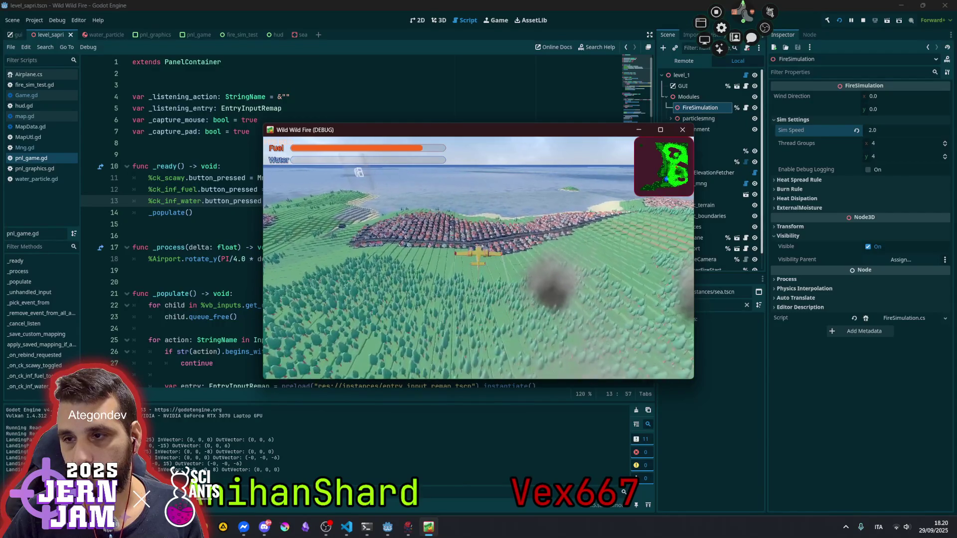
{"action": "key", "text": "Escape"}
{"action": "left_click", "coordinate": [469, 259]}
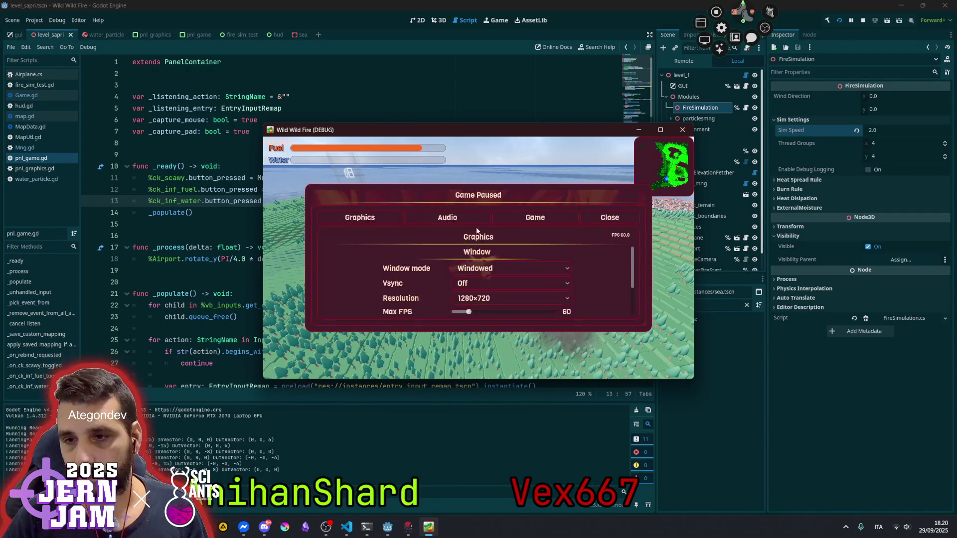
{"action": "left_click", "coordinate": [549, 217]}
{"action": "left_click", "coordinate": [438, 270]}
{"action": "left_click", "coordinate": [437, 281]}
{"action": "key", "text": "Escape"}
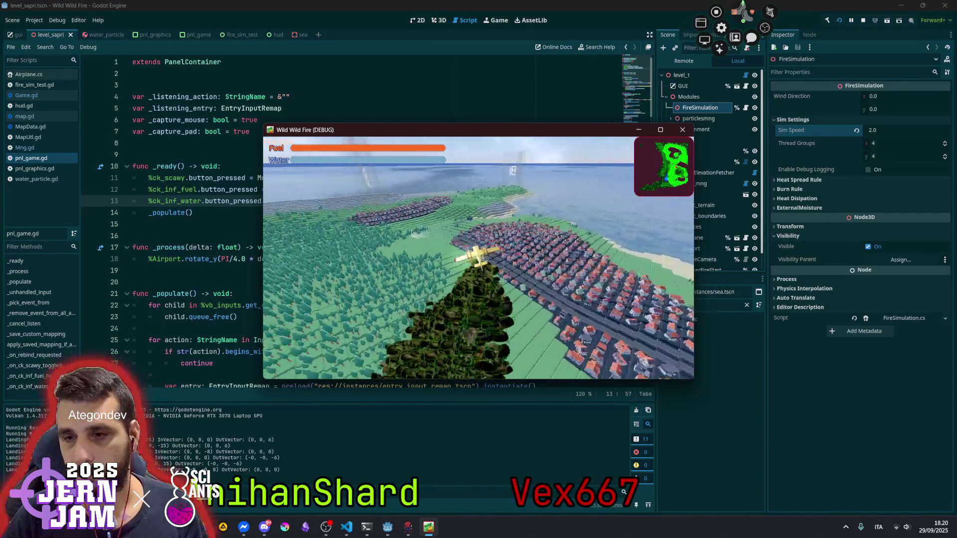
Maximize the game window, fly left and right over coast, forest and town, then quit
{"action": "key", "text": "Escape"}
{"action": "double_click", "coordinate": [525, 130]}
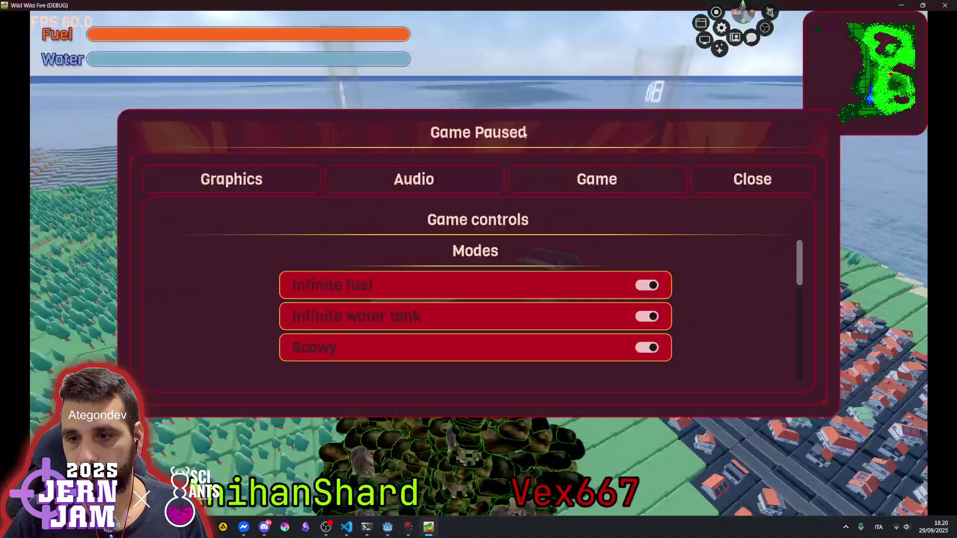
{"action": "key", "text": "Escape"}
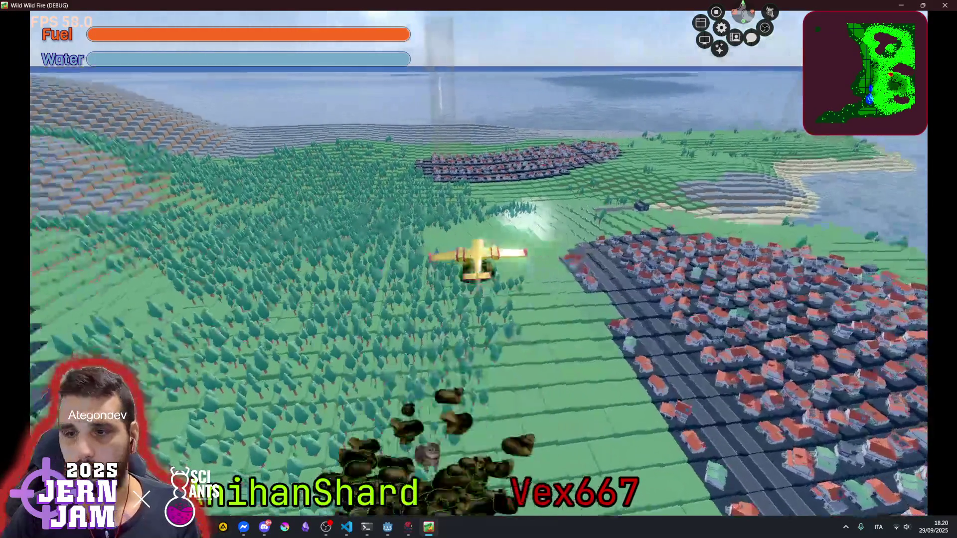
{"action": "key", "text": "d"}
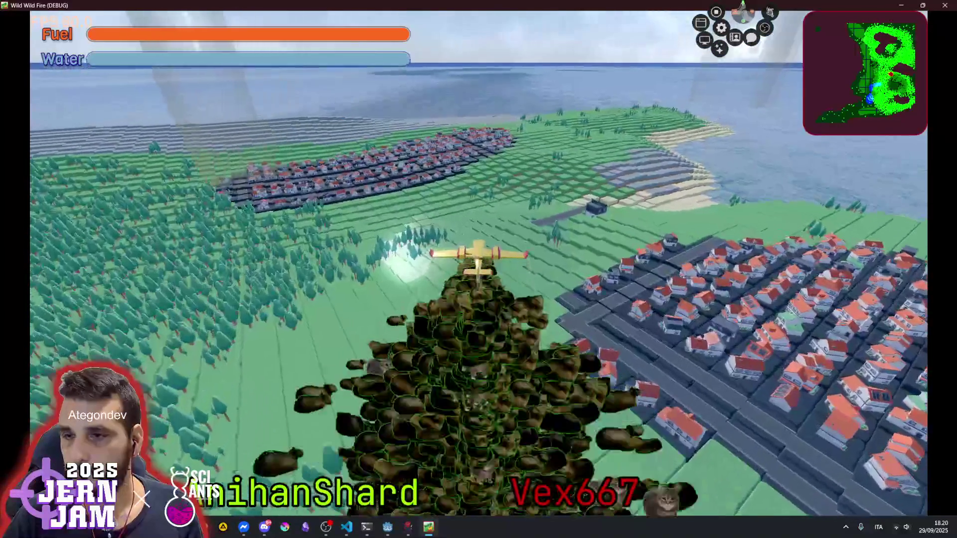
{"action": "key", "text": "a"}
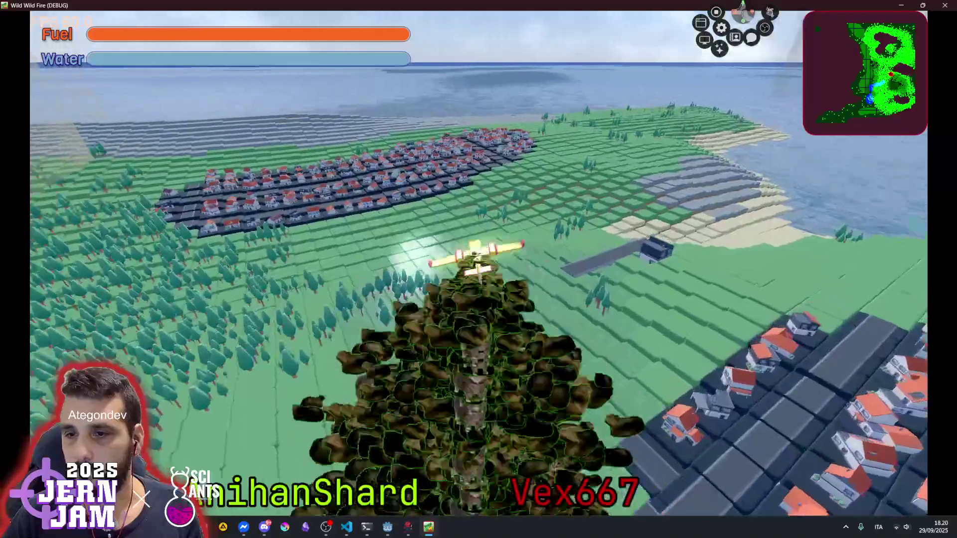
{"action": "key", "text": "d"}
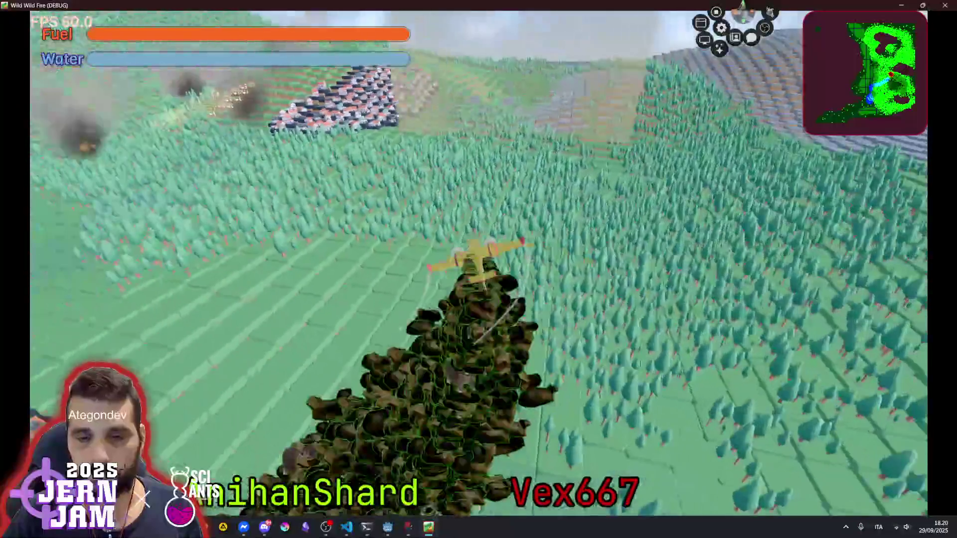
{"action": "key", "text": "a"}
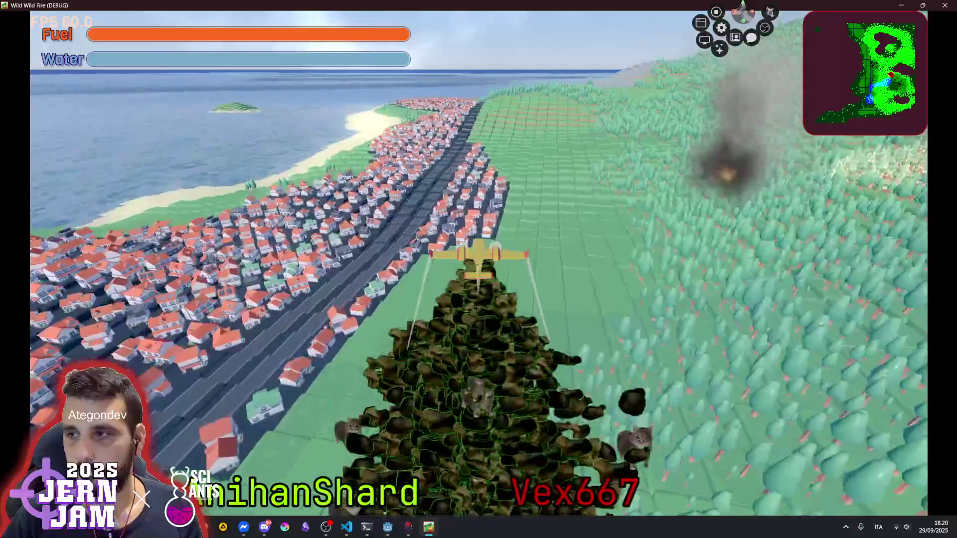
{"action": "key", "text": "d"}
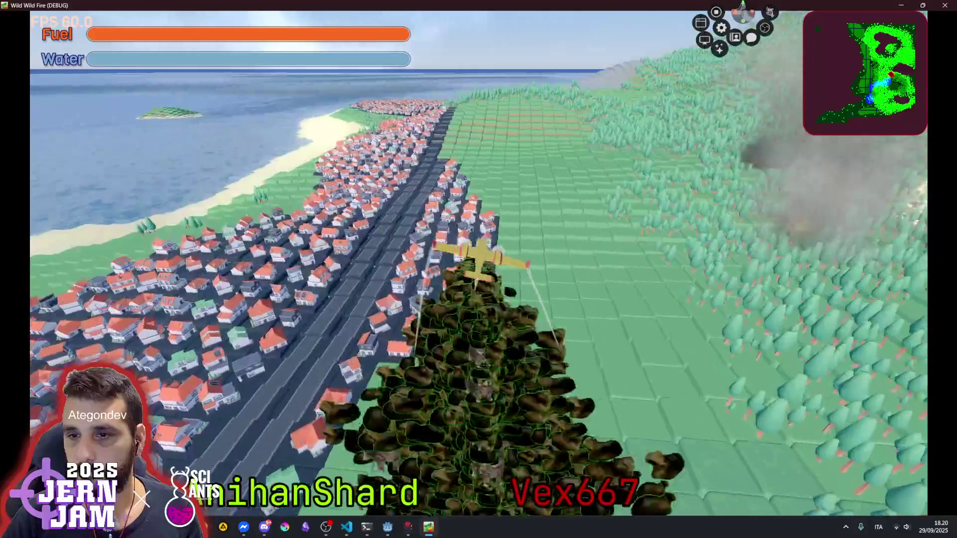
{"action": "key", "text": "d"}
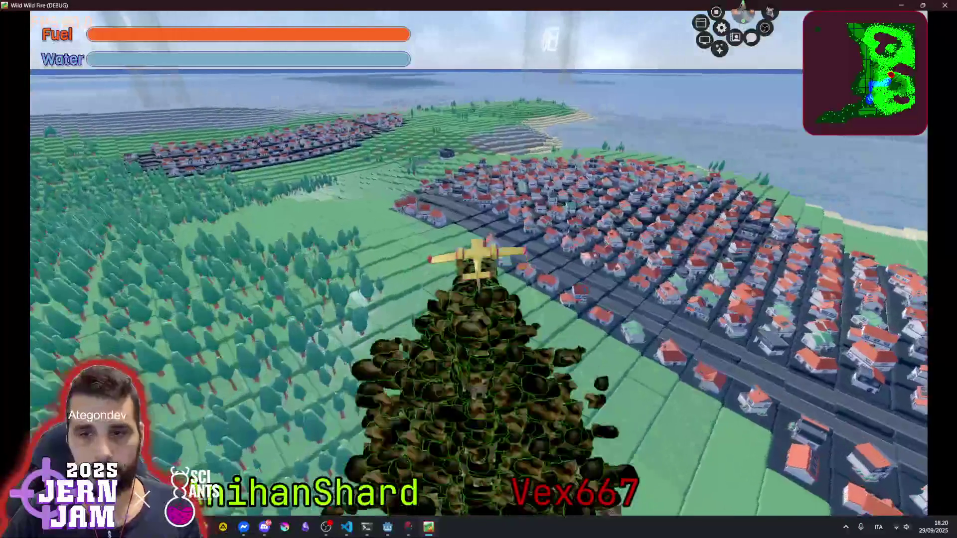
{"action": "key", "text": "a"}
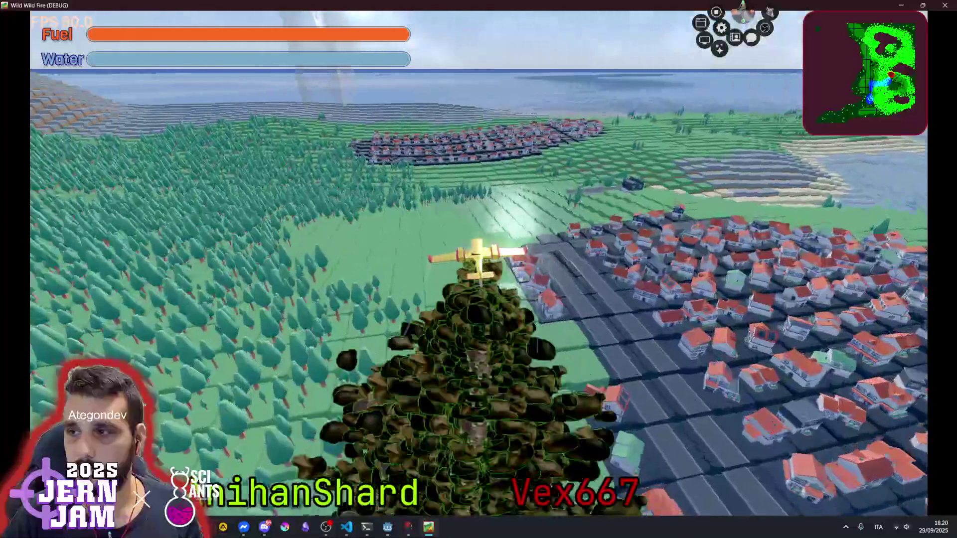
{"action": "key", "text": "a"}
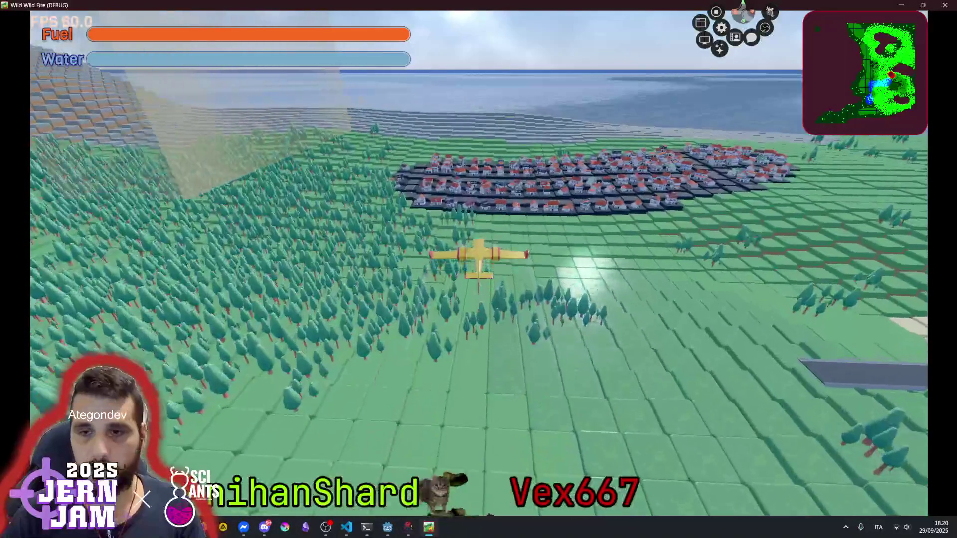
{"action": "key", "text": "alt+F4"}
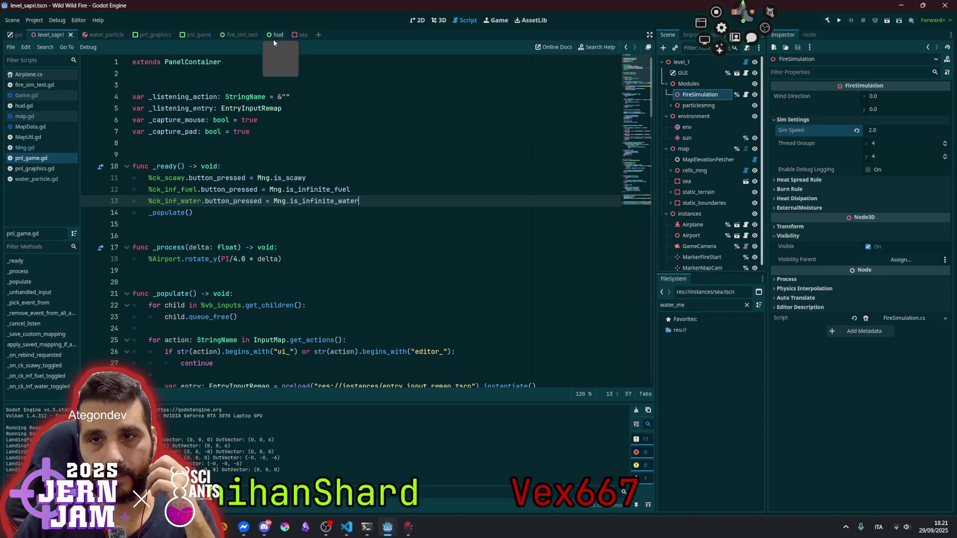
Raise water_particle's Water Intensity from 0.466 to 1.0 and run the project again
{"action": "left_click", "coordinate": [97, 35]}
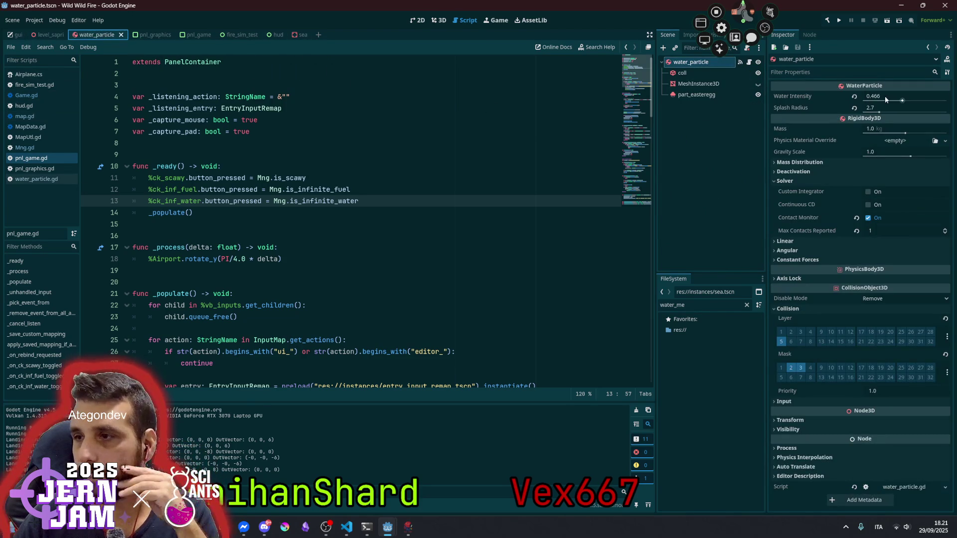
{"action": "left_click_drag", "start_coordinate": [902, 101], "coordinate": [925, 105]}
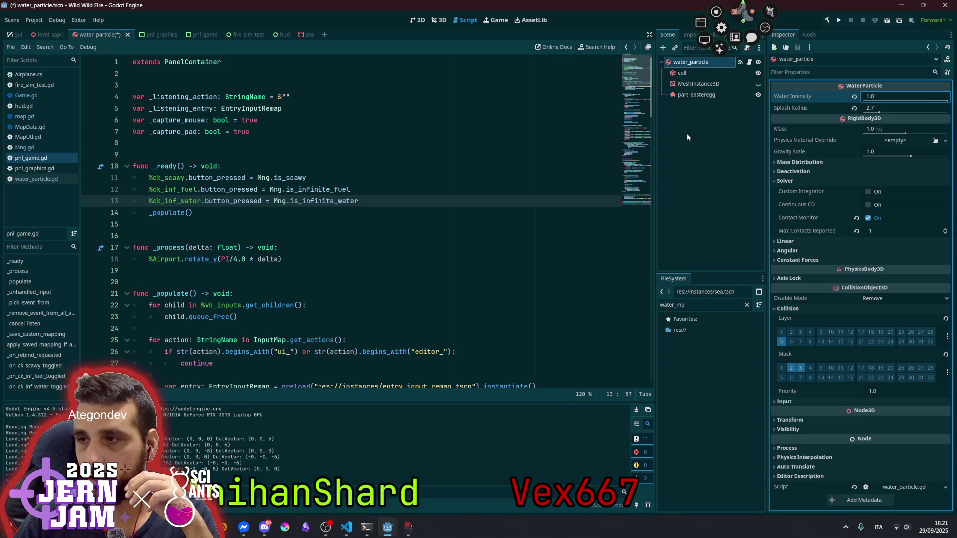
{"action": "left_click", "coordinate": [452, 158]}
{"action": "key", "text": "F5"}
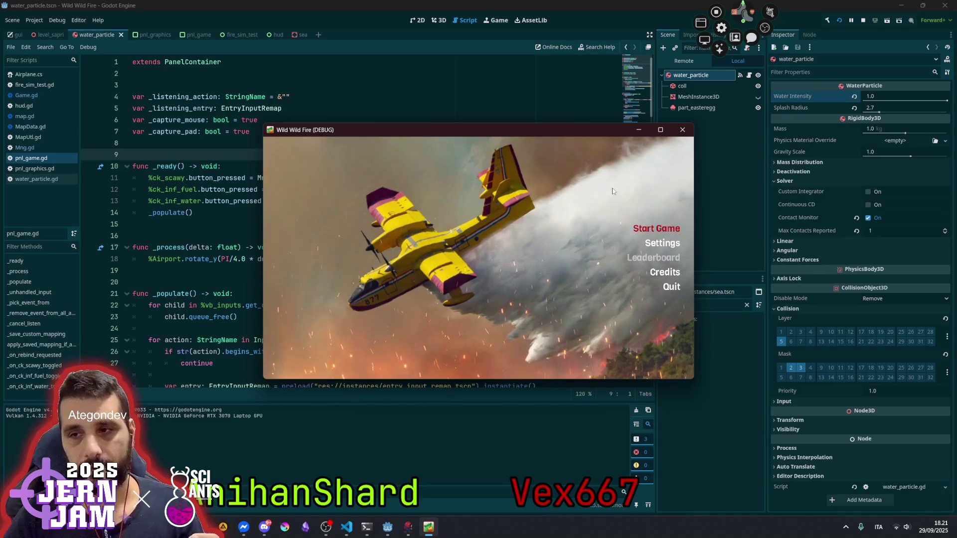
Start a new game, pause it, maximize the game window, then quit with Alt+F4
{"action": "key", "text": "Return"}
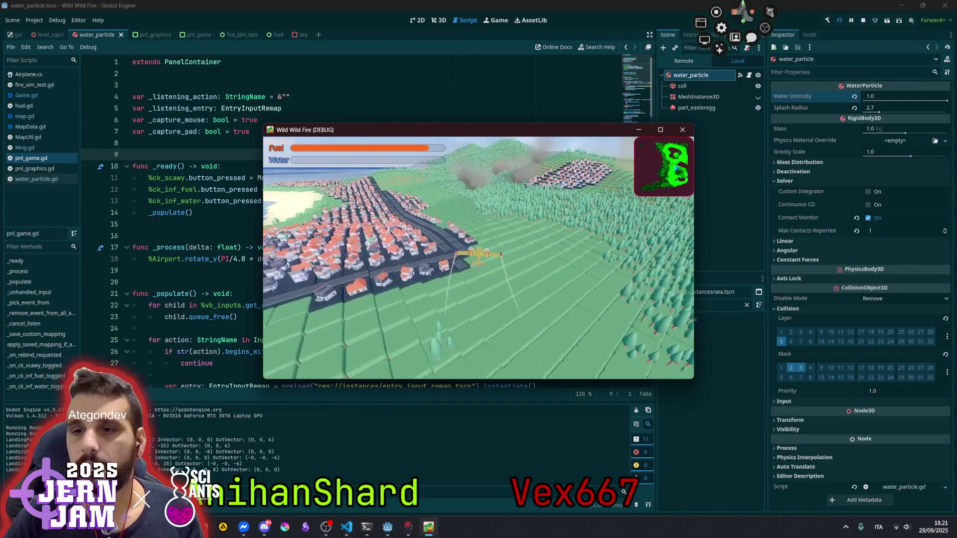
{"action": "key", "text": "Escape"}
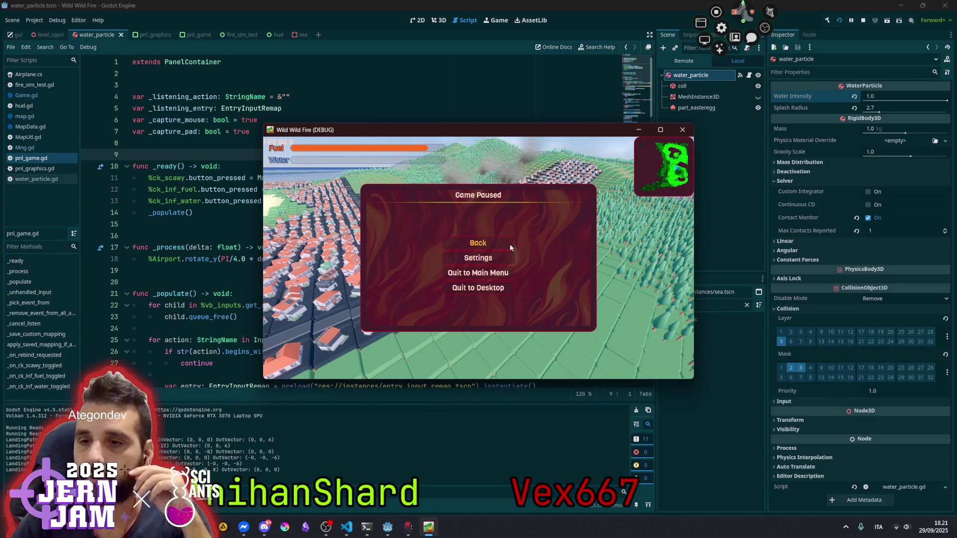
{"action": "double_click", "coordinate": [508, 131]}
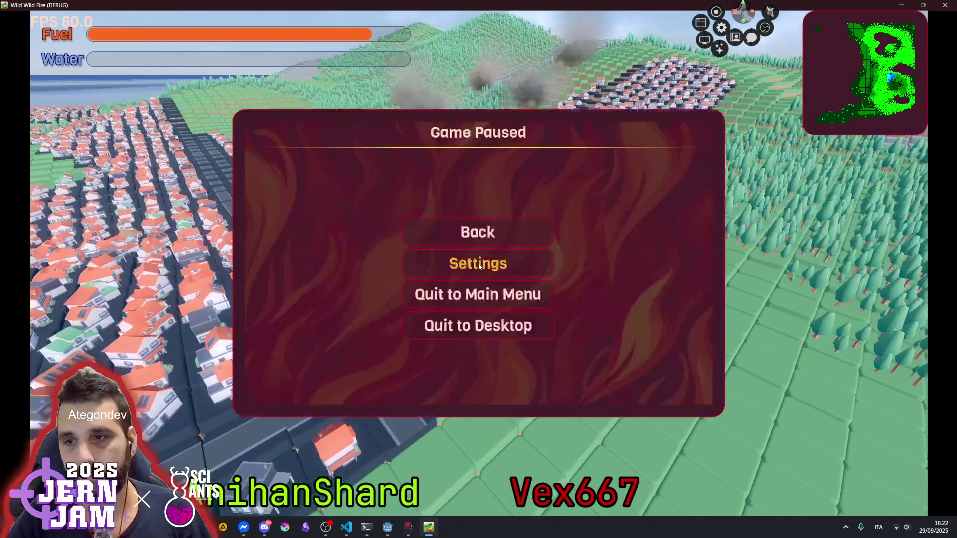
{"action": "key", "text": "alt+F4"}
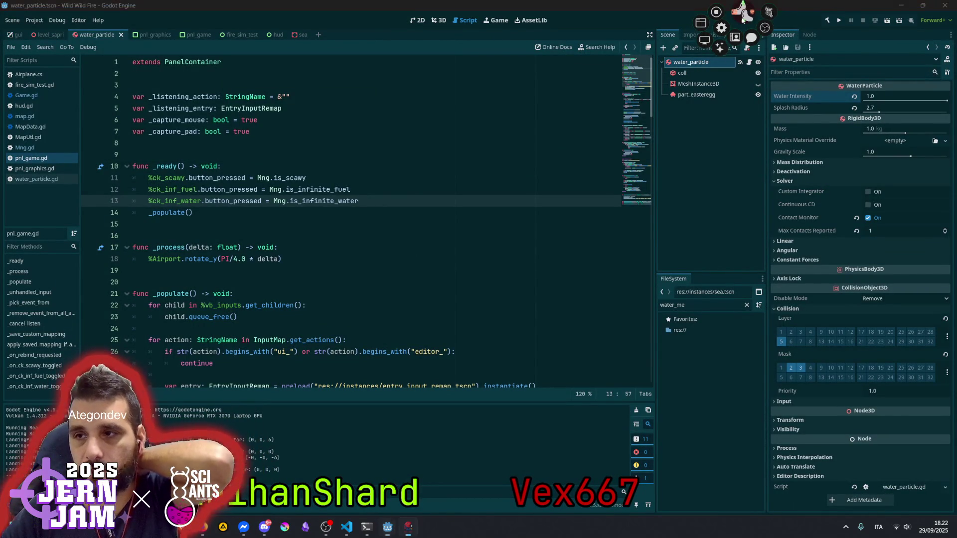
In water_particle.gd, add a sim_pos line built from (hit_pos.y, hit_pos.x) after hit_pos
{"action": "left_click", "coordinate": [749, 62]}
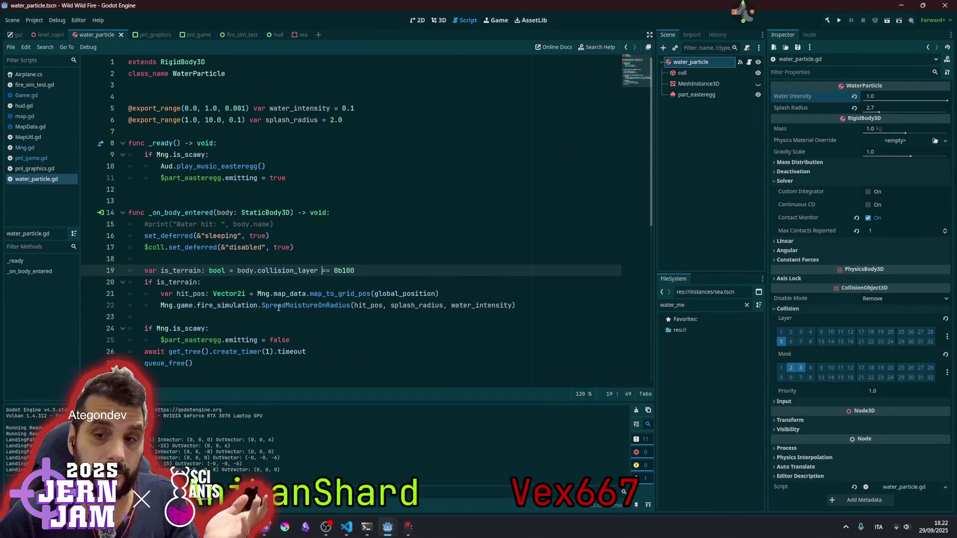
{"action": "double_click", "coordinate": [195, 294]}
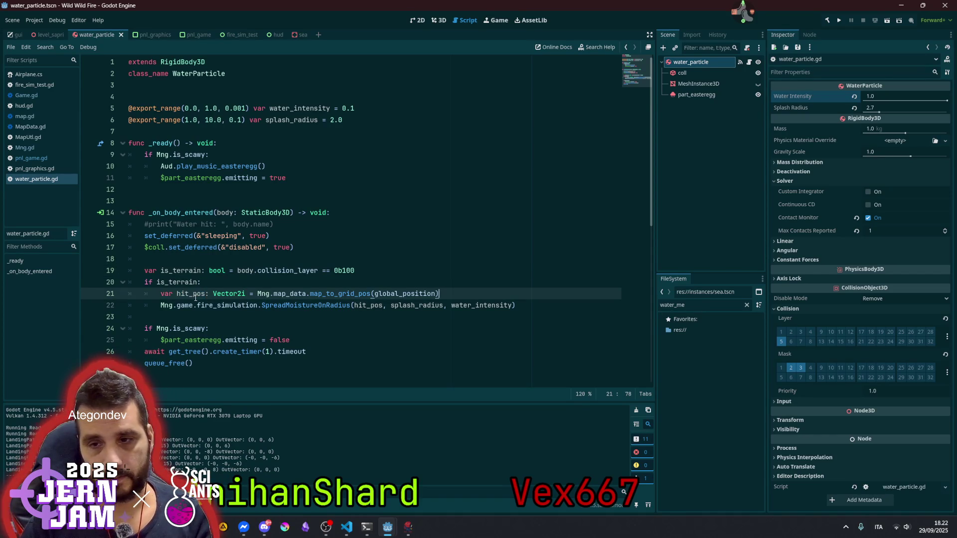
{"action": "key", "text": "Return"}
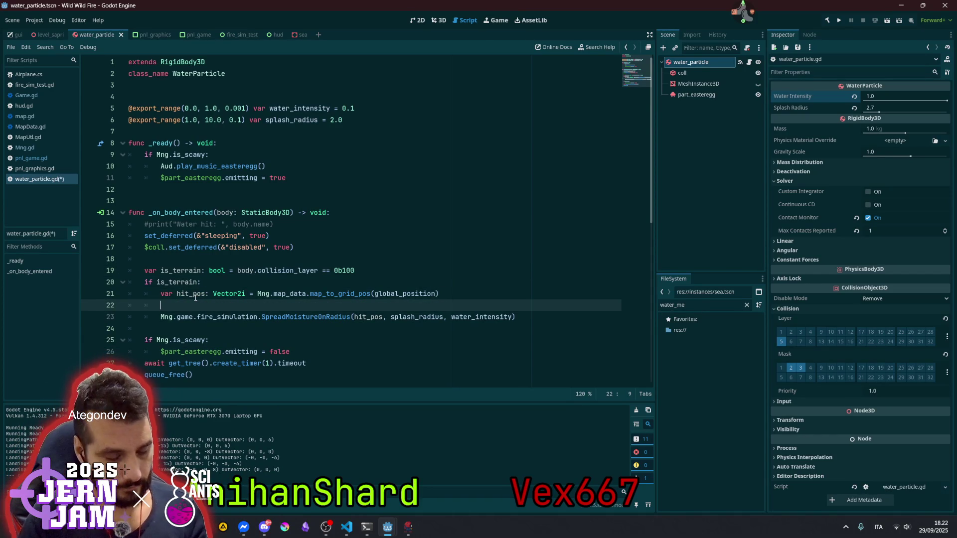
{"action": "type", "text": "var sim_pos: Vecto"}
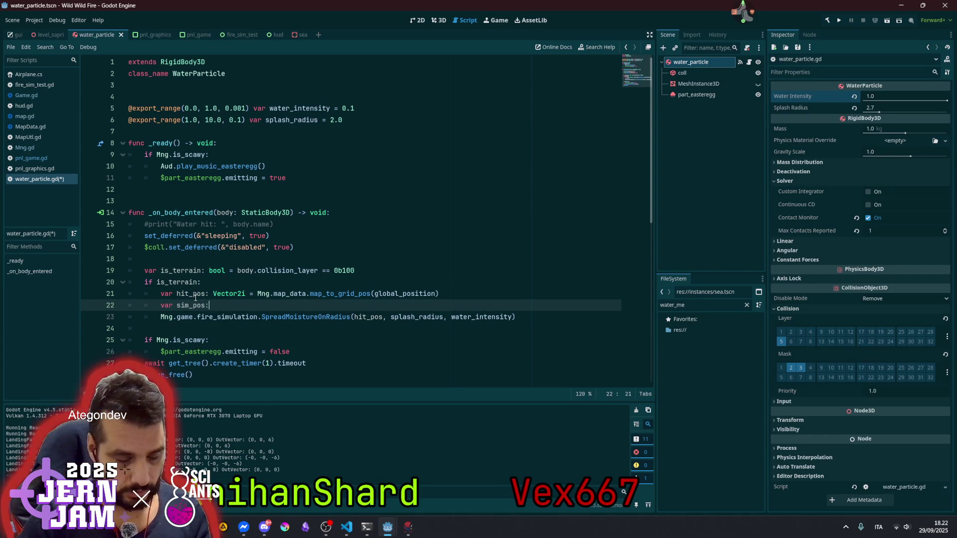
{"action": "type", "text": "r2i = "}
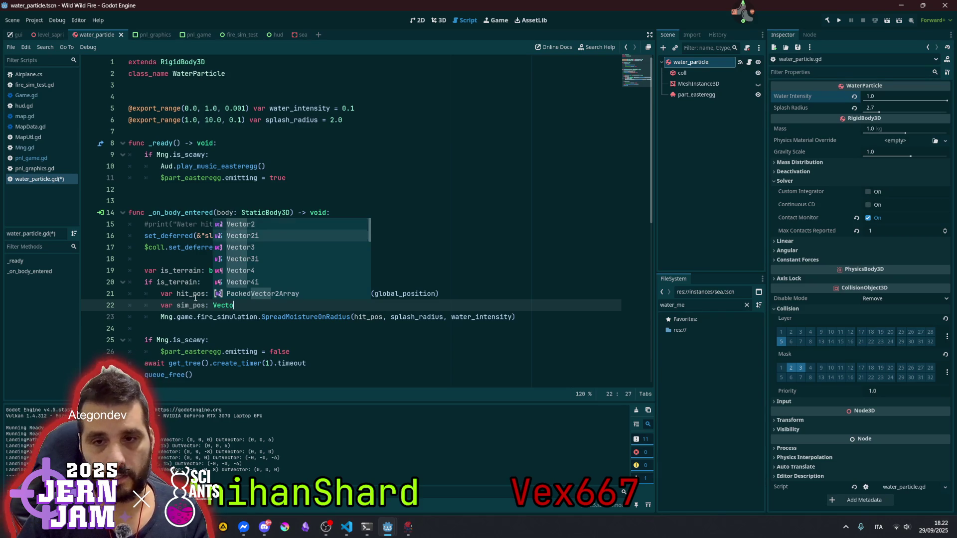
{"action": "type", "text": "("}
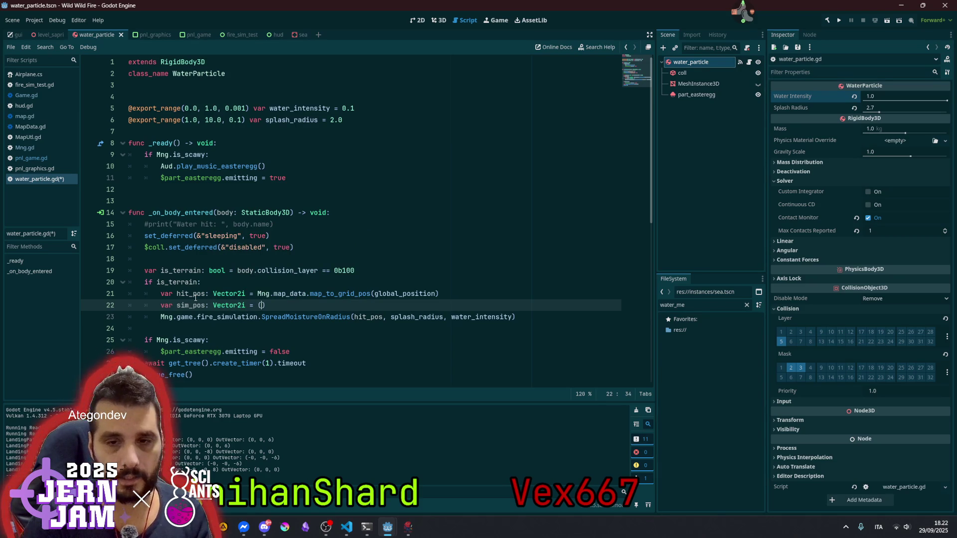
{"action": "key", "text": "Up"}
{"action": "key", "text": "ctrl+Left"}
{"action": "key", "text": "ctrl+Left"}
{"action": "key", "text": "ctrl+Left"}
{"action": "double_click", "coordinate": [195, 295]}
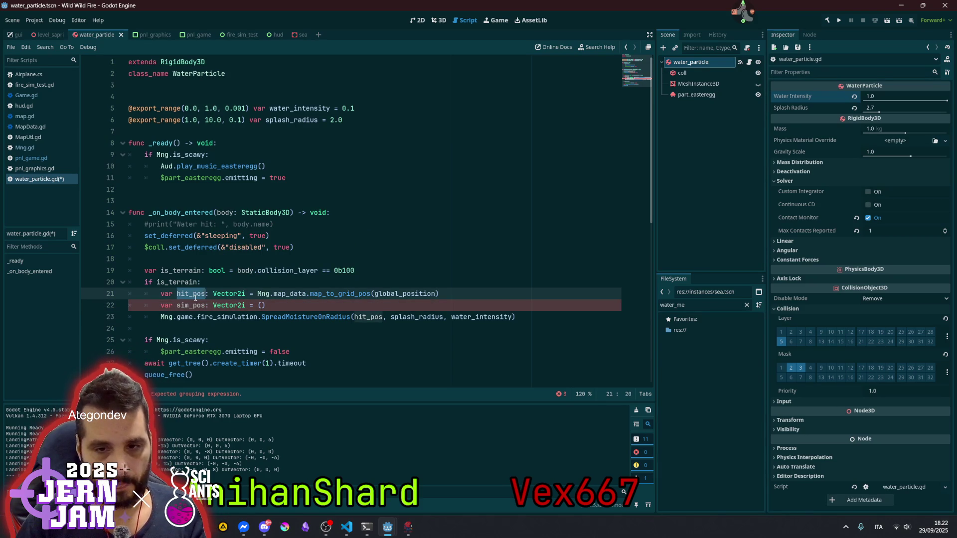
{"action": "key", "text": "ctrl+c"}
{"action": "key", "text": "Down"}
{"action": "key", "text": "End"}
{"action": "key", "text": "Left"}
{"action": "key", "text": "ctrl+v"}
{"action": "type", "text": ".y, hit_pos.x"}
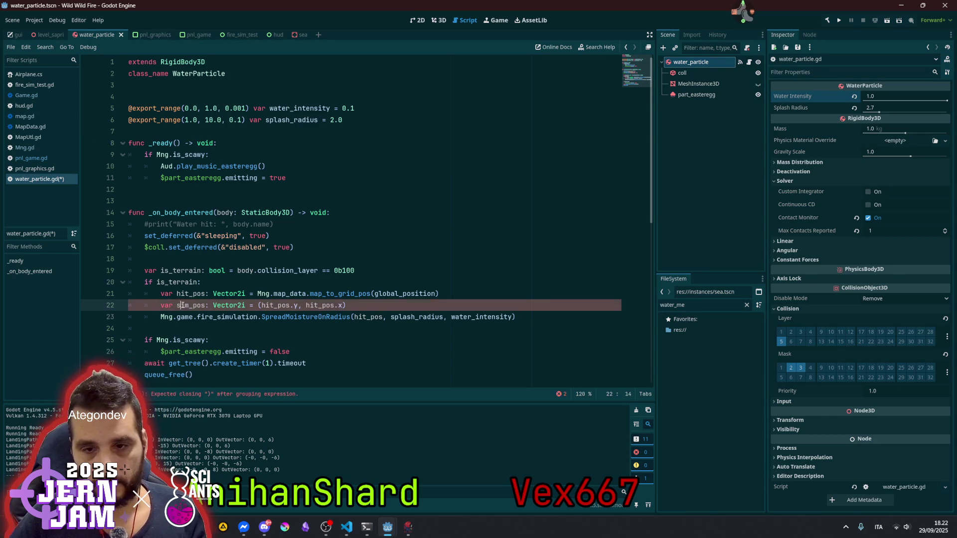
Wrap the swapped coordinates in a Vector2i constructor
{"action": "double_click", "coordinate": [191, 305]}
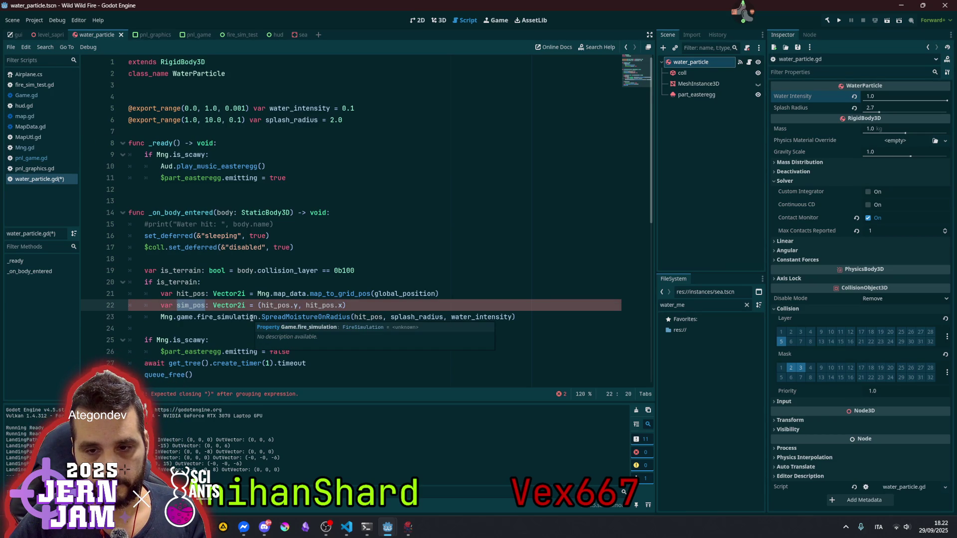
{"action": "left_click", "coordinate": [258, 305]}
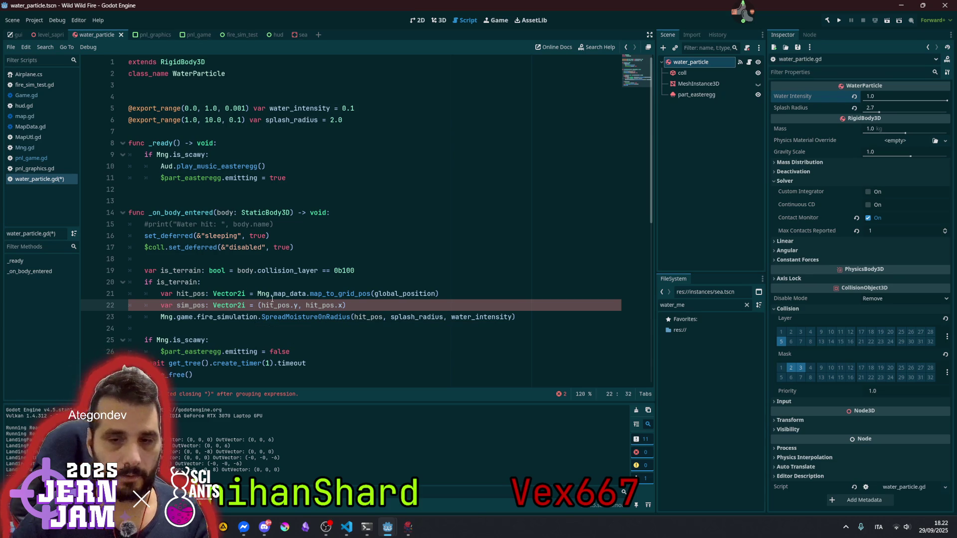
{"action": "type", "text": "Vec"}
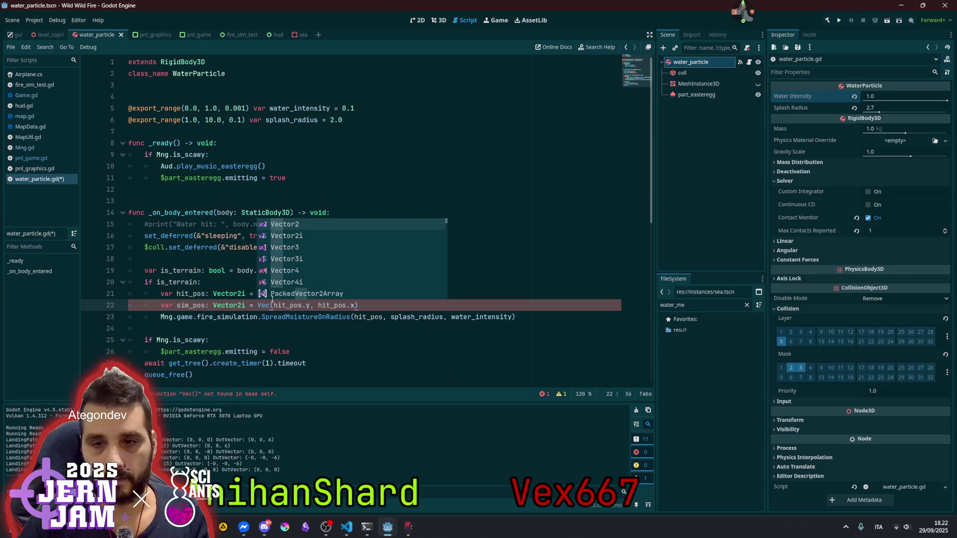
{"action": "key", "text": "Down"}
{"action": "key", "text": "Return"}
Pass sim_pos instead of hit_pos to SpreadMoistureOnRadius, then save and rebuild
{"action": "double_click", "coordinate": [191, 306]}
{"action": "double_click", "coordinate": [364, 318]}
{"action": "key", "text": "ctrl+v"}
{"action": "left_click", "coordinate": [447, 249]}
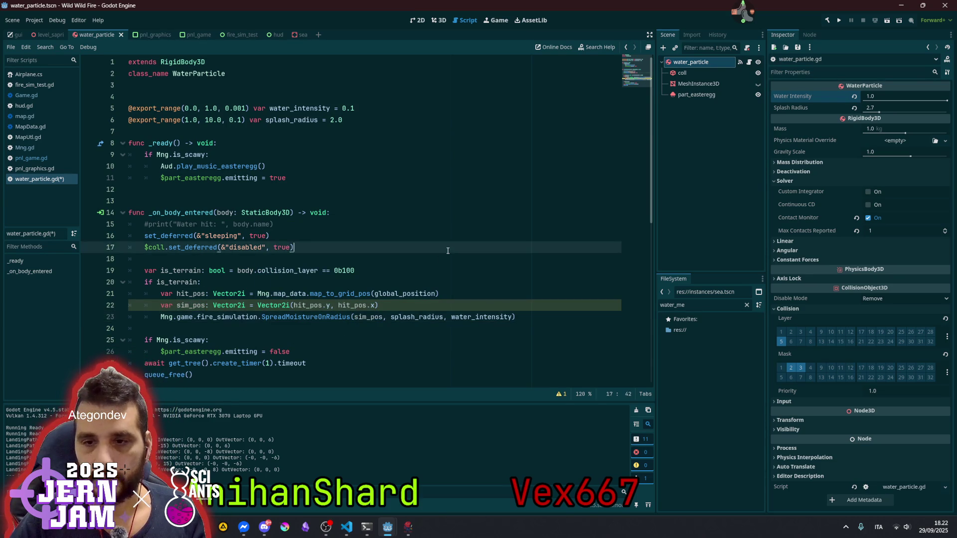
{"action": "key", "text": "F5"}
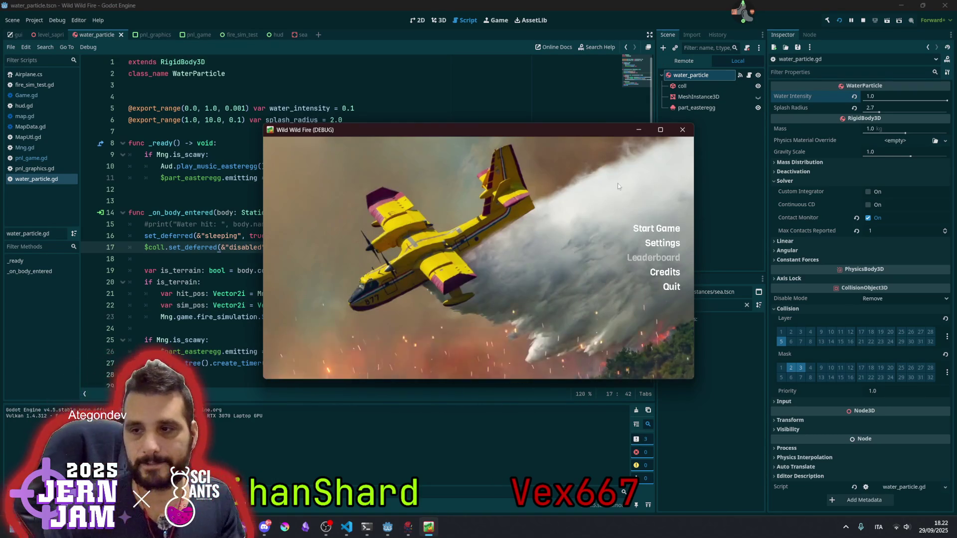
Start a game in a maximized window, take off dropping water and steer toward the town
{"action": "key", "text": "Return"}
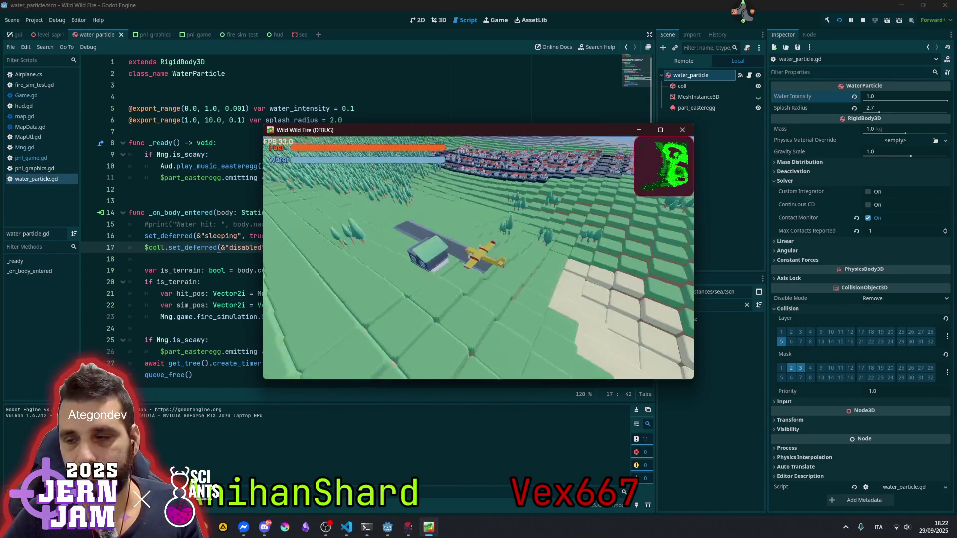
{"action": "key", "text": "Escape"}
{"action": "double_click", "coordinate": [525, 134]}
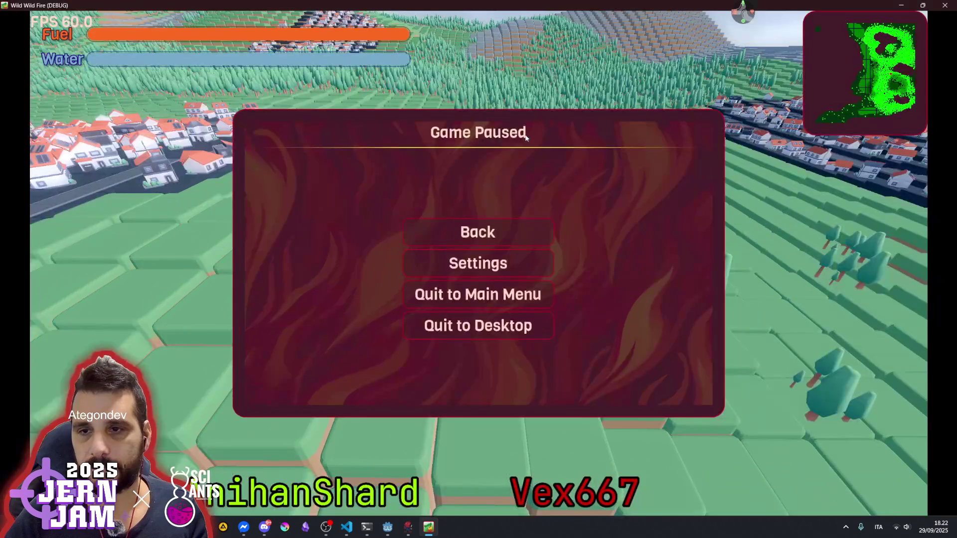
{"action": "key", "text": "Escape"}
{"action": "key", "text": "space"}
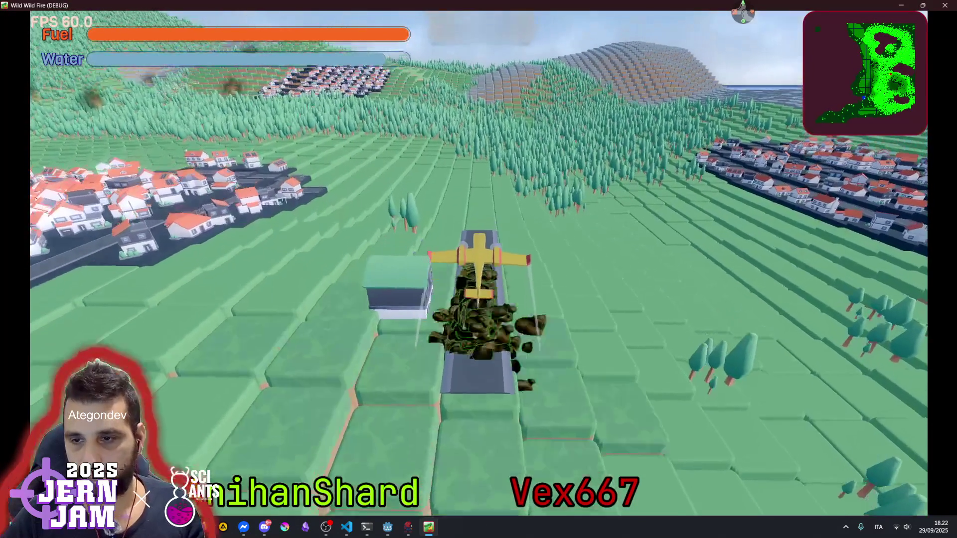
{"action": "key", "text": "d"}
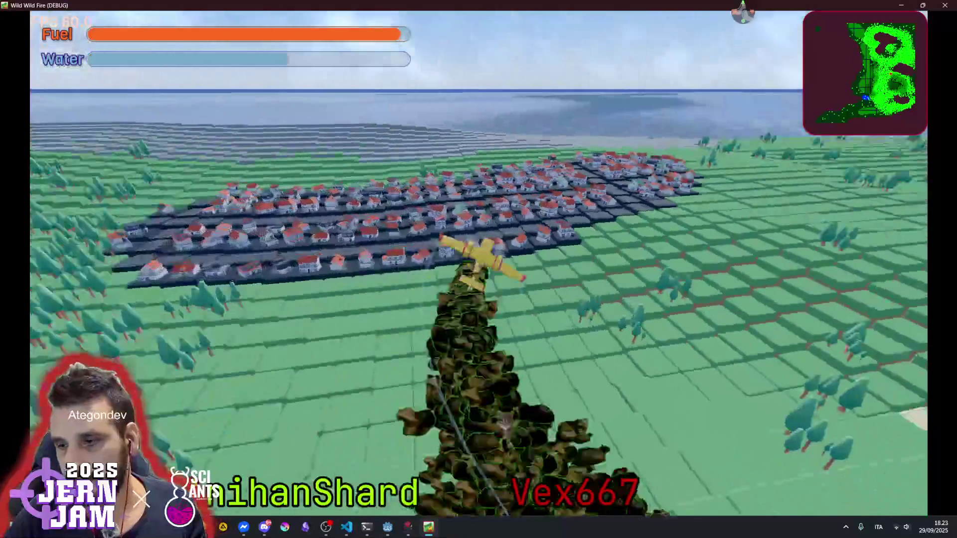
{"action": "key", "text": "d"}
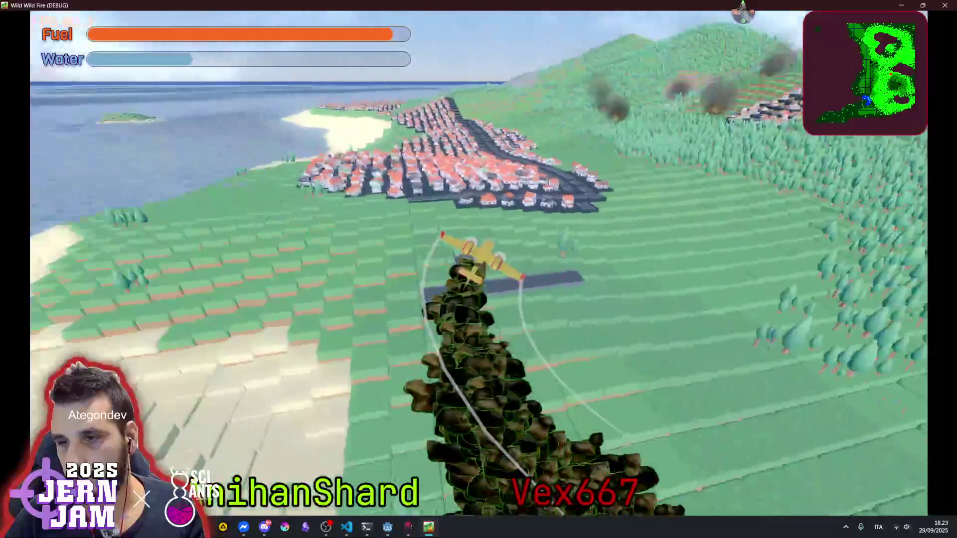
{"action": "key", "text": "a"}
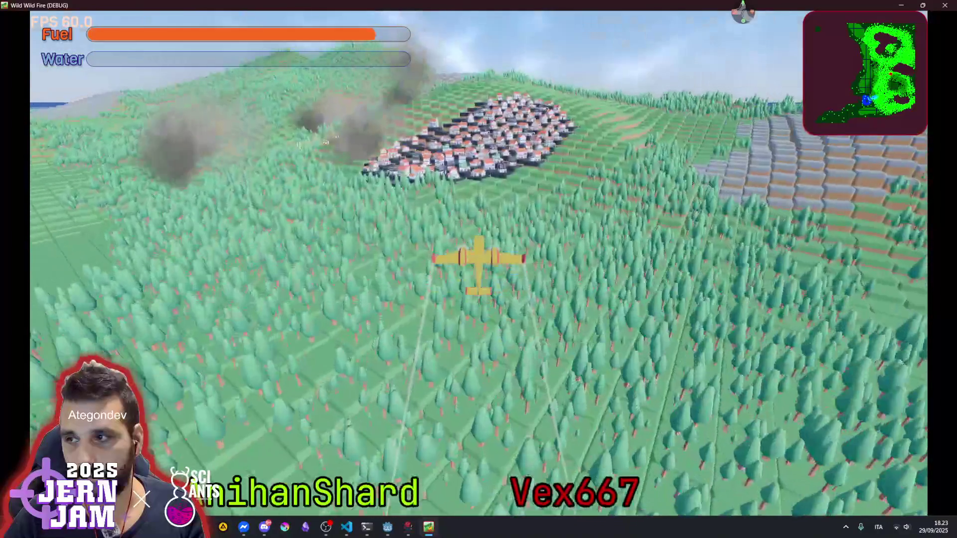
Enable Infinite water tank and Infinite fuel in the Game settings, then resume flying
{"action": "key", "text": "Escape"}
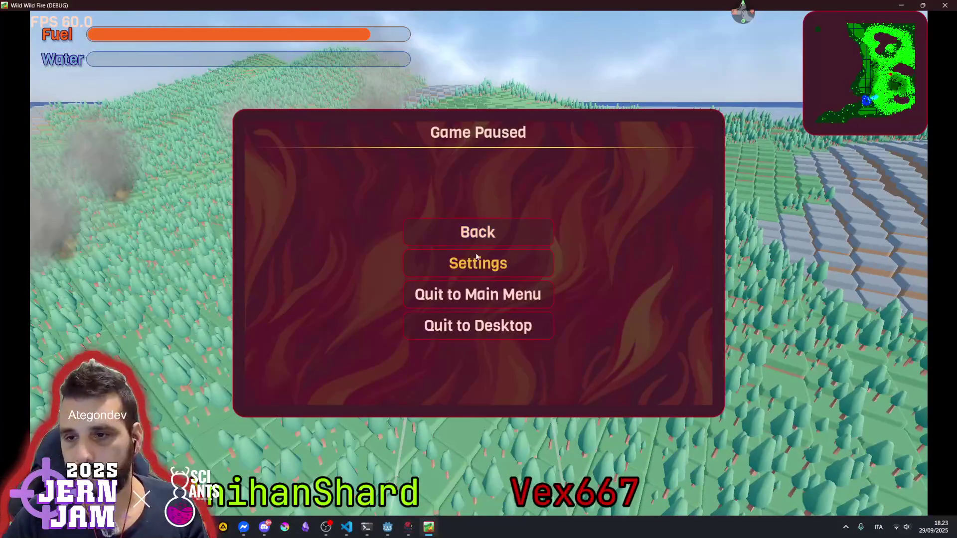
{"action": "left_click", "coordinate": [477, 263]}
{"action": "left_click", "coordinate": [597, 179]}
{"action": "left_click", "coordinate": [524, 318]}
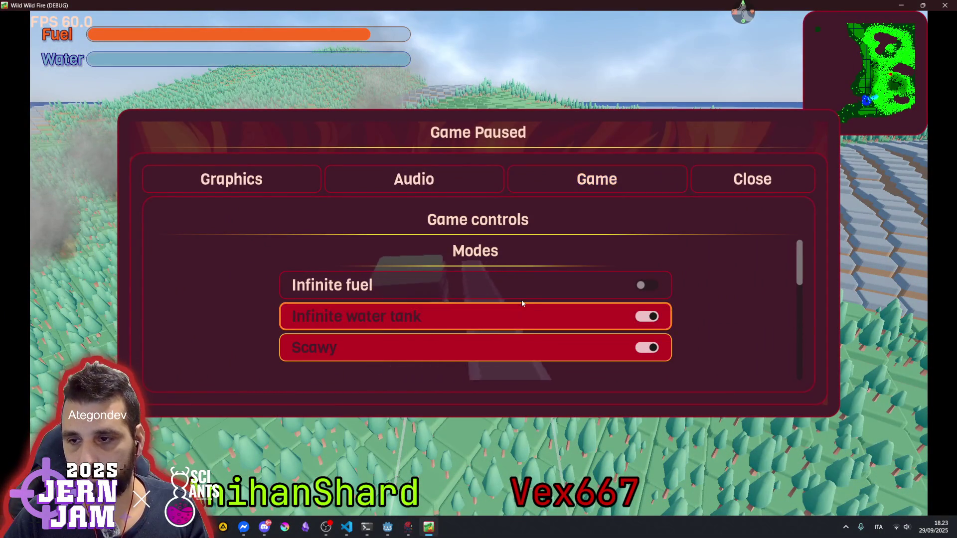
{"action": "left_click", "coordinate": [525, 282]}
{"action": "key", "text": "Escape"}
{"action": "key", "text": "a"}
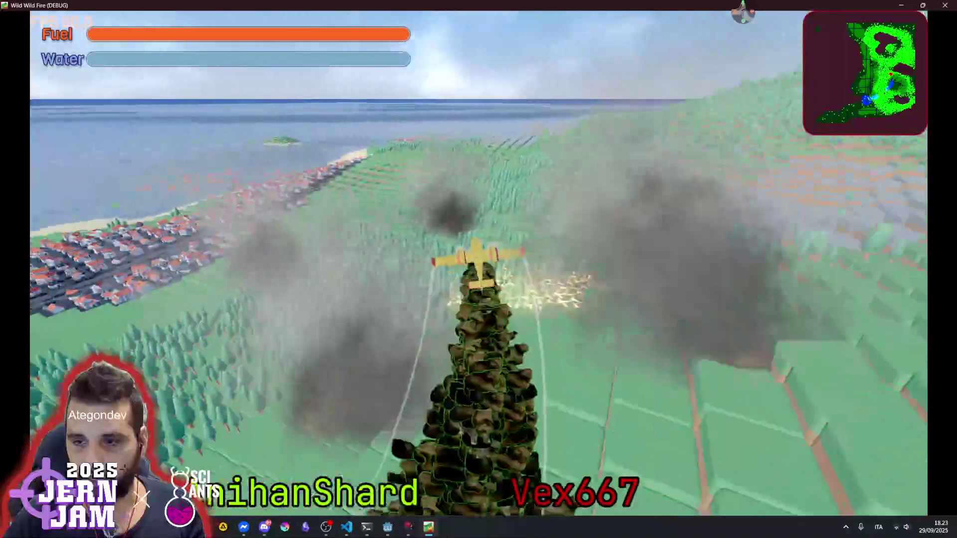
Circle the plane right repeatedly over the hillside, sea and town
{"action": "key", "text": "d"}
{"action": "key", "text": "d"}
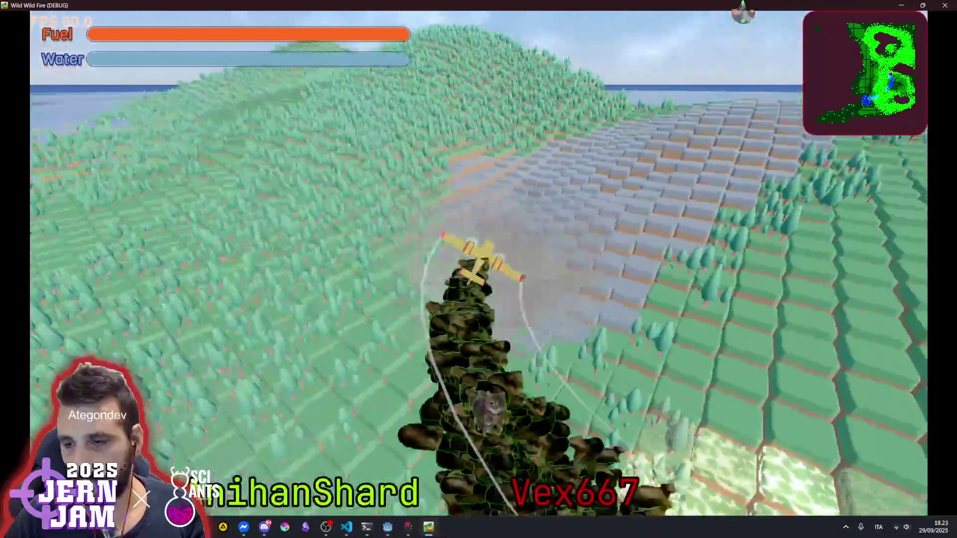
{"action": "key", "text": "d"}
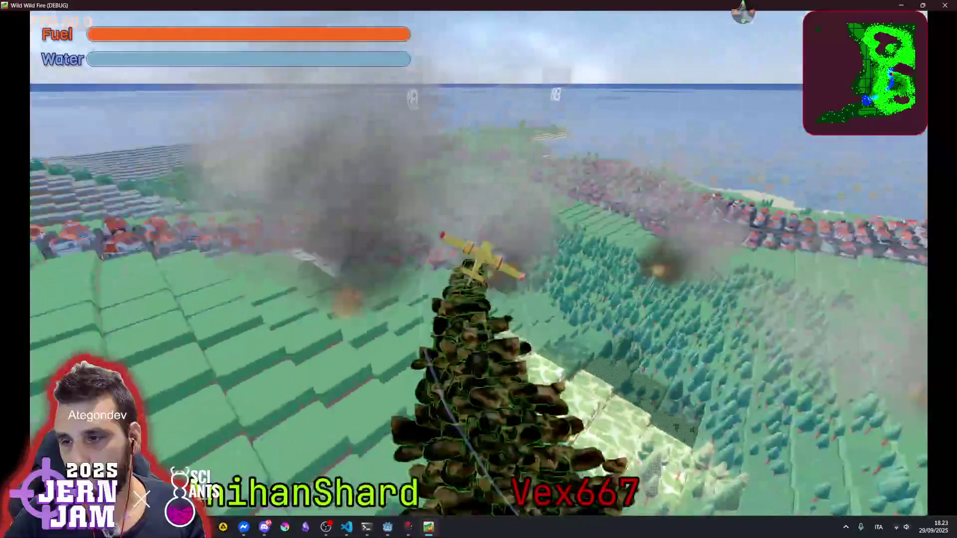
{"action": "key", "text": "d"}
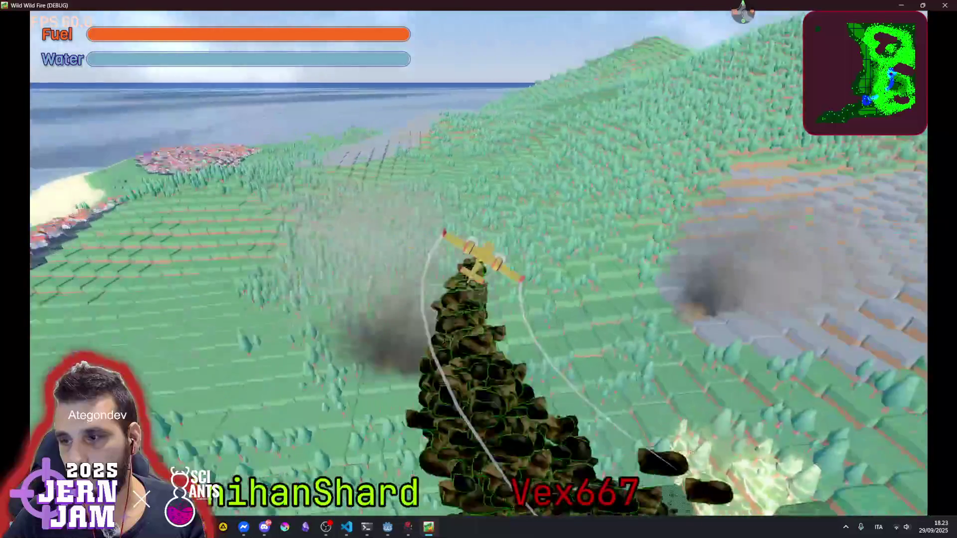
{"action": "key", "text": "d"}
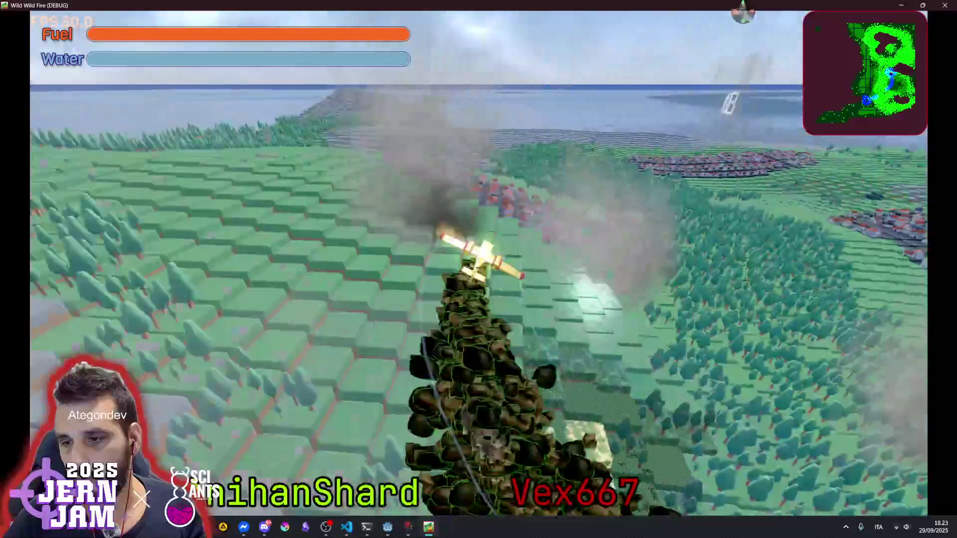
{"action": "key", "text": "d"}
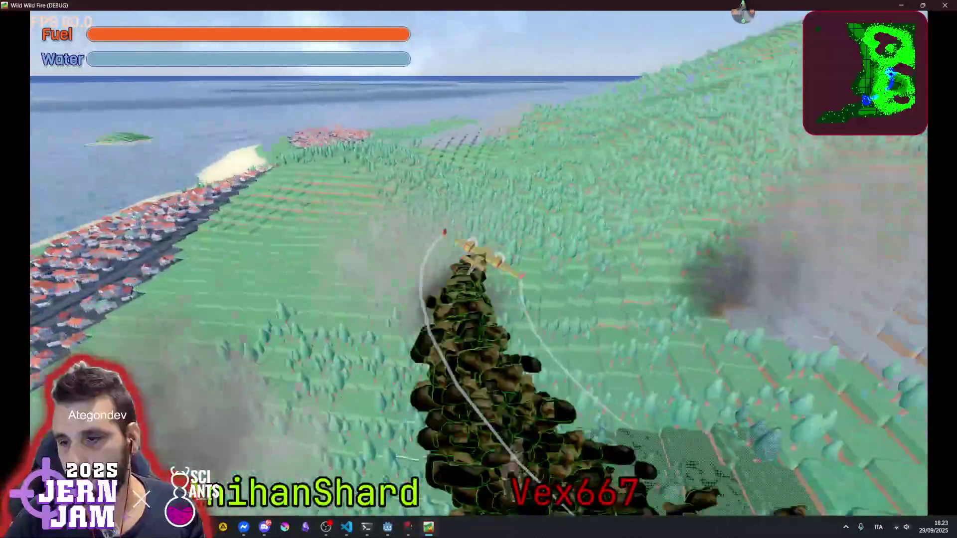
{"action": "key", "text": "d"}
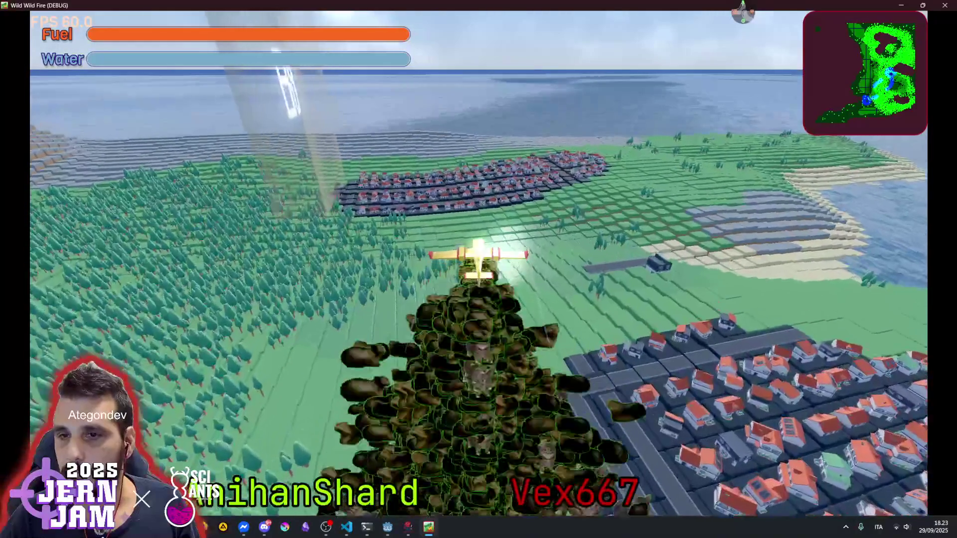
{"action": "key", "text": "d"}
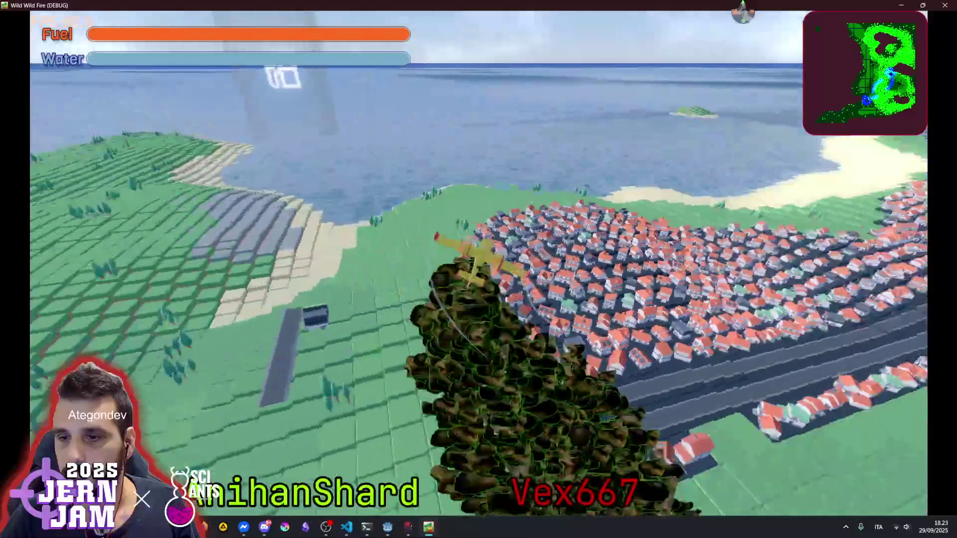
{"action": "key", "text": "d"}
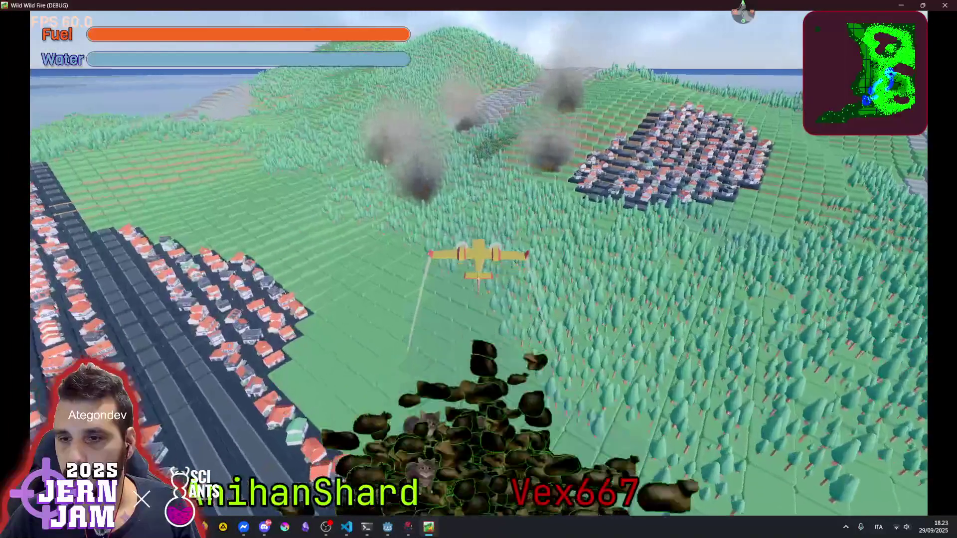
Dive and pull out, bank left and right, then stop the game with F8
{"action": "key", "text": "w"}
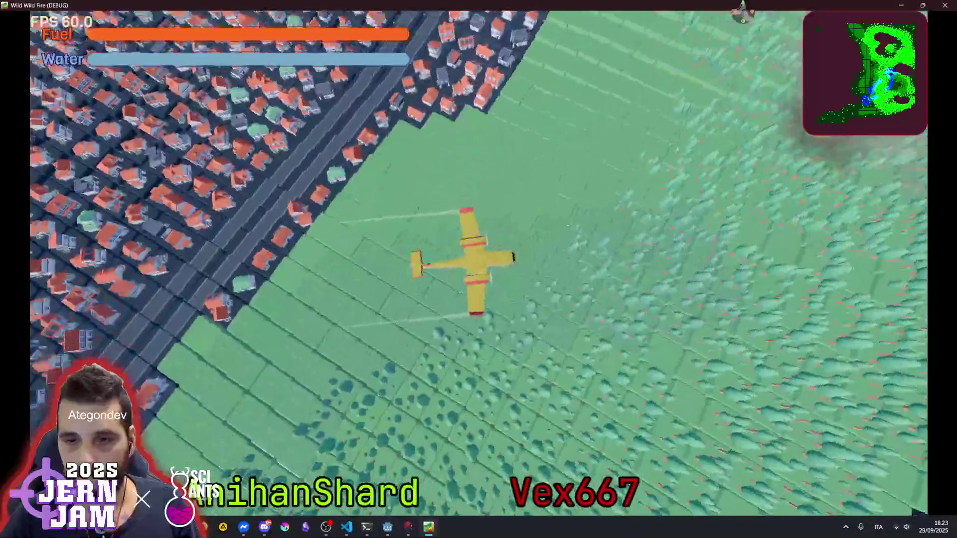
{"action": "key", "text": "s"}
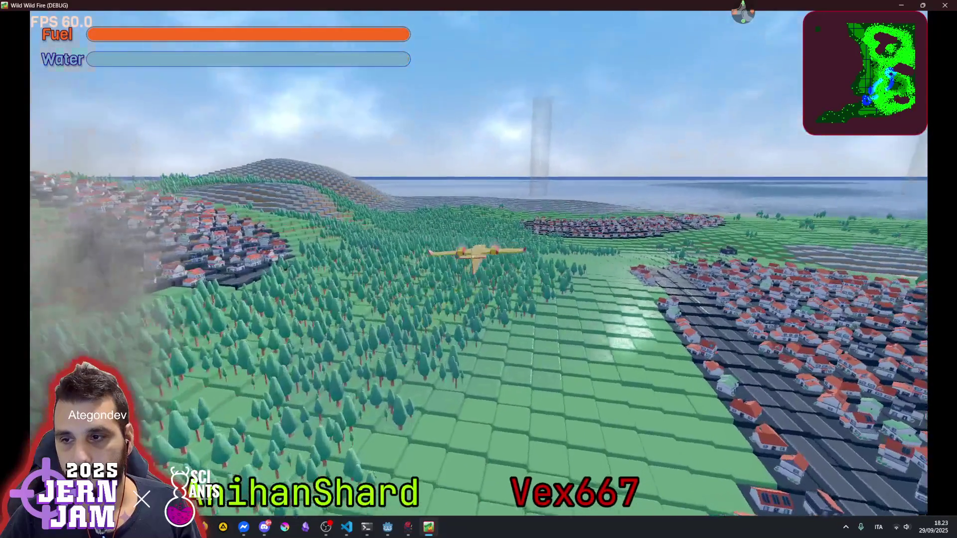
{"action": "key", "text": "w"}
{"action": "key", "text": "a"}
{"action": "key", "text": "s"}
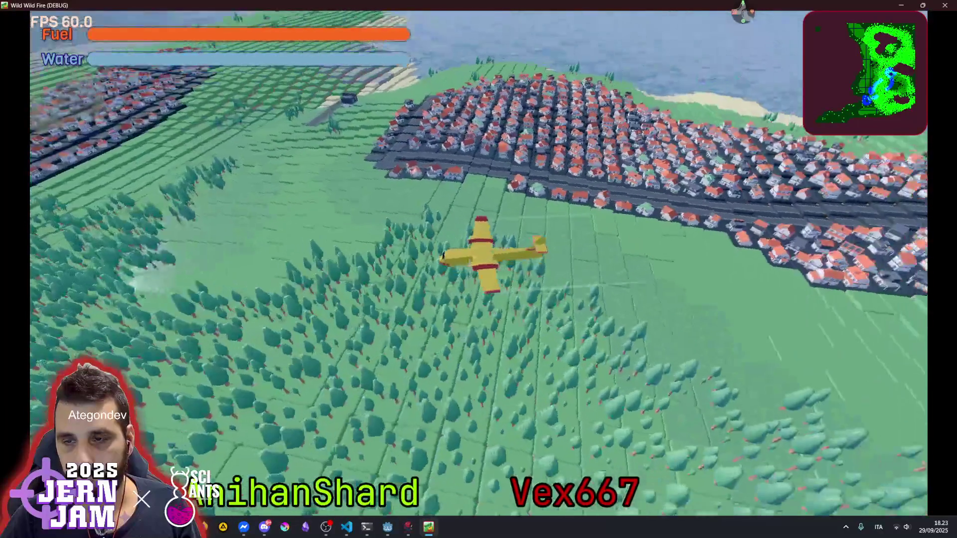
{"action": "key", "text": "d"}
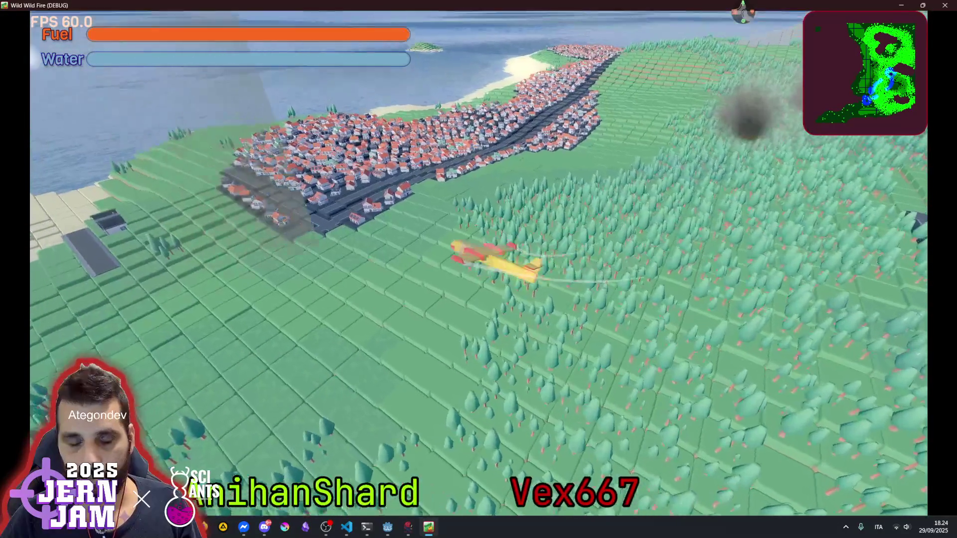
{"action": "key", "text": "F8"}
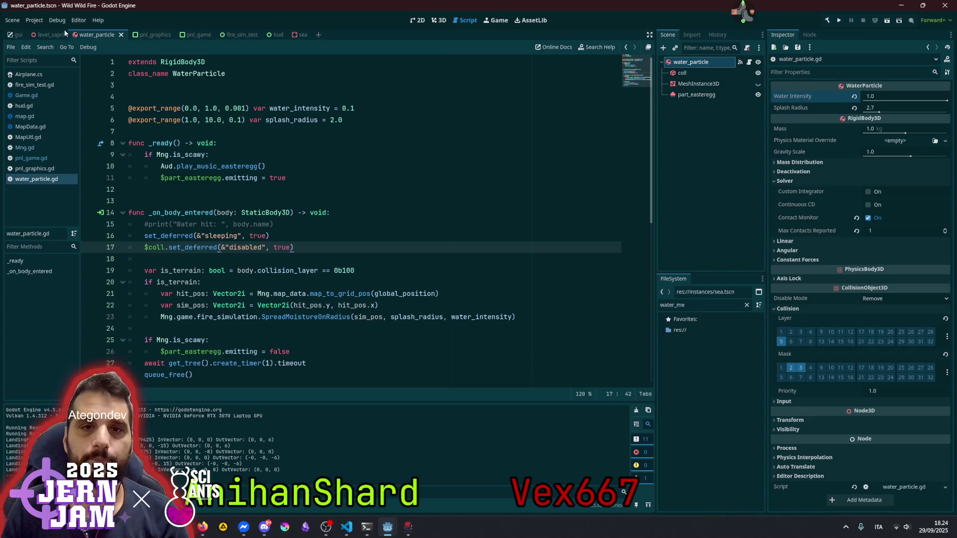
Switch to the level_sapri scene and open Game.gd from the script list
{"action": "left_click", "coordinate": [47, 35]}
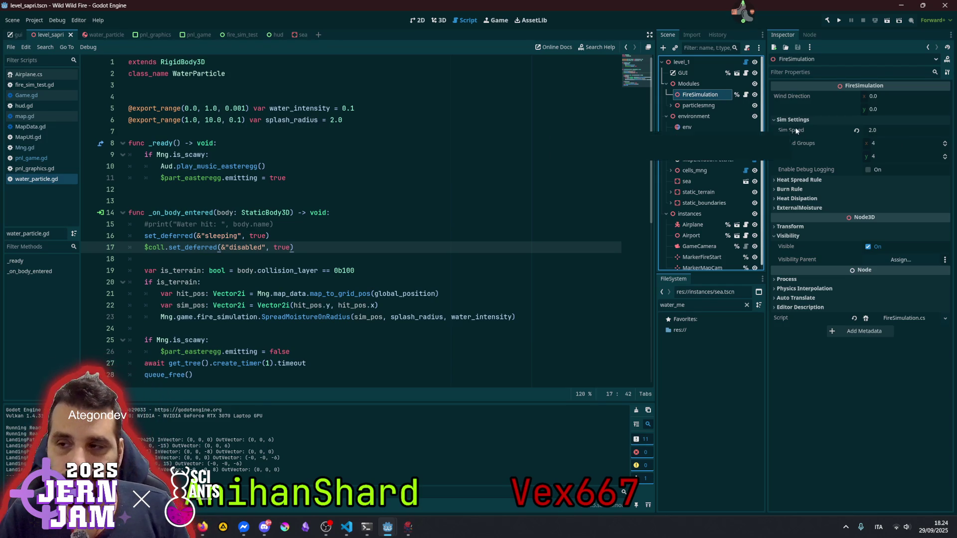
{"action": "left_click", "coordinate": [326, 212]}
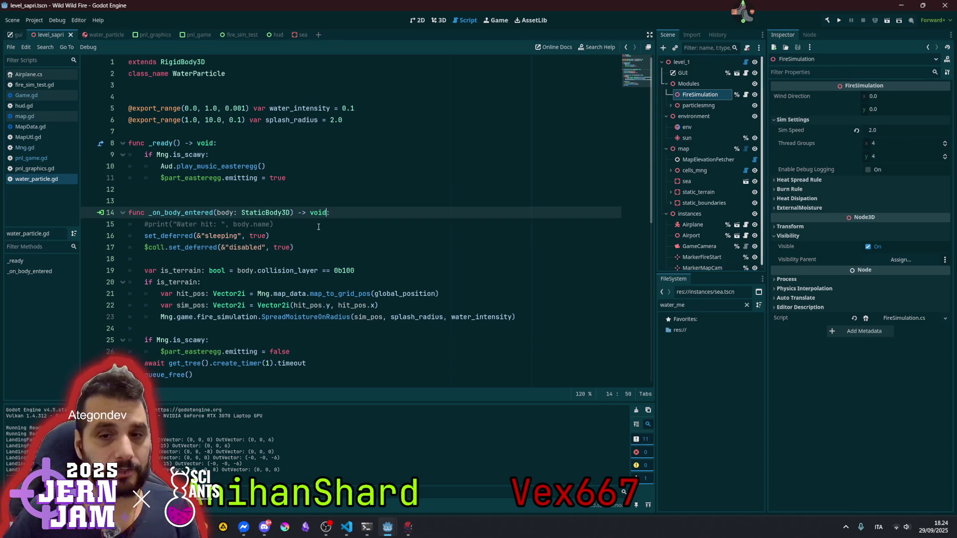
{"action": "left_click", "coordinate": [38, 93]}
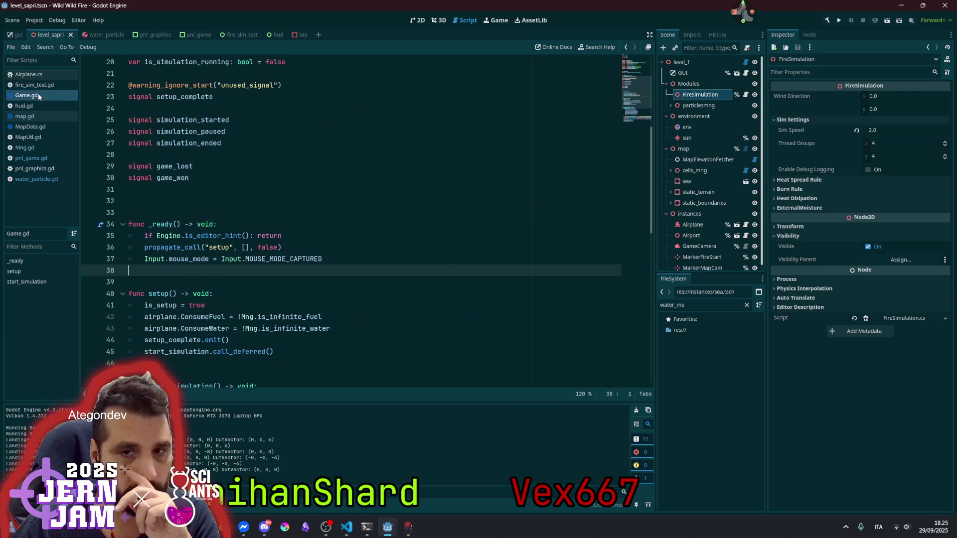
Add a fire_simulation.simSpeed = 20 line above the InitTexturedMap call in Game.gd
{"action": "scroll", "coordinate": [214, 293], "scroll_direction": "down", "scroll_amount": 6}
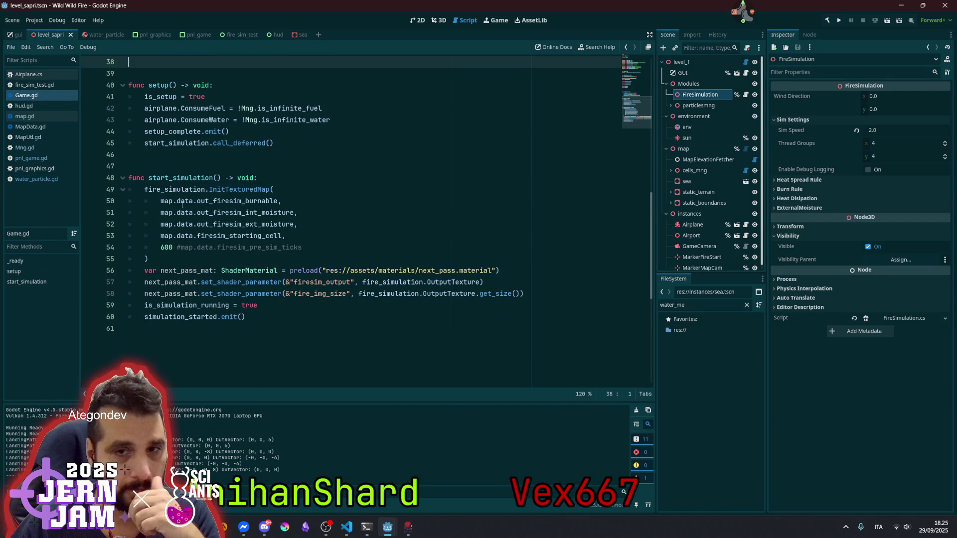
{"action": "double_click", "coordinate": [175, 189]}
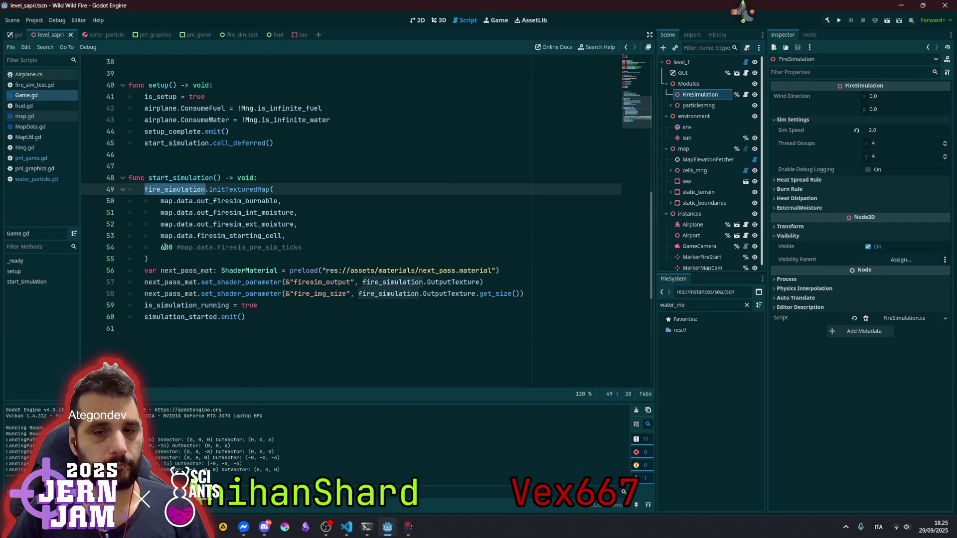
{"action": "key", "text": "ctrl+c"}
{"action": "key", "text": "Home"}
{"action": "key", "text": "Return"}
{"action": "key", "text": "Up"}
{"action": "key", "text": "ctrl+v"}
{"action": "type", "text": "."}
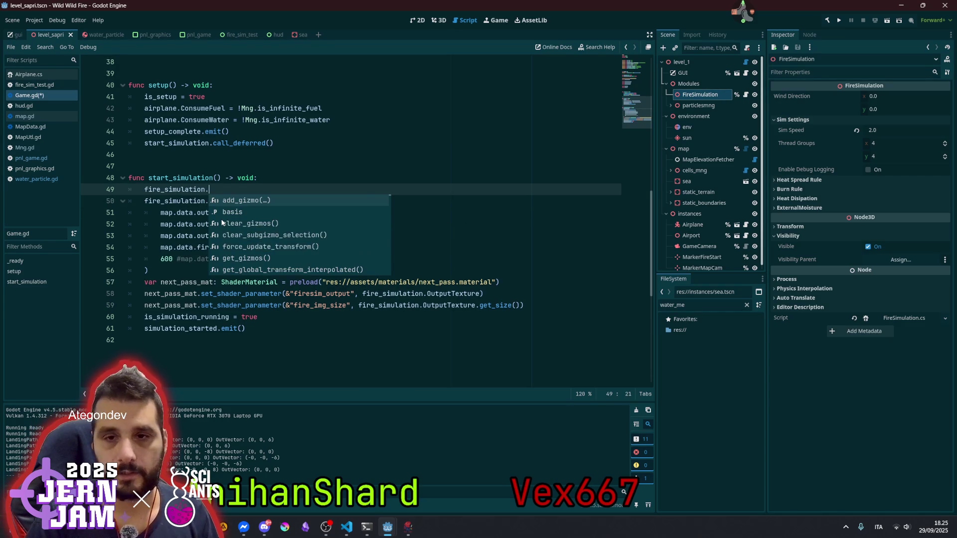
{"action": "type", "text": "Spe"}
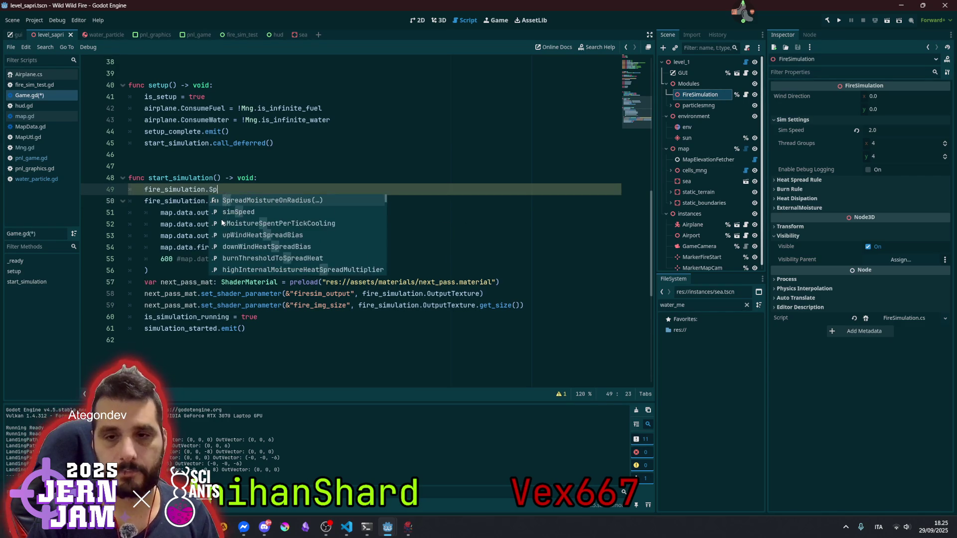
{"action": "key", "text": "Return"}
{"action": "type", "text": "="}
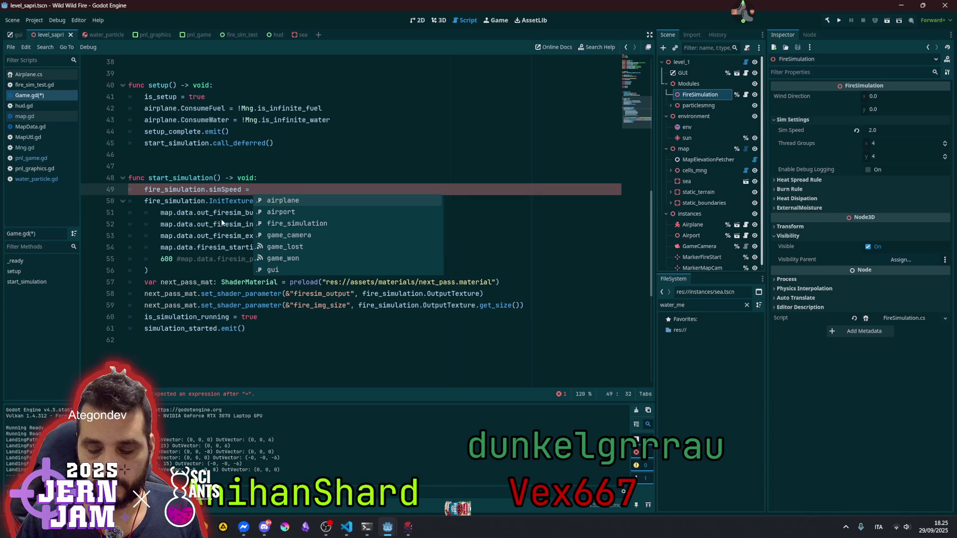
{"action": "type", "text": "20"}
Make the new simSpeed value 200 and change the InitTexturedMap argument from 600 to 60
{"action": "left_click", "coordinate": [159, 260]}
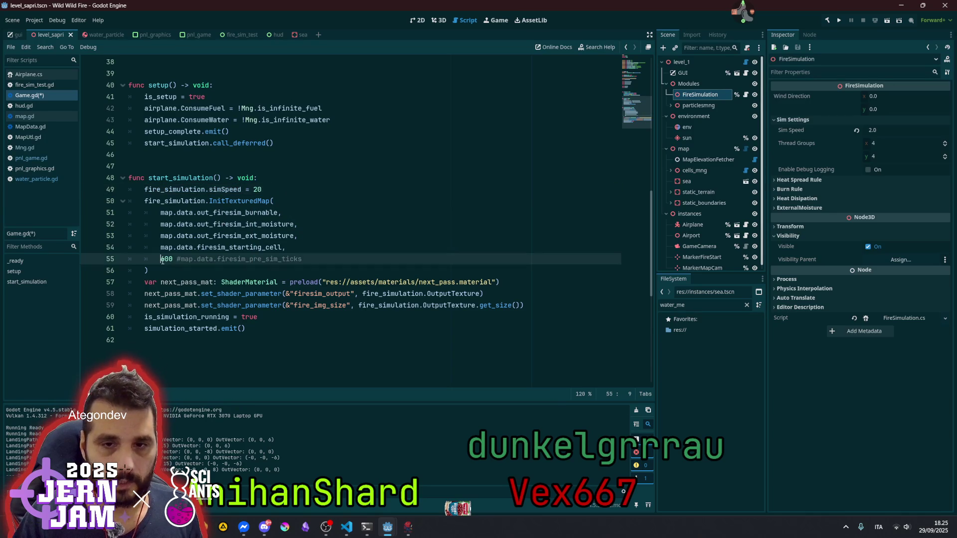
{"action": "key", "text": "Delete"}
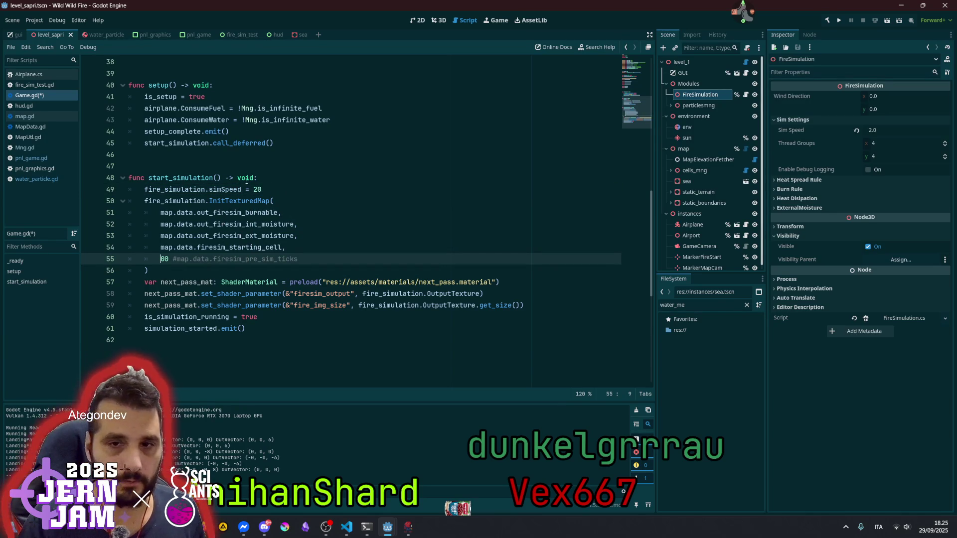
{"action": "left_click", "coordinate": [274, 189]}
{"action": "type", "text": "0"}
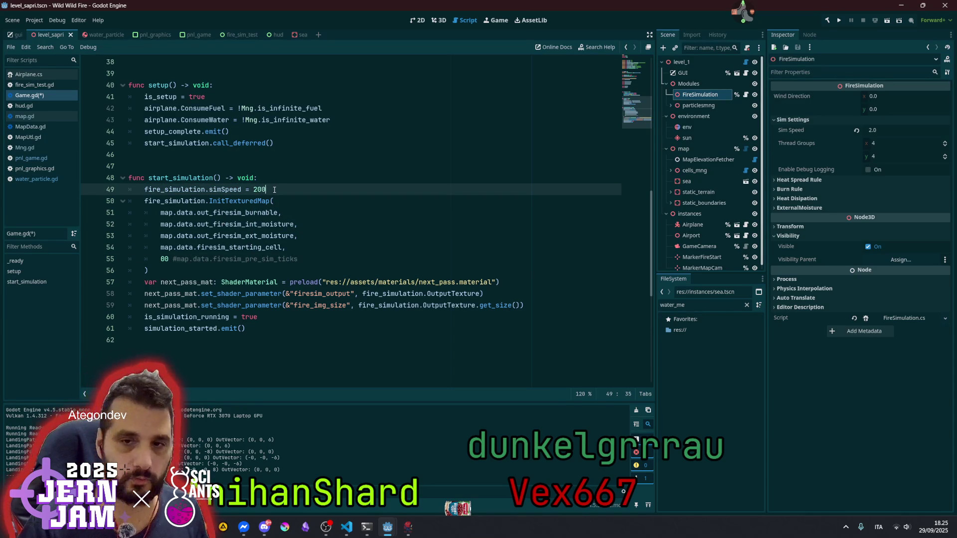
{"action": "left_click", "coordinate": [161, 257]}
{"action": "type", "text": "6"}
{"action": "key", "text": "Delete"}
Add a simSpeed reset line after the InitTexturedMap call, save Game.gd and run it
{"action": "left_click", "coordinate": [293, 224]}
{"action": "left_click", "coordinate": [197, 179]}
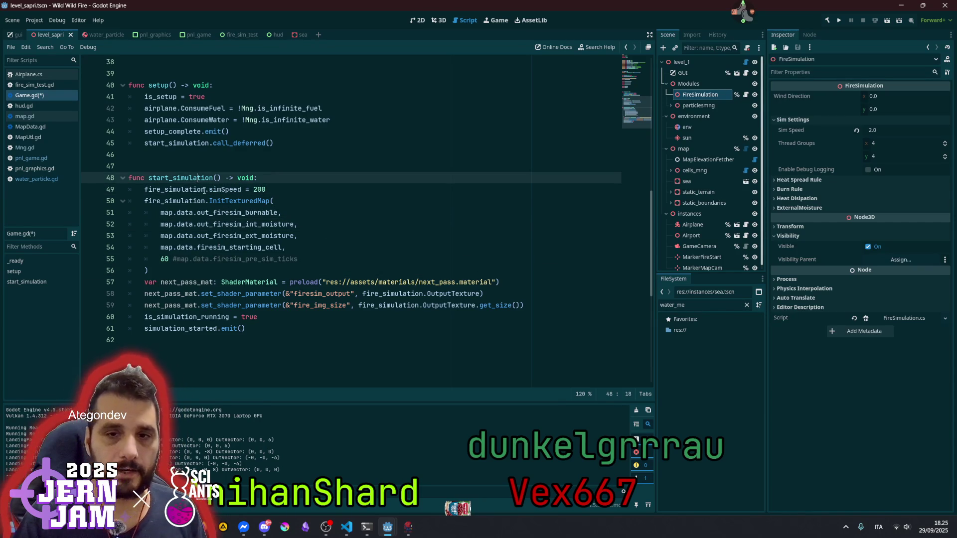
{"action": "left_click", "coordinate": [206, 190]}
{"action": "key", "text": "ctrl+c"}
{"action": "key", "text": "Down"}
{"action": "key", "text": "Down"}
{"action": "key", "text": "Down"}
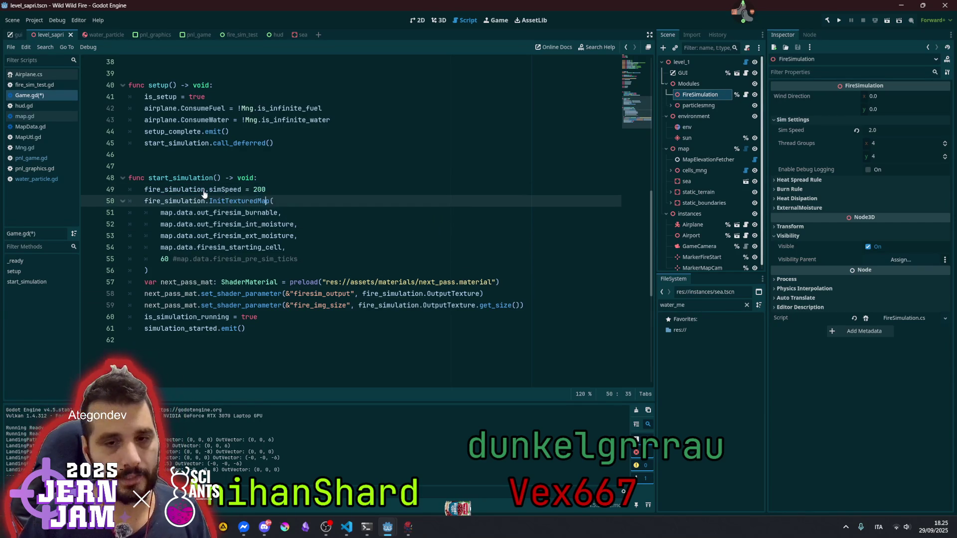
{"action": "key", "text": "Return"}
{"action": "key", "text": "ctrl+v"}
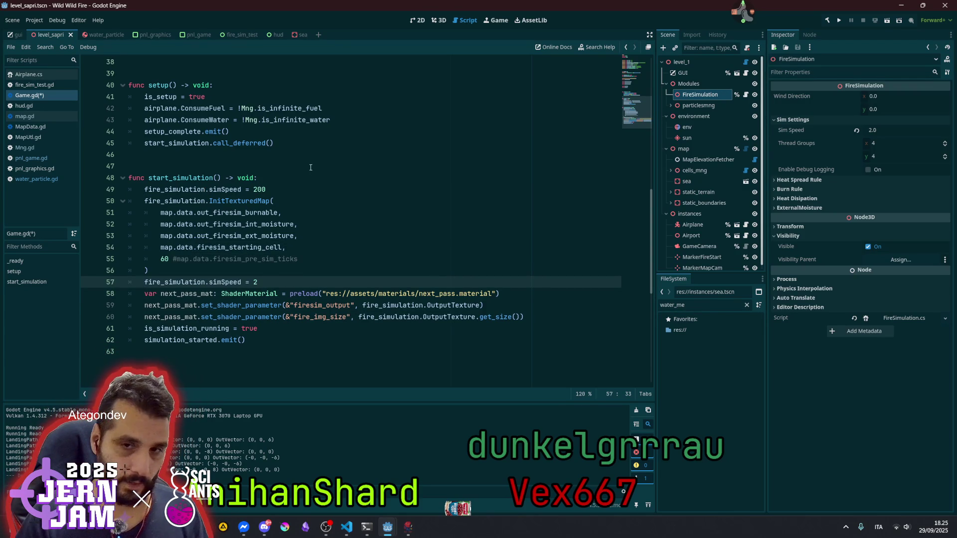
{"action": "left_click", "coordinate": [328, 180]}
{"action": "key", "text": "ctrl+s"}
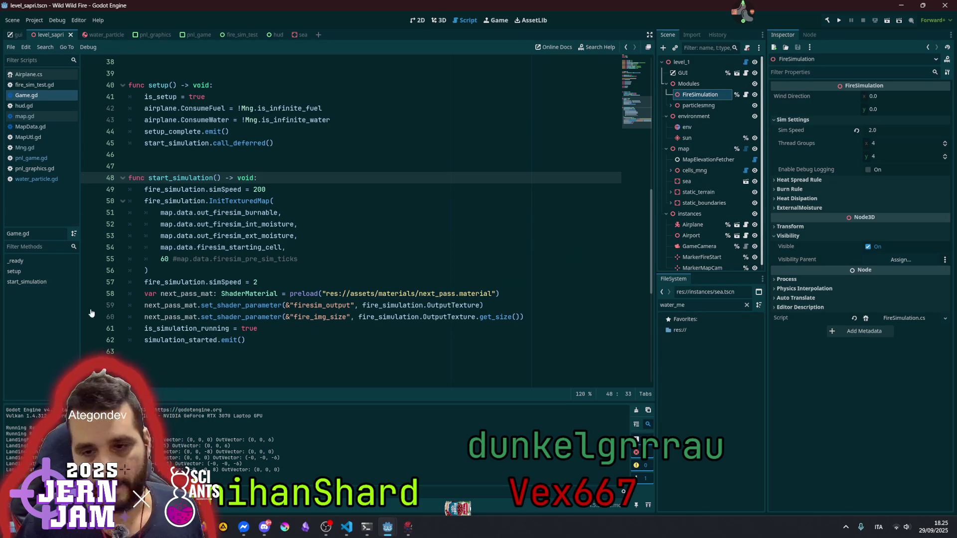
{"action": "left_click", "coordinate": [333, 271]}
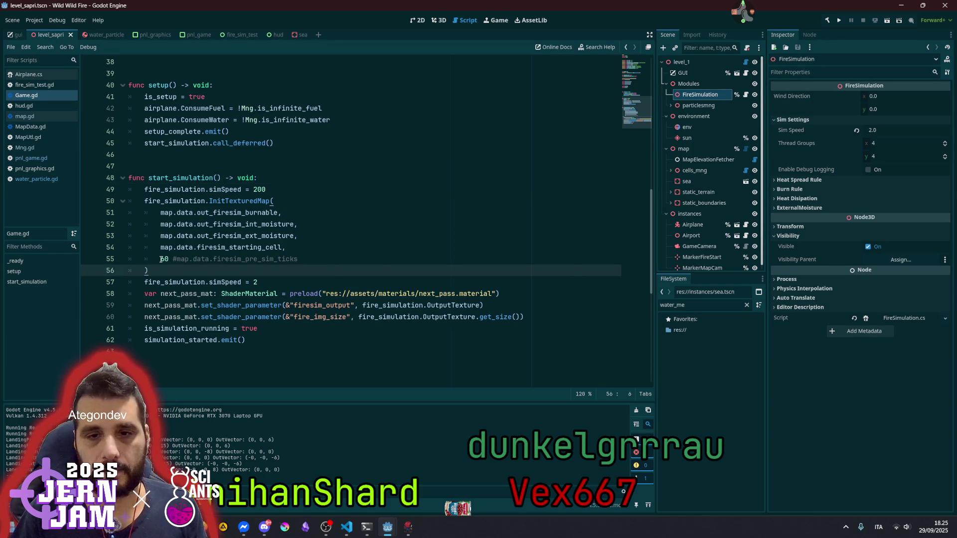
{"action": "key", "text": "F5"}
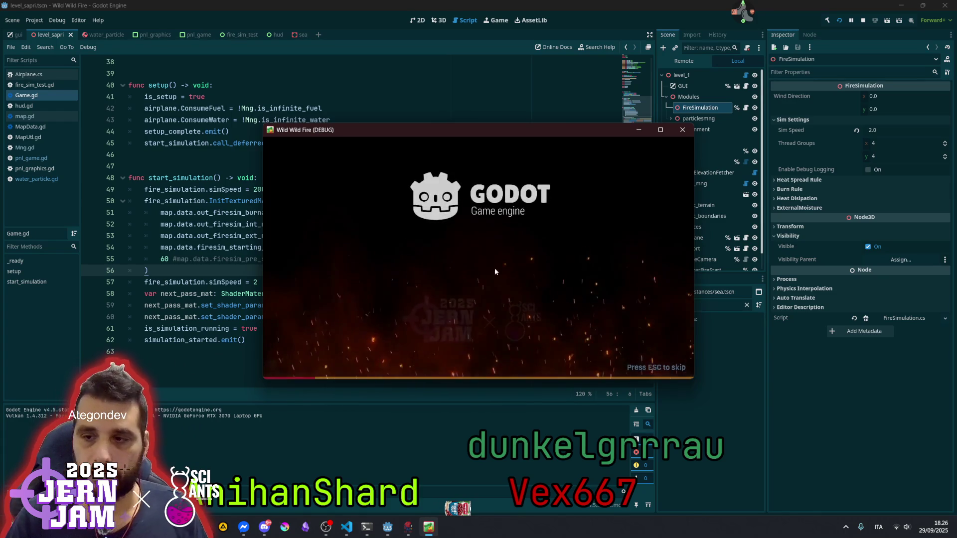
Start a new game, pause it, and open the Game page of Settings
{"action": "left_click", "coordinate": [653, 229]}
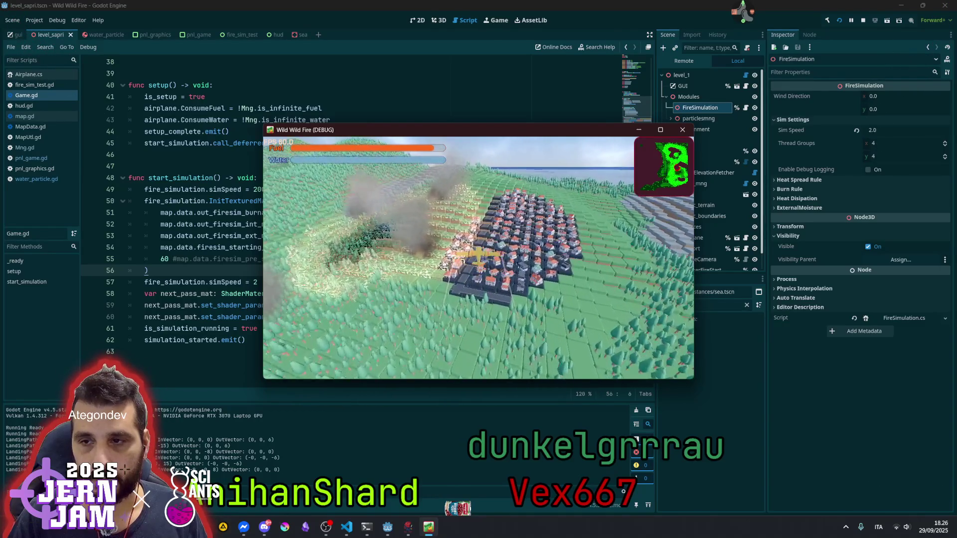
{"action": "key", "text": "Escape"}
{"action": "key", "text": "Escape"}
{"action": "key", "text": "Escape"}
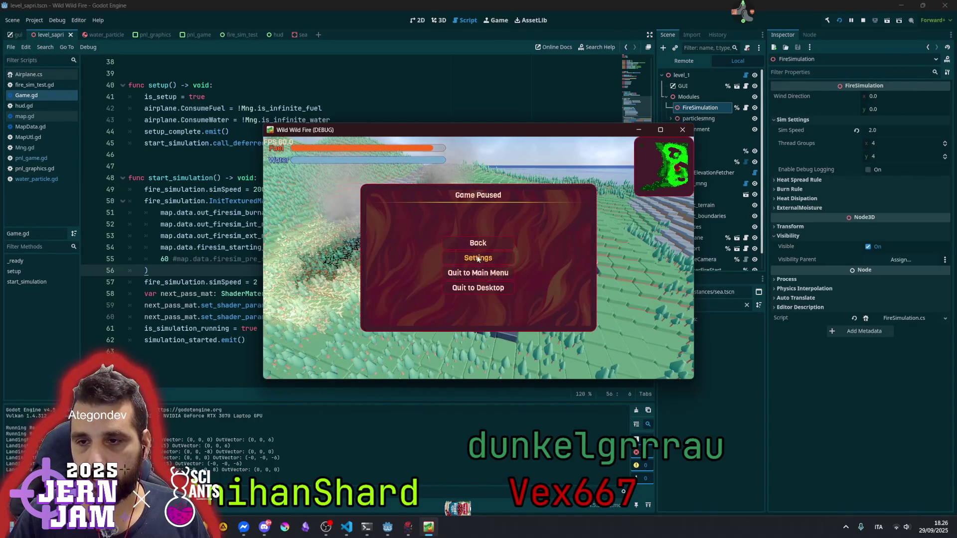
{"action": "left_click", "coordinate": [477, 259]}
{"action": "left_click", "coordinate": [561, 214]}
Turn on Infinite fuel and Infinite water tank, resume flying, then pause in full screen
{"action": "left_click", "coordinate": [489, 271]}
{"action": "left_click", "coordinate": [491, 280]}
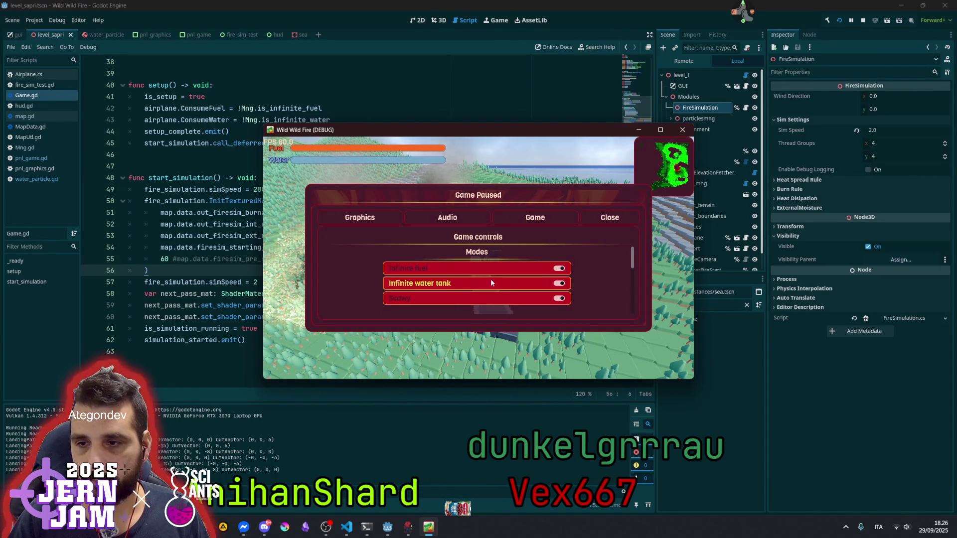
{"action": "key", "text": "Escape"}
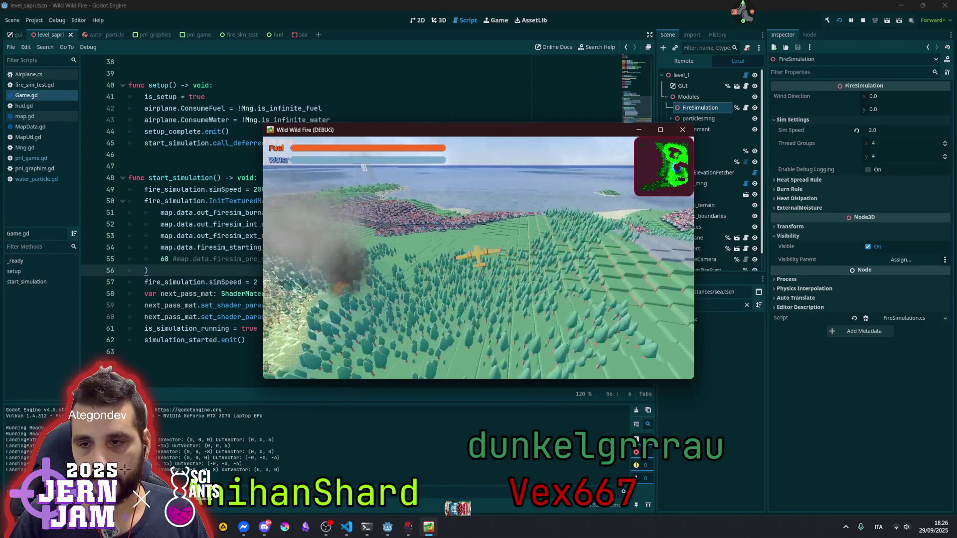
{"action": "key", "text": "Escape"}
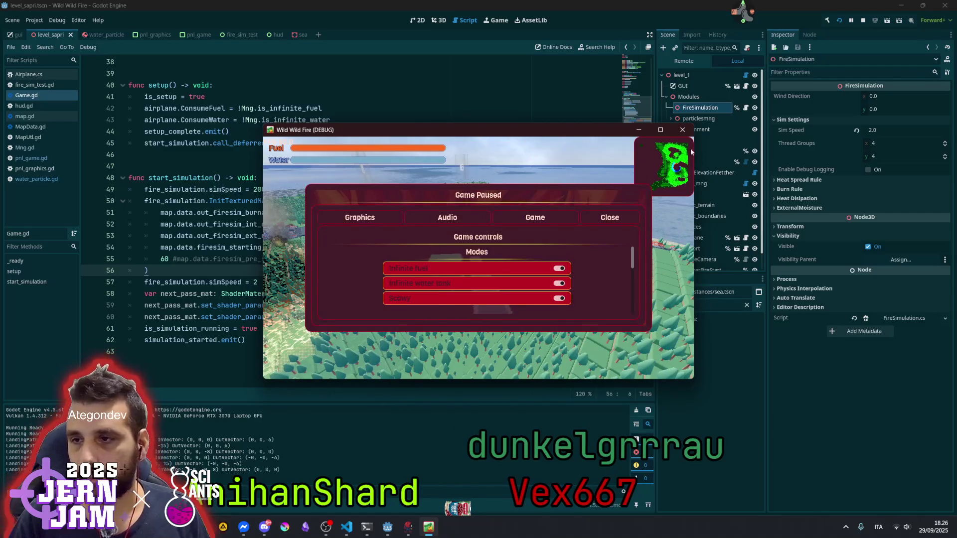
{"action": "double_click", "coordinate": [593, 131]}
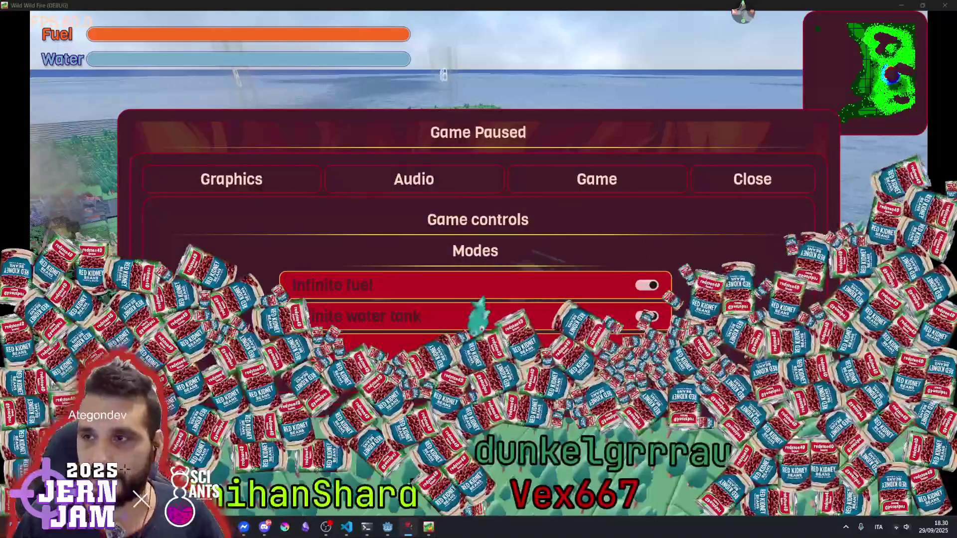
Bring the Twitch user manager window to the front
{"action": "left_click", "coordinate": [704, 40]}
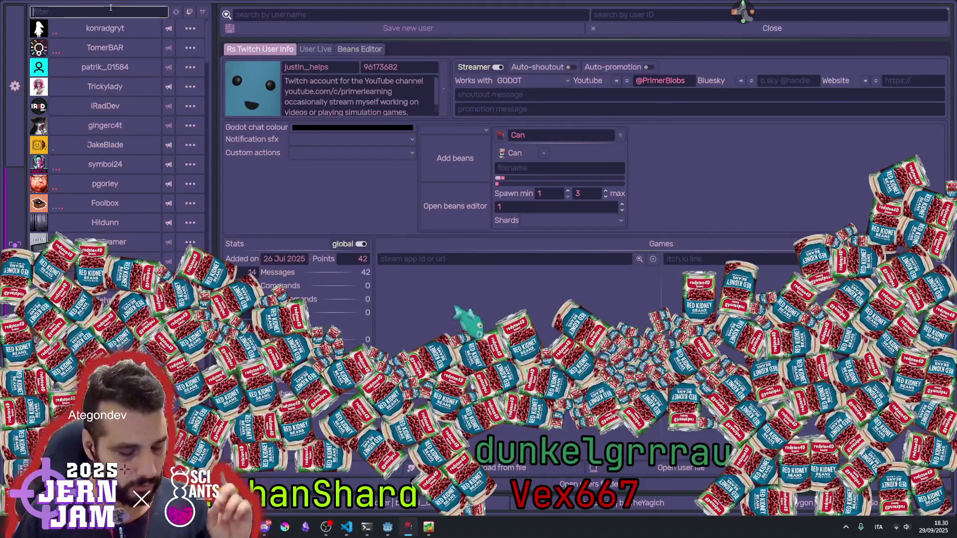
Filter users by 'dun' and show the second matching user's profile, stats and games
{"action": "type", "text": "dun"}
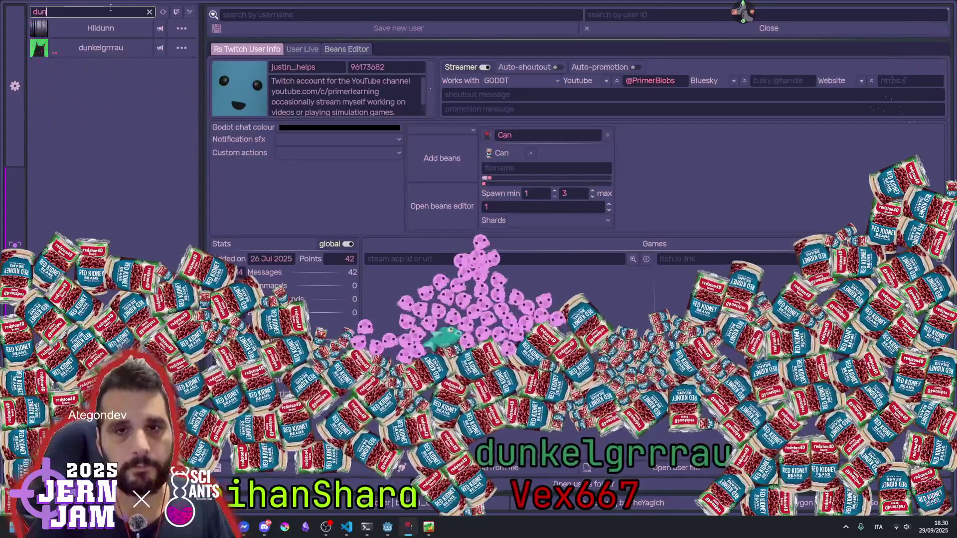
{"action": "left_click", "coordinate": [117, 48]}
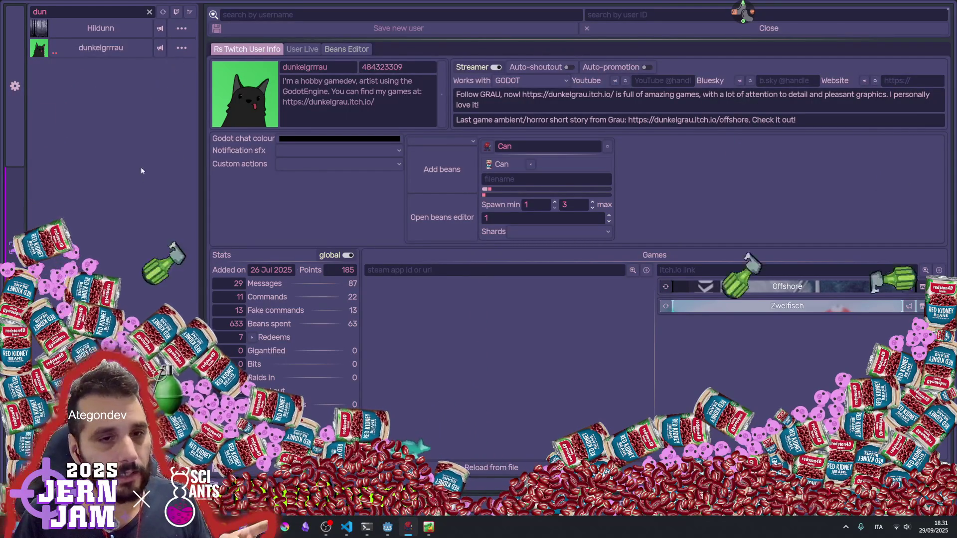
{"action": "left_click", "coordinate": [740, 14]}
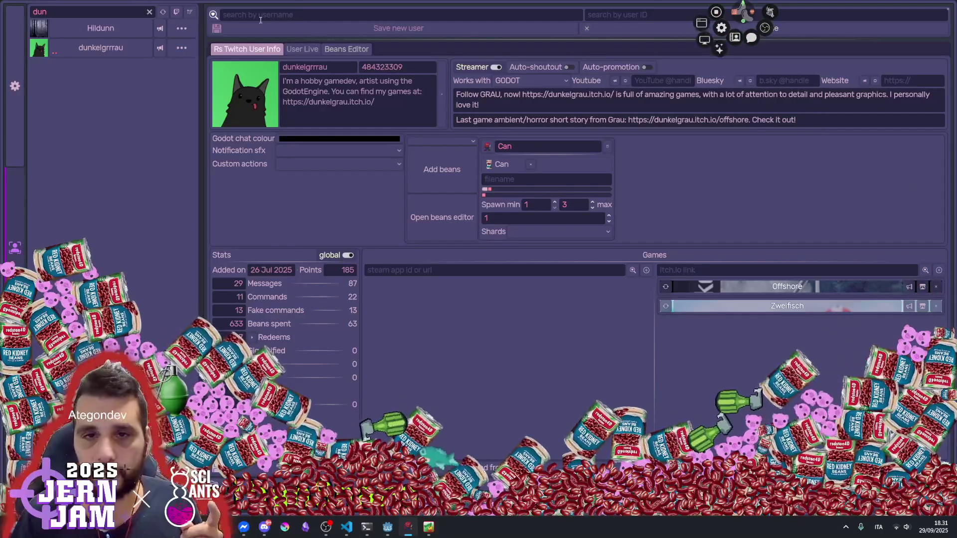
Search users for 'fool', check scopecreep's Steam app info, then close the manager
{"action": "left_click", "coordinate": [149, 12]}
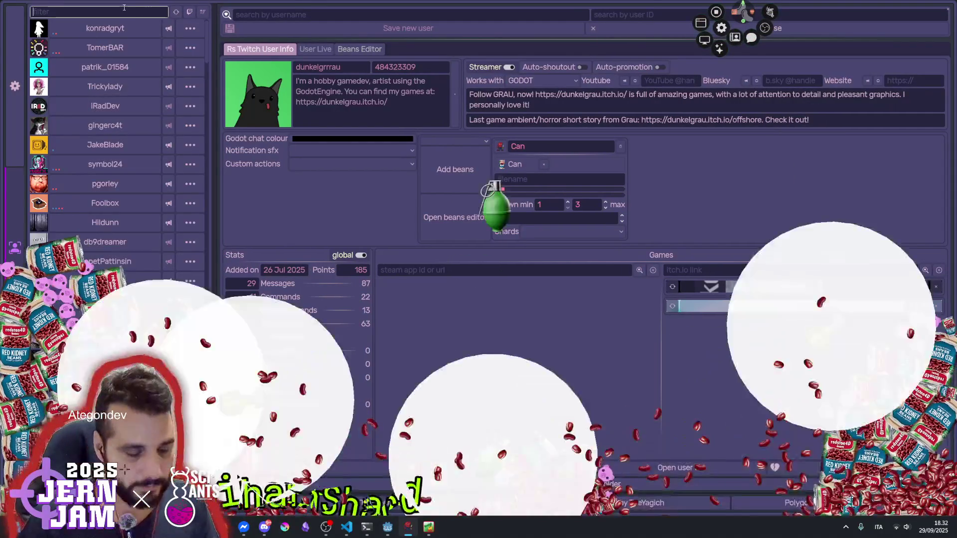
{"action": "type", "text": "fool"}
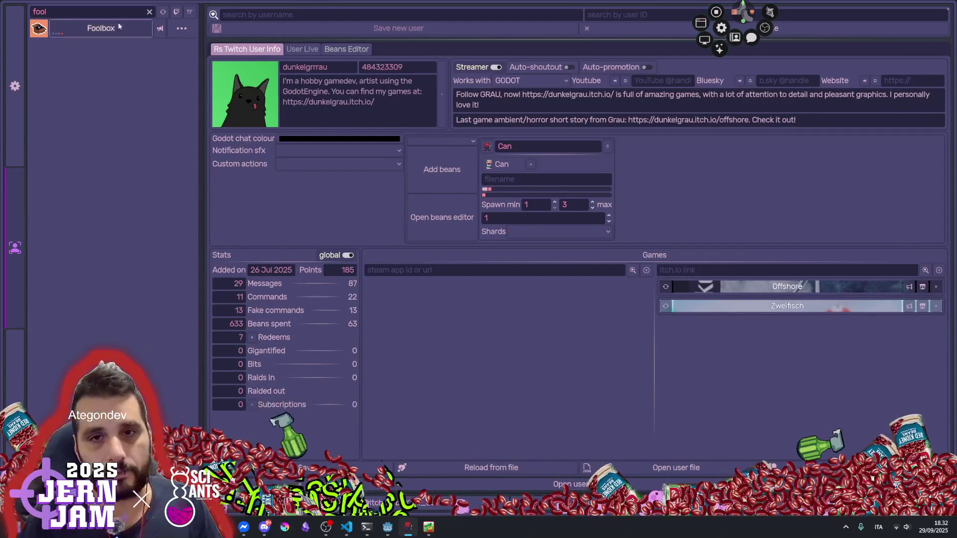
{"action": "left_click", "coordinate": [140, 28]}
{"action": "left_click", "coordinate": [161, 30]}
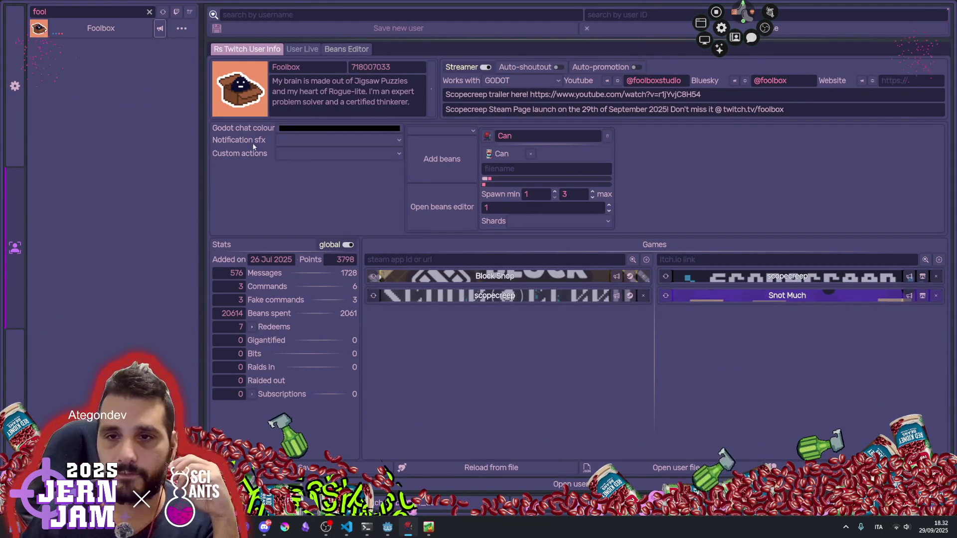
{"action": "left_click", "coordinate": [517, 294]}
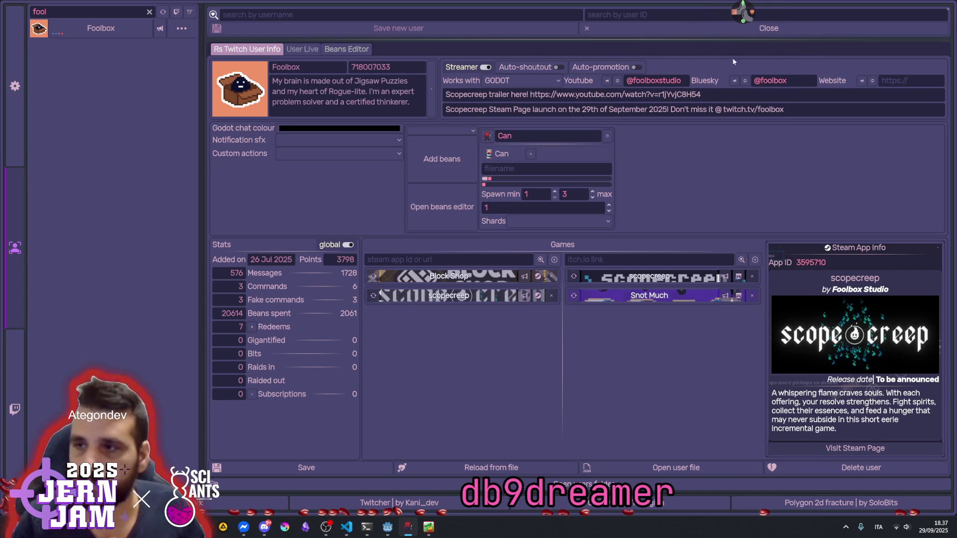
{"action": "left_click", "coordinate": [947, 9]}
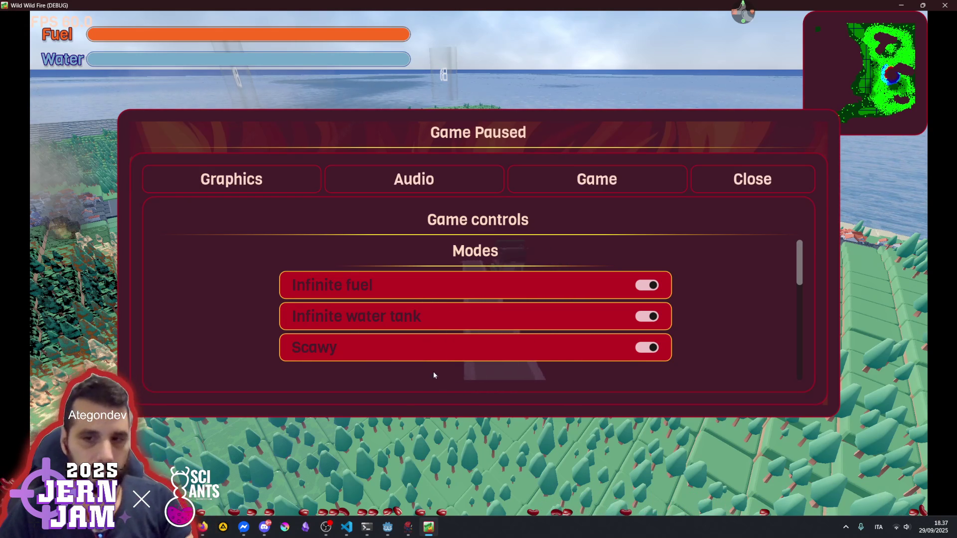
Resume and bank the plane left and right over the burning forest, then stop the run with F8
{"action": "key", "text": "Escape"}
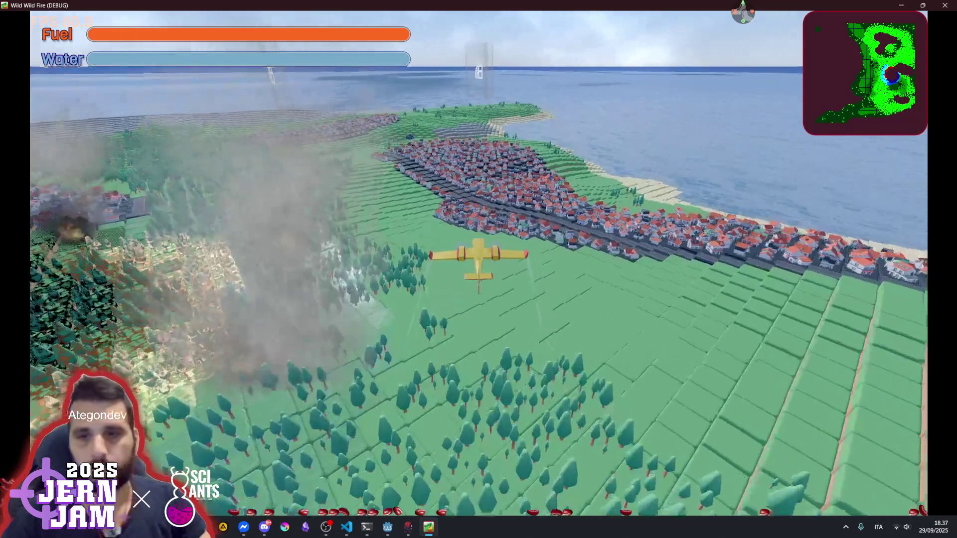
{"action": "key", "text": "a"}
{"action": "key", "text": "space"}
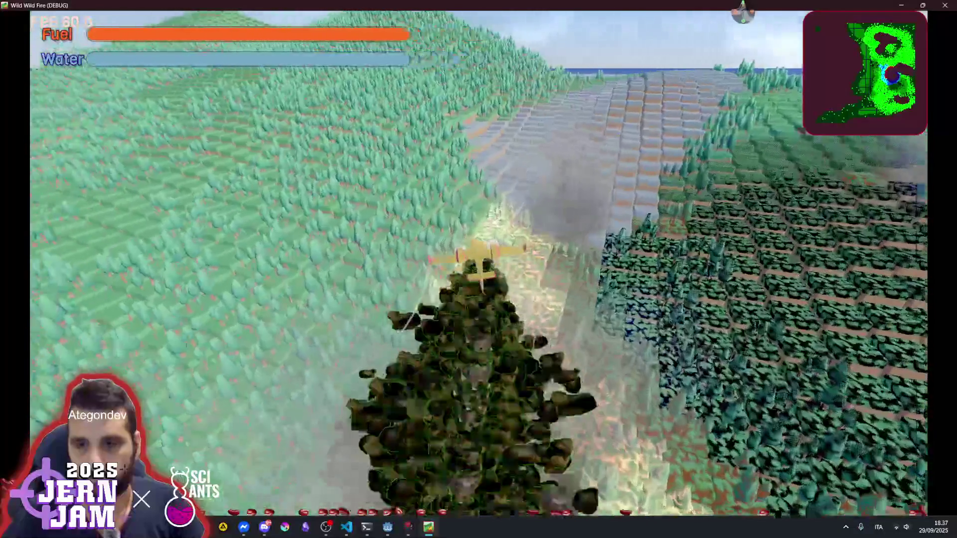
{"action": "key", "text": "d"}
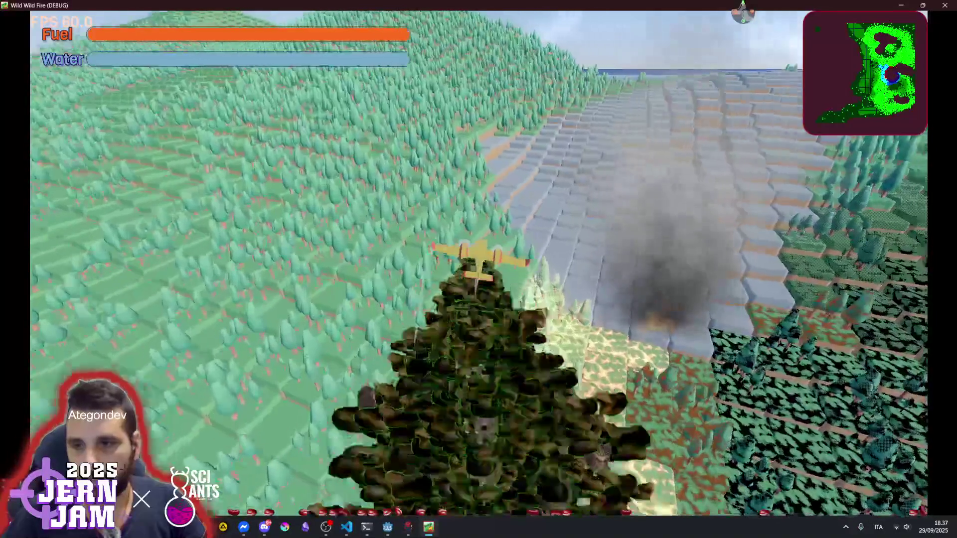
{"action": "key", "text": "d"}
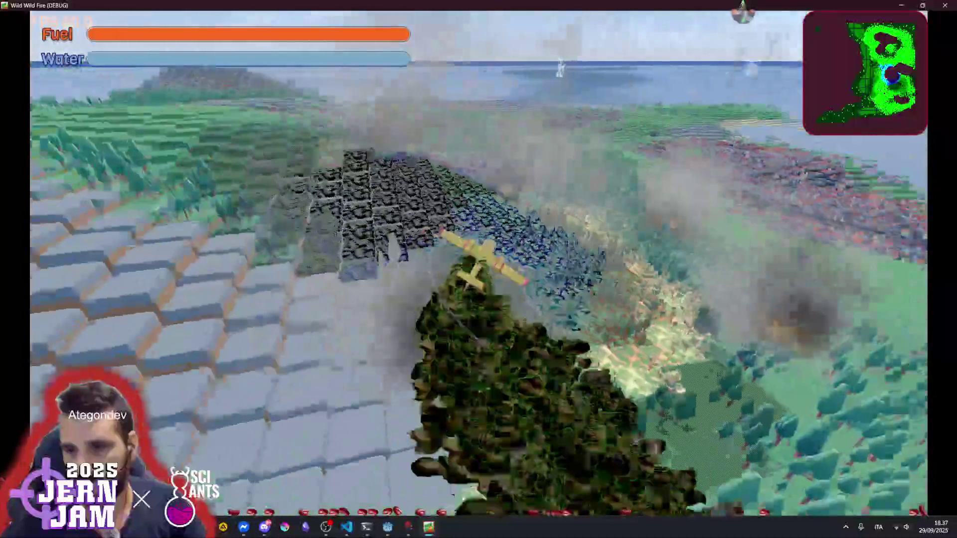
{"action": "key", "text": "a"}
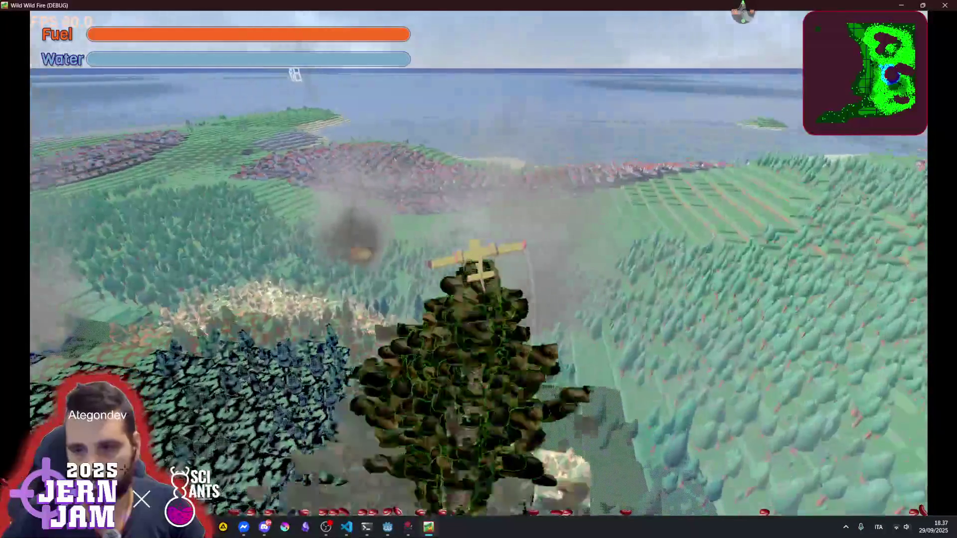
{"action": "key", "text": "a"}
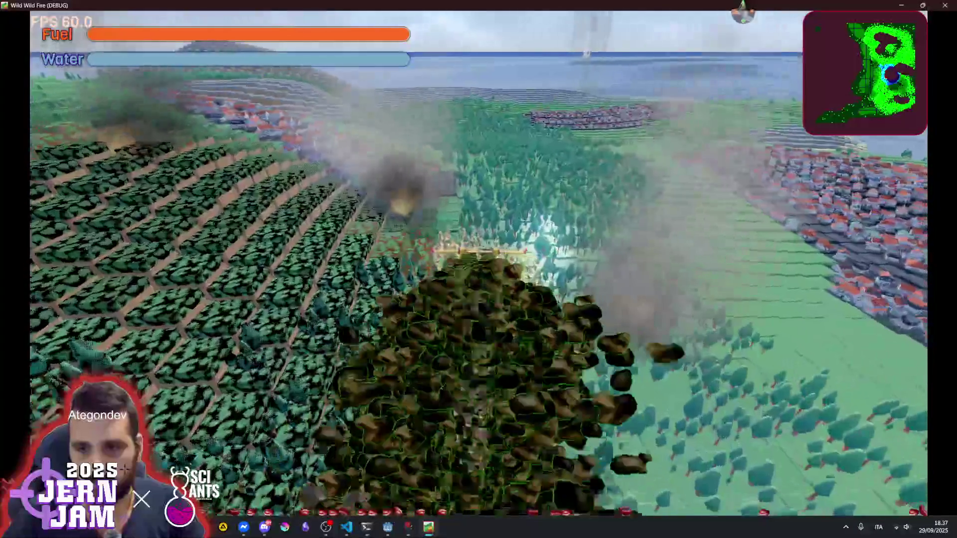
{"action": "key", "text": "a"}
{"action": "key", "text": "a"}
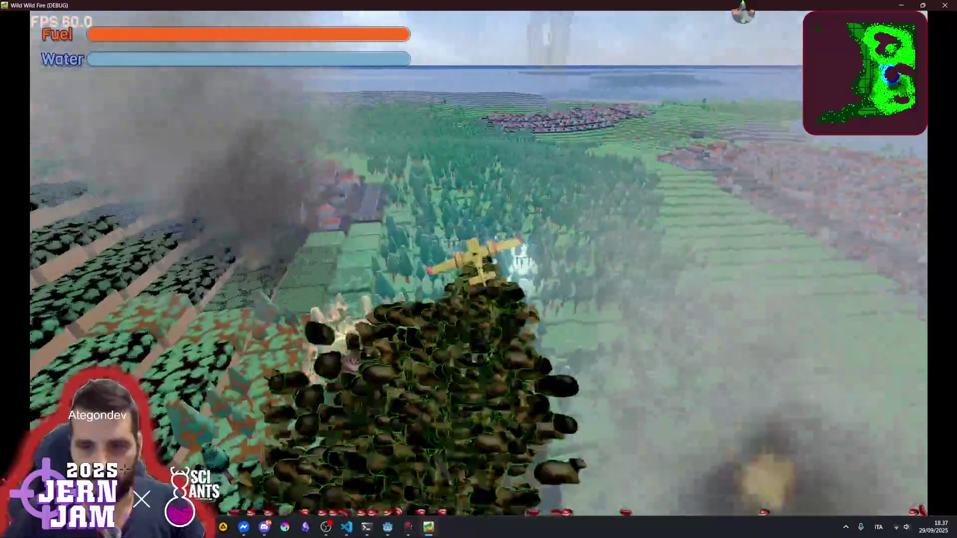
{"action": "key", "text": "a"}
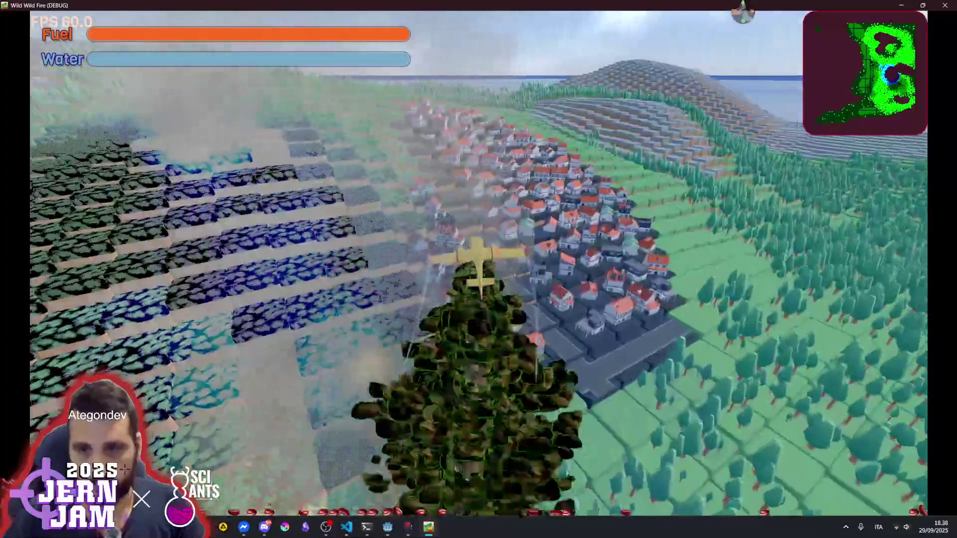
{"action": "key", "text": "a"}
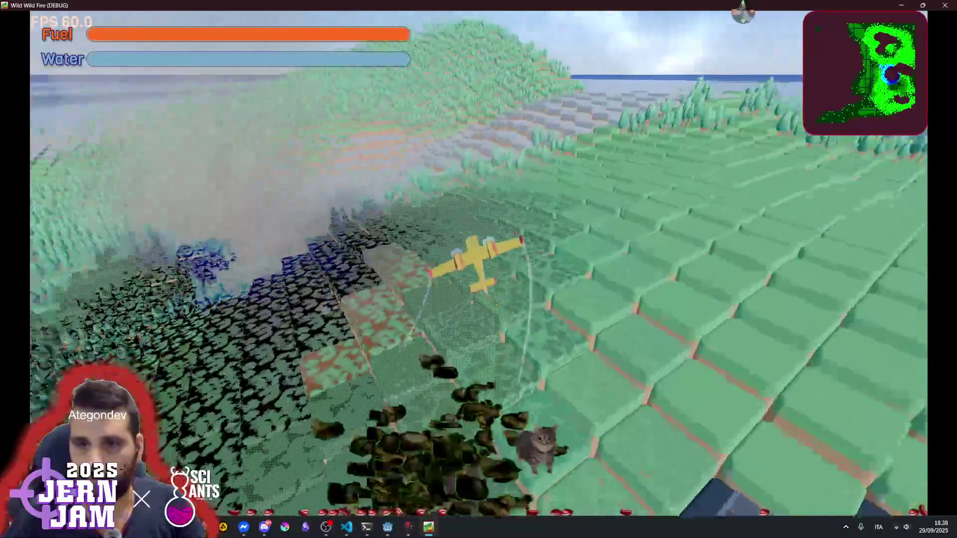
{"action": "key", "text": "a"}
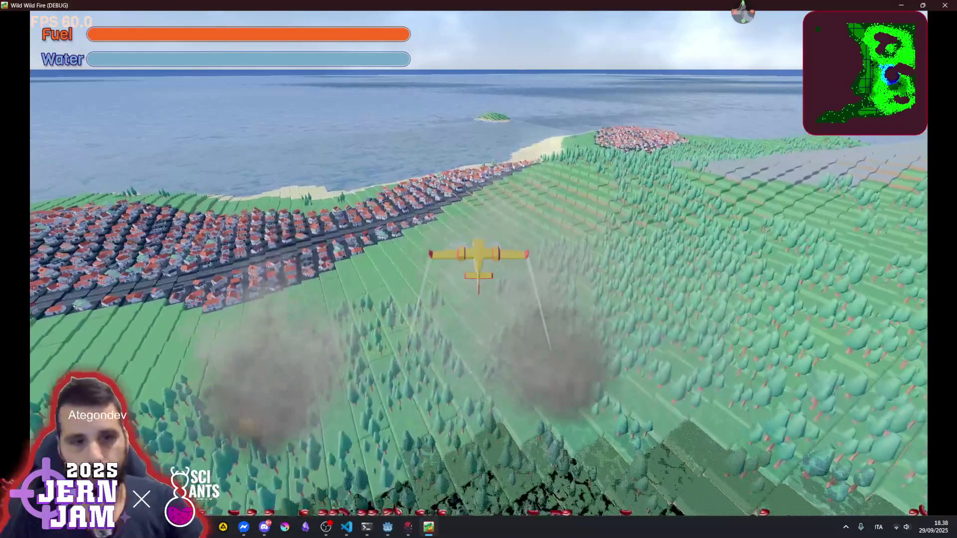
{"action": "key", "text": "d"}
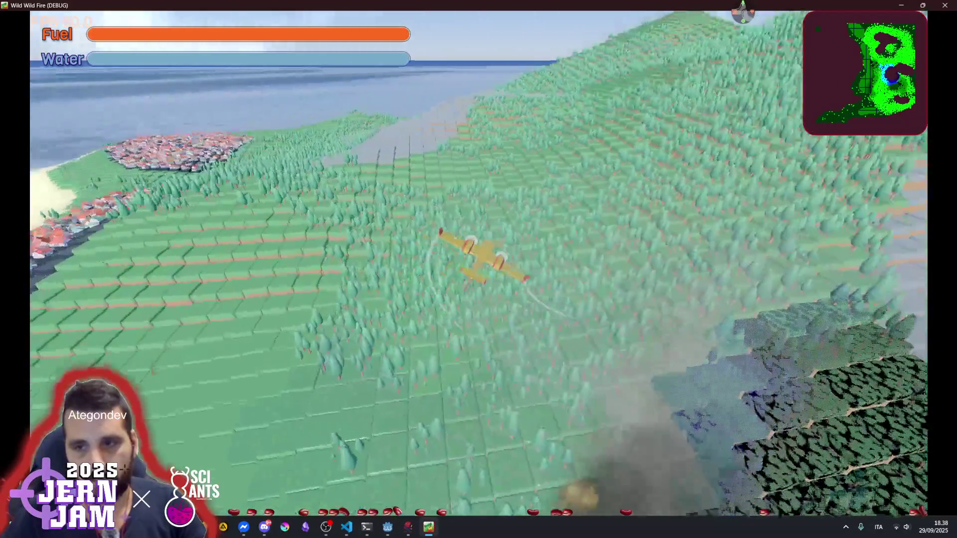
{"action": "key", "text": "d"}
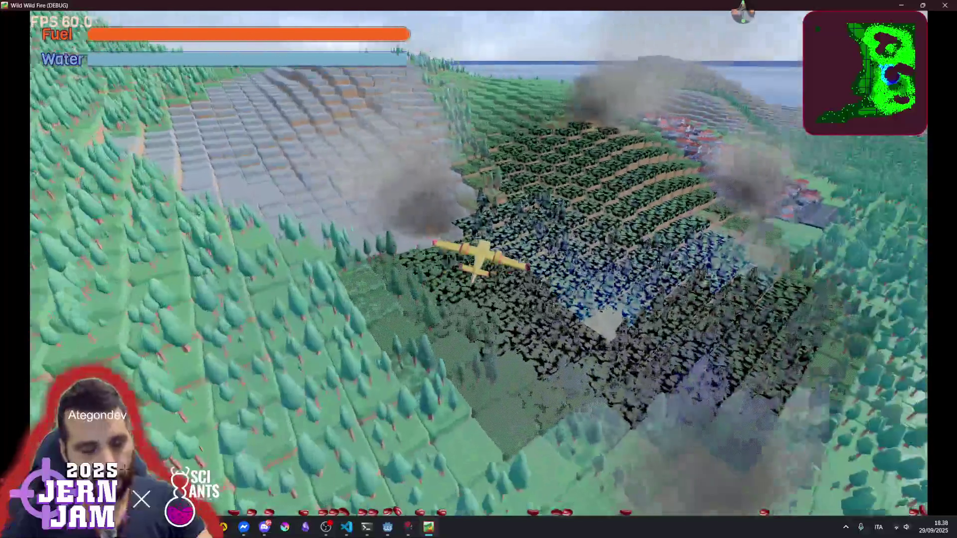
{"action": "key", "text": "F8"}
{"action": "left_click", "coordinate": [401, 250]}
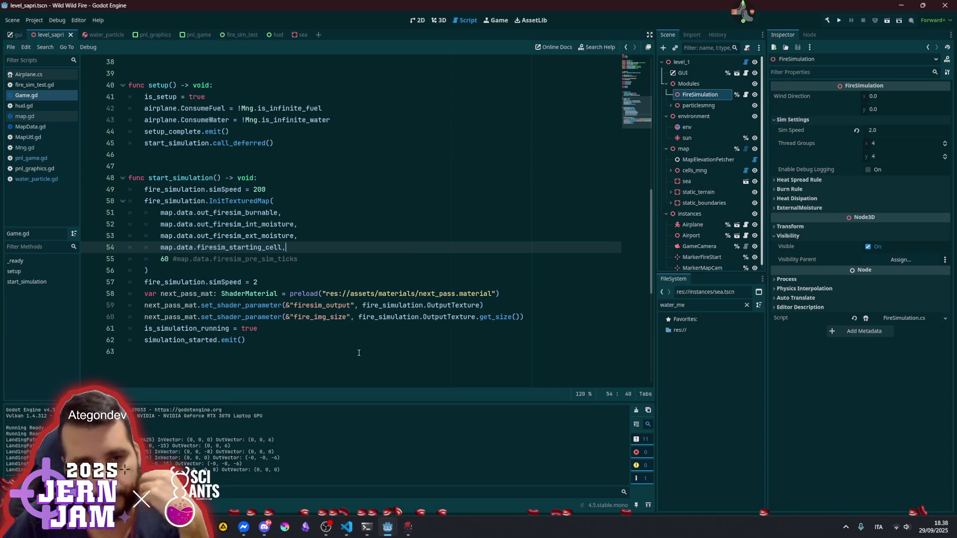
{"action": "left_click", "coordinate": [264, 527]}
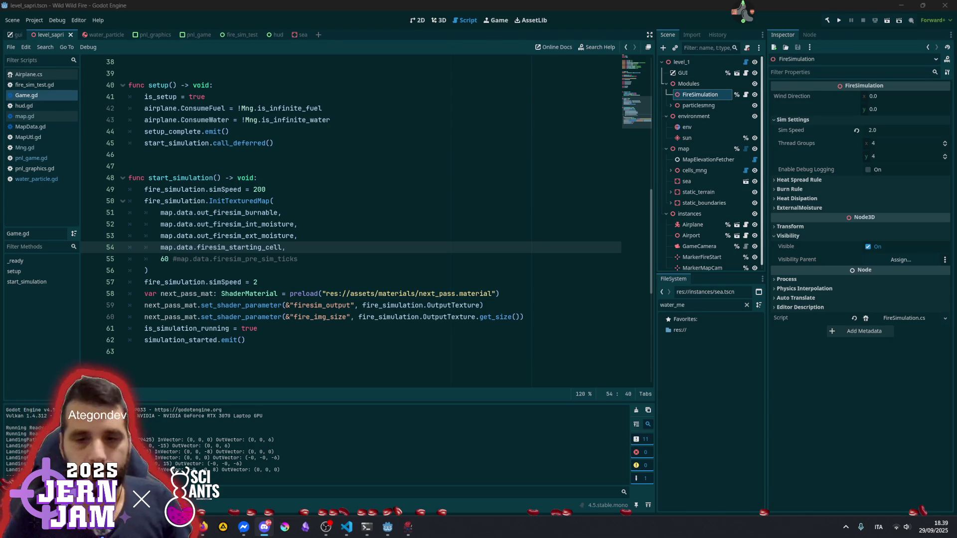
Delete the hard-coded '60 #' from the InitTexturedMap call on line 55
{"action": "left_click", "coordinate": [226, 200]}
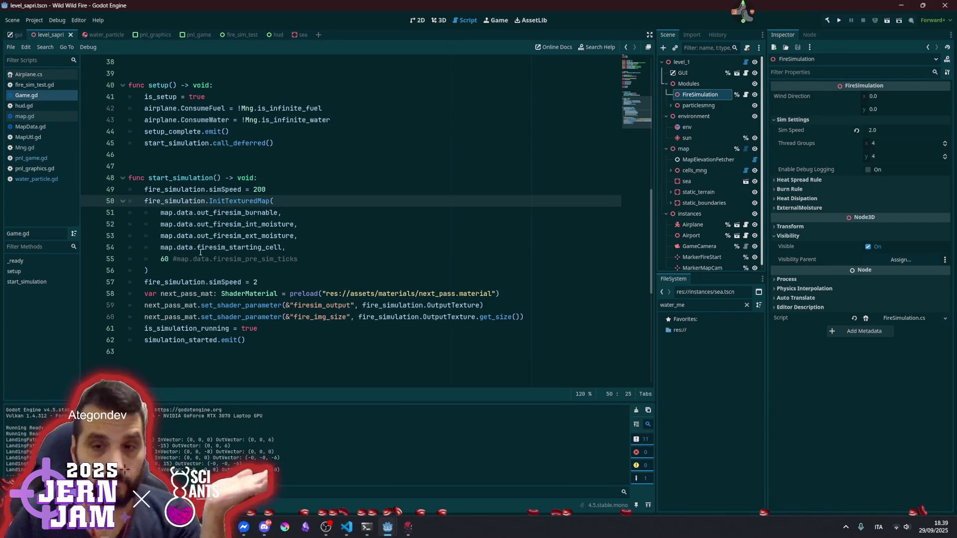
{"action": "left_click", "coordinate": [173, 259]}
{"action": "key", "text": "shift+Home"}
{"action": "key", "text": "shift+Home"}
{"action": "key", "text": "shift+Home"}
{"action": "key", "text": "shift+Right"}
{"action": "key", "text": "shift+Left"}
{"action": "key", "text": "BackSpace"}
{"action": "left_click", "coordinate": [258, 259]}
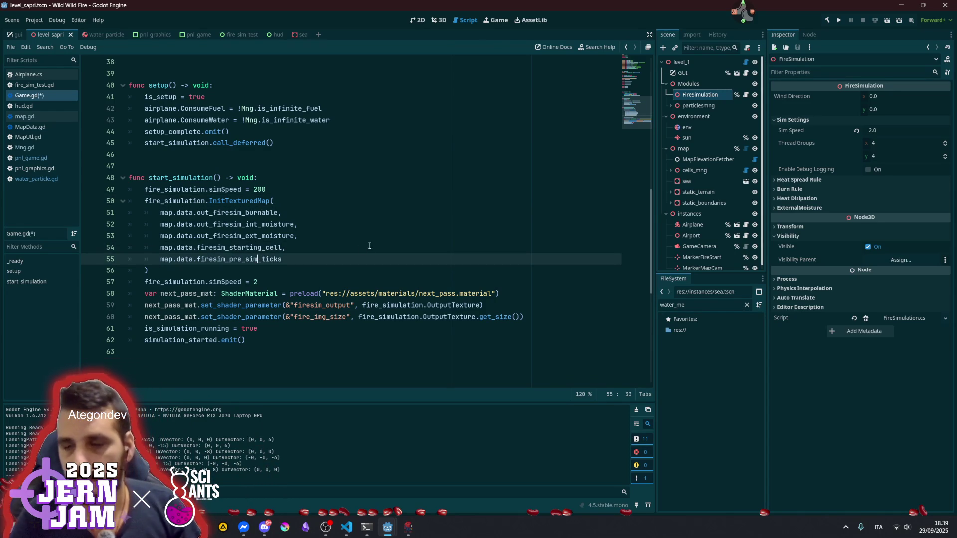
Set the map node's Pre Sim Ticks to 40 in the Inspector's FireSim section
{"action": "left_click", "coordinate": [695, 148]}
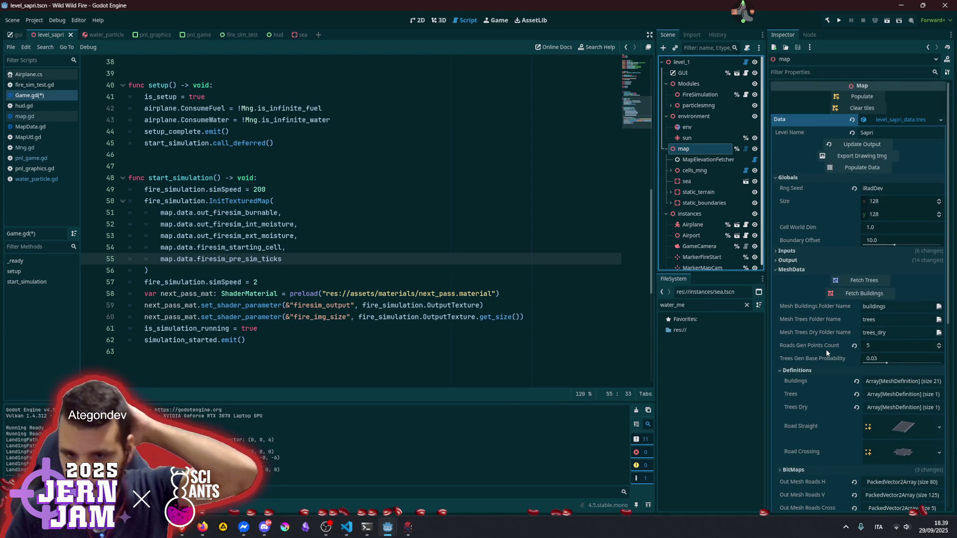
{"action": "scroll", "coordinate": [842, 333], "scroll_direction": "down", "scroll_amount": 5}
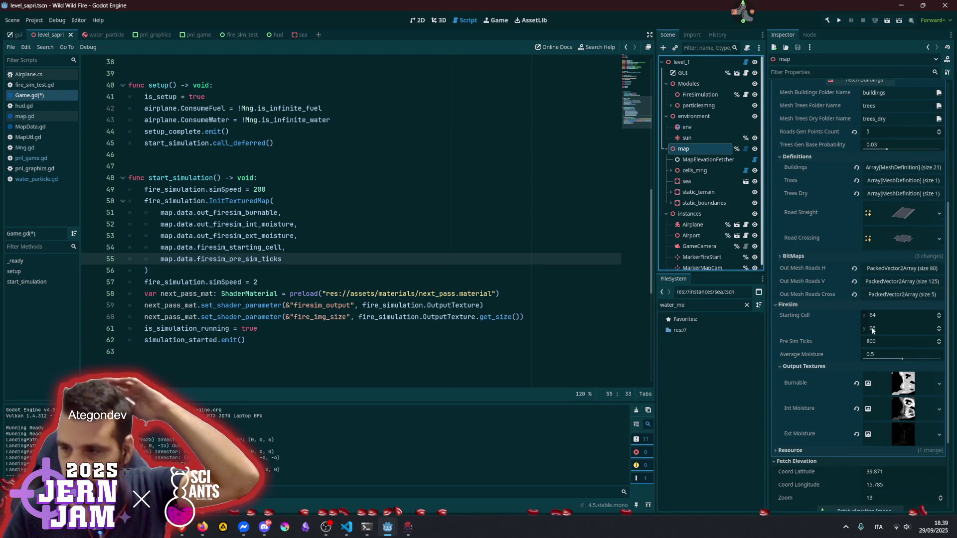
{"action": "left_click", "coordinate": [874, 342]}
{"action": "type", "text": "60"}
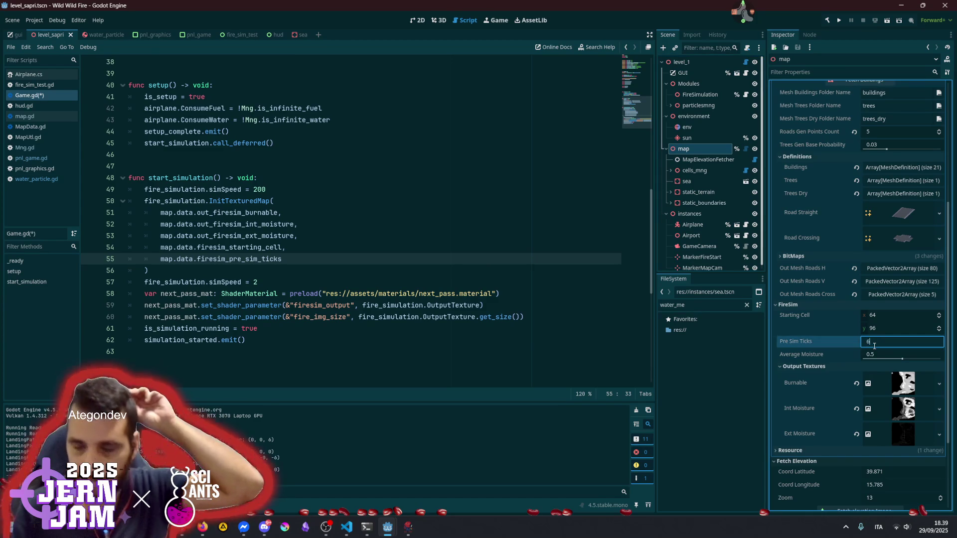
{"action": "key", "text": "Return"}
{"action": "left_click", "coordinate": [448, 154]}
{"action": "left_click", "coordinate": [881, 339]}
{"action": "type", "text": "40"}
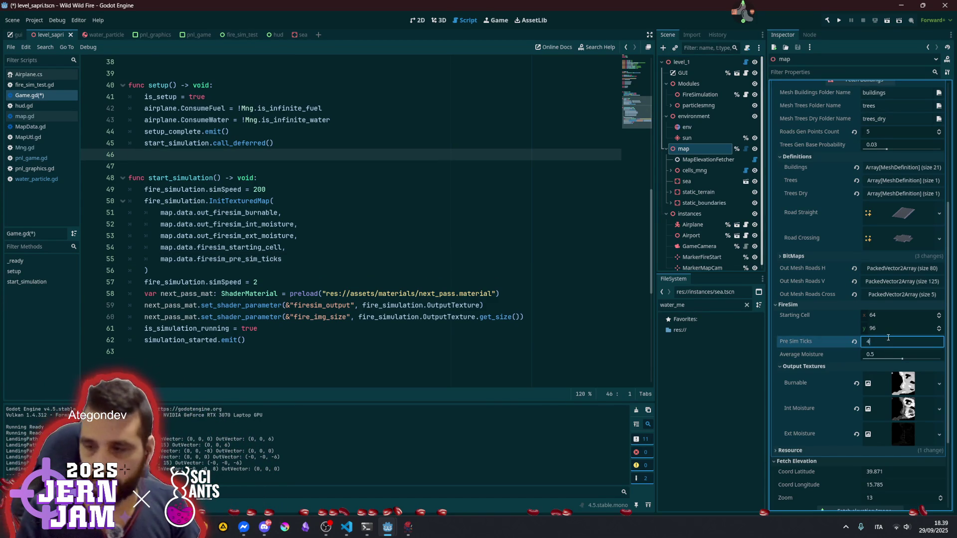
{"action": "key", "text": "Return"}
{"action": "double_click", "coordinate": [296, 192]}
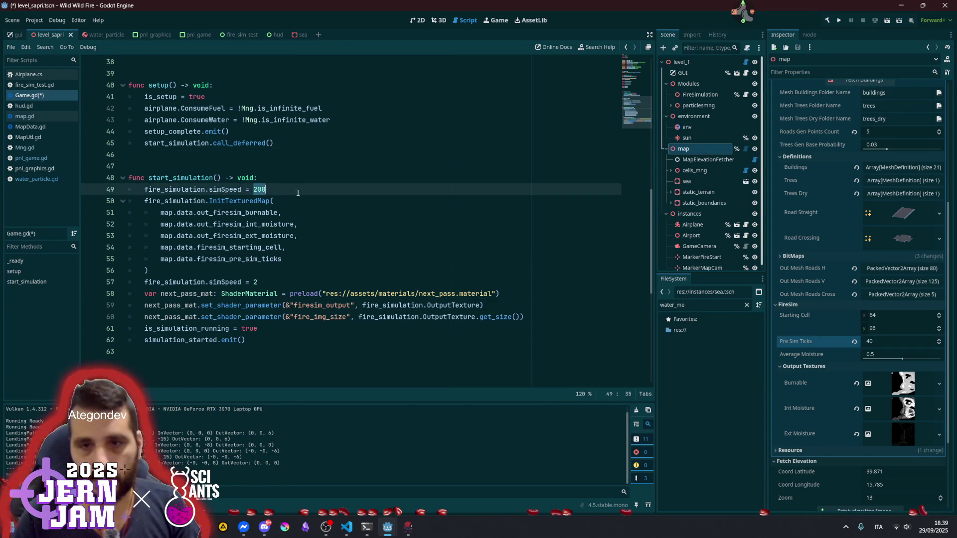
Review the InitTexturedMap arguments and shader lines, then save Game.gd
{"action": "key", "text": "Down"}
{"action": "key", "text": "End"}
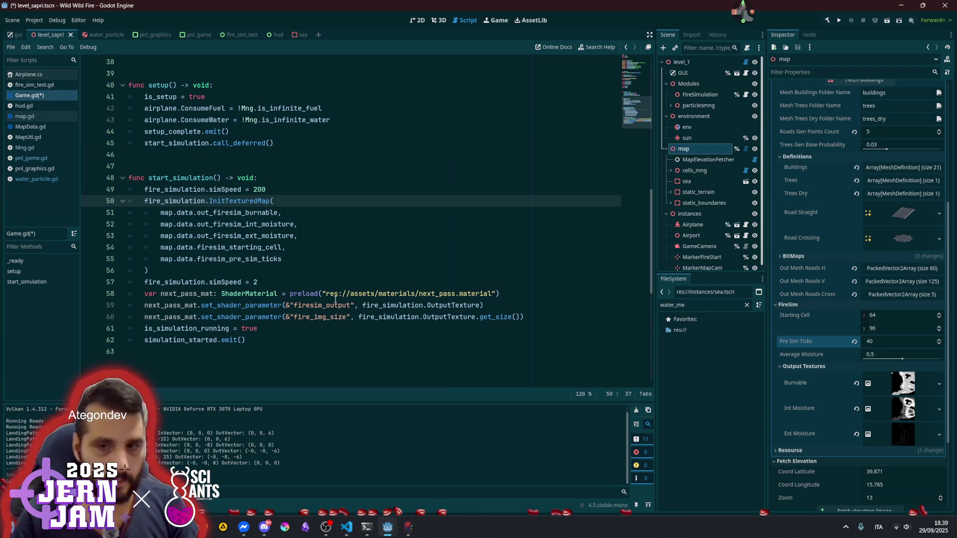
{"action": "key", "text": "Down"}
{"action": "key", "text": "Down"}
{"action": "key", "text": "Down"}
{"action": "key", "text": "End"}
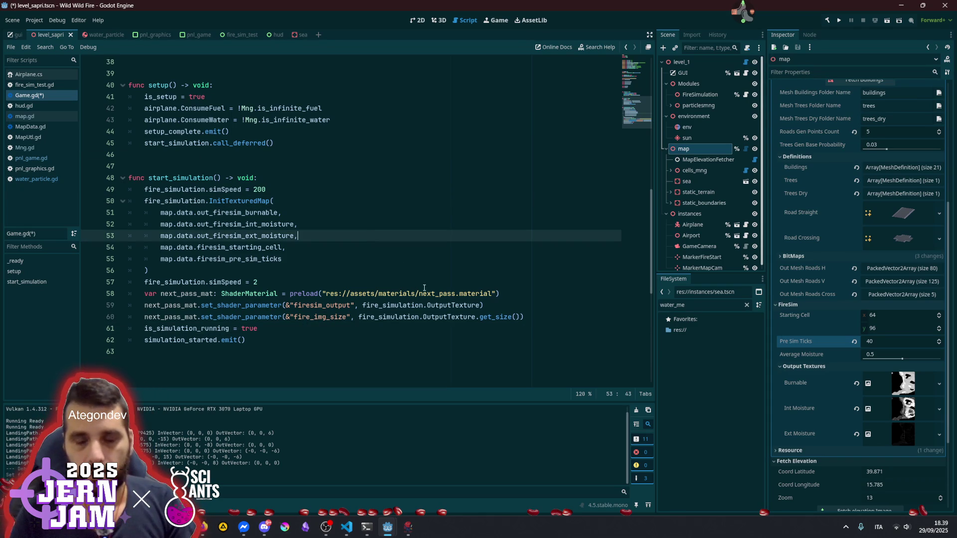
{"action": "left_click", "coordinate": [403, 322]}
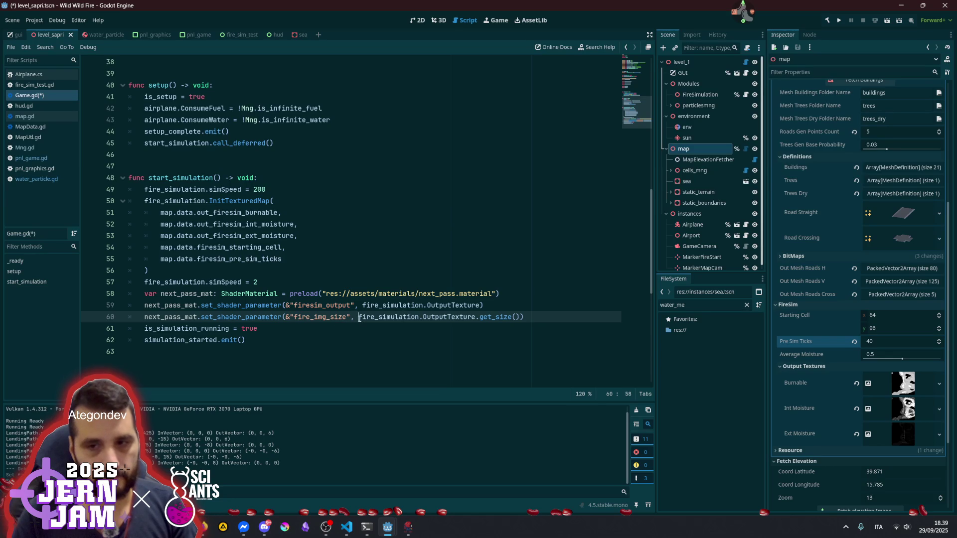
{"action": "key", "text": "Up"}
{"action": "key", "text": "Up"}
{"action": "key", "text": "Up"}
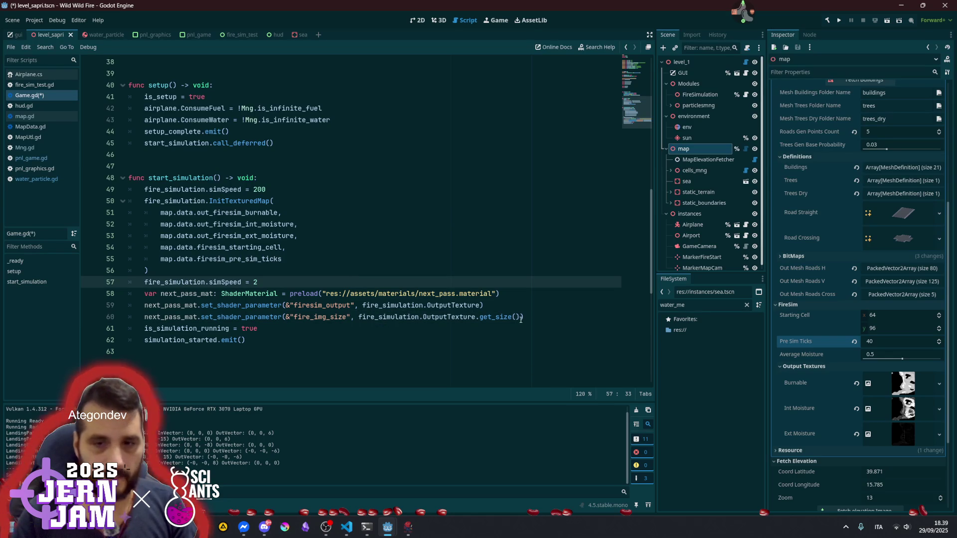
{"action": "left_click", "coordinate": [521, 319]}
{"action": "left_click", "coordinate": [262, 329]}
{"action": "left_click", "coordinate": [309, 337]}
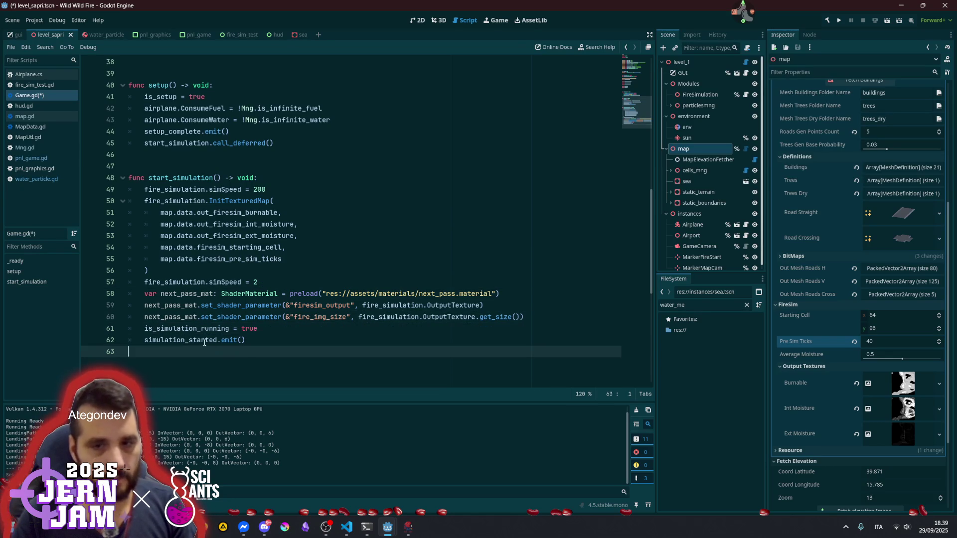
{"action": "key", "text": "ctrl+s"}
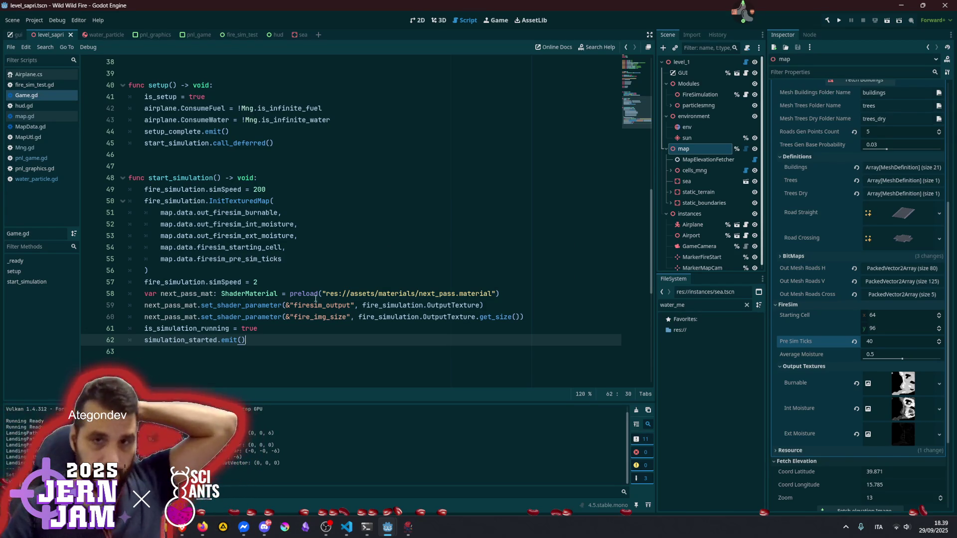
Remove .call_deferred from the start_simulation call on line 45 and launch the game with F5
{"action": "scroll", "coordinate": [196, 214], "scroll_direction": "up", "scroll_amount": 4}
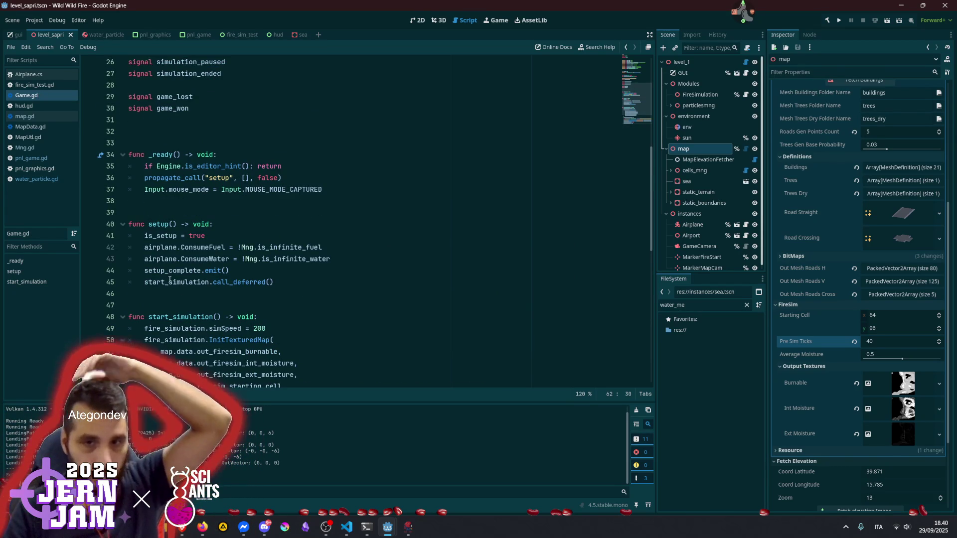
{"action": "double_click", "coordinate": [184, 282]}
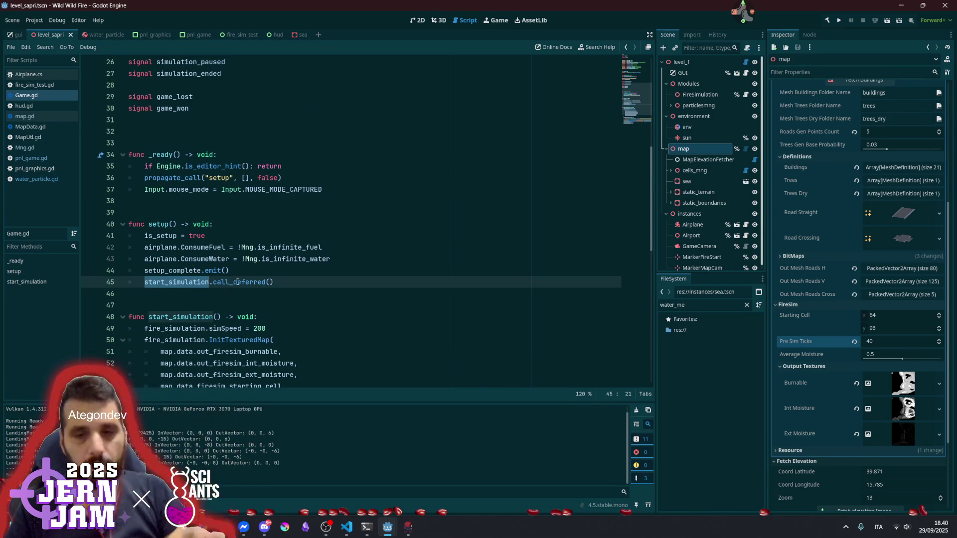
{"action": "mouse_move", "coordinate": [238, 282]}
{"action": "key", "text": "Right"}
{"action": "key", "text": "ctrl+shift+Right"}
{"action": "key", "text": "Delete"}
{"action": "key", "text": "F5"}
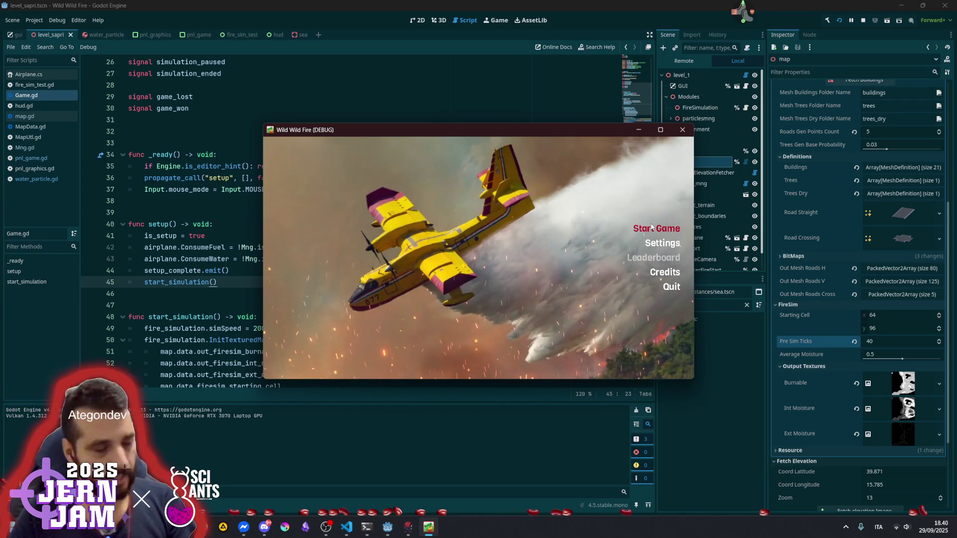
Start a new game, let the level load, then stop the run with F8
{"action": "left_click", "coordinate": [656, 228]}
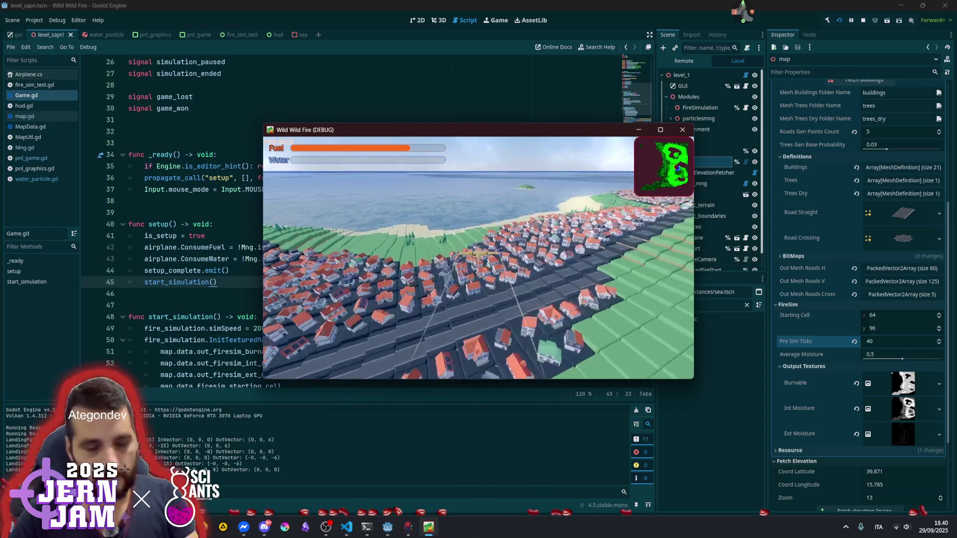
{"action": "key", "text": "F8"}
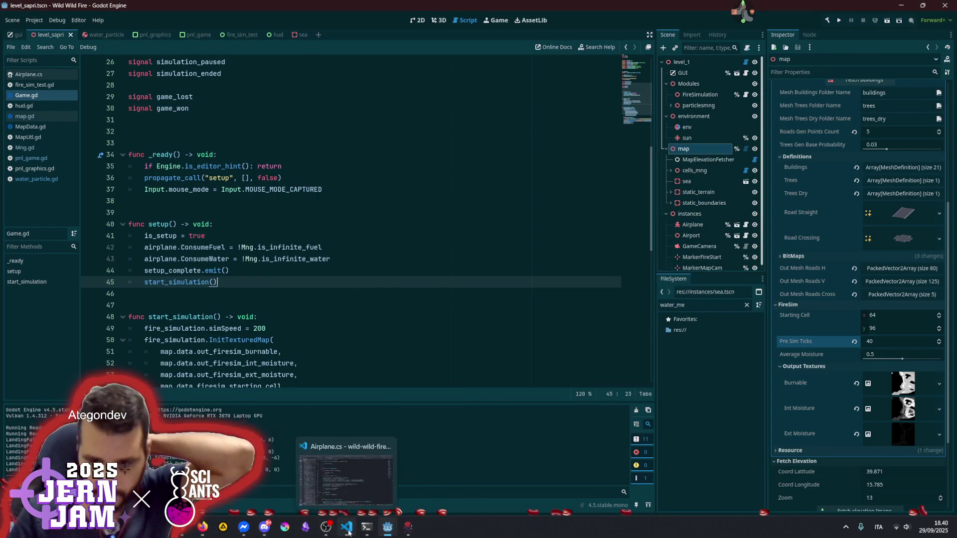
Switch to VS Code and find RefillWaterRate in AirplaneSettings.cs
{"action": "left_click", "coordinate": [346, 527]}
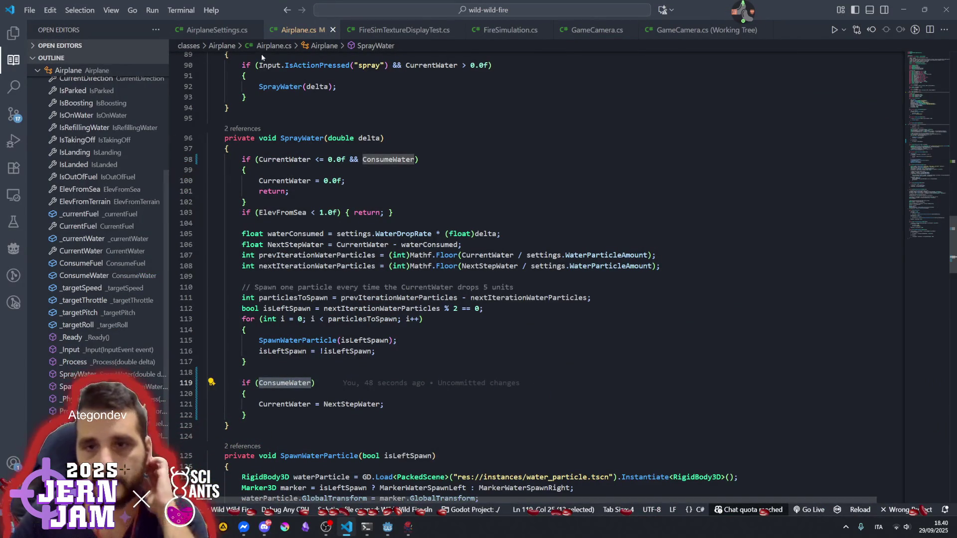
{"action": "left_click", "coordinate": [214, 30]}
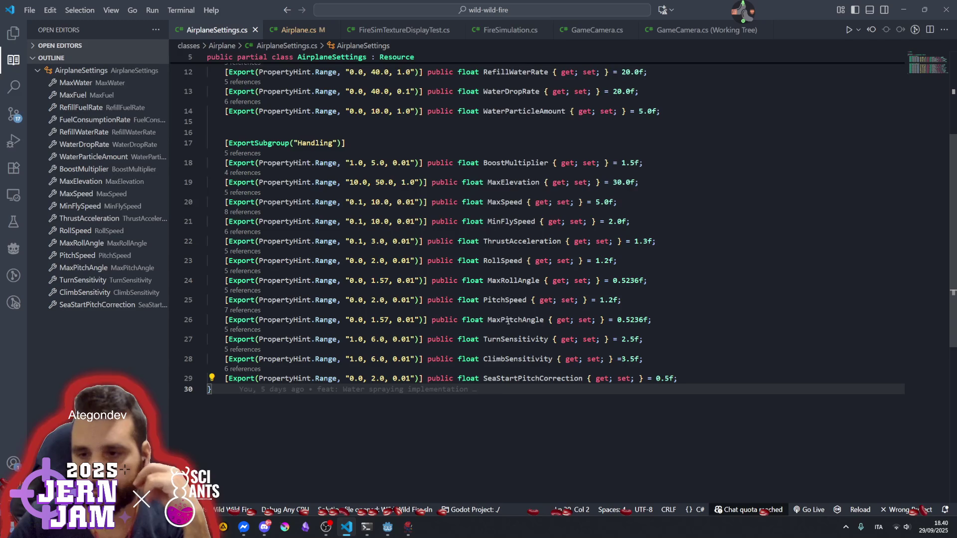
{"action": "scroll", "coordinate": [498, 300], "scroll_direction": "up", "scroll_amount": 5}
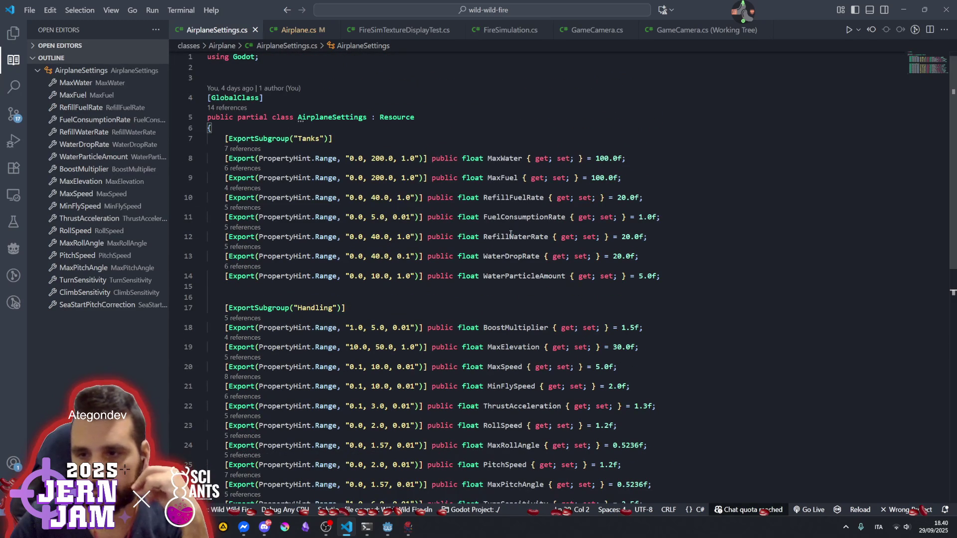
{"action": "double_click", "coordinate": [511, 237]}
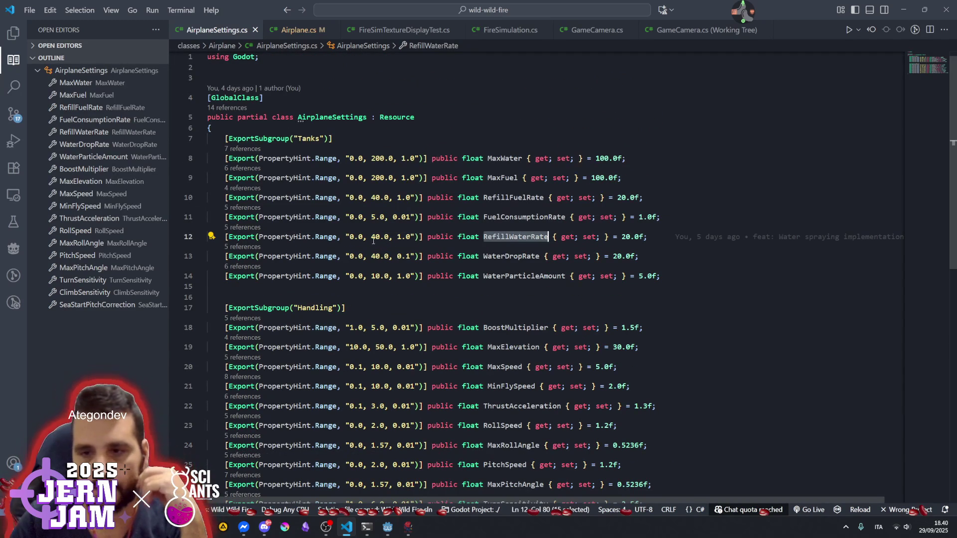
Change RefillWaterRate's default to 50.0f and its range to 10.0–200.0
{"action": "left_click_drag", "start_coordinate": [627, 237], "coordinate": [623, 237]}
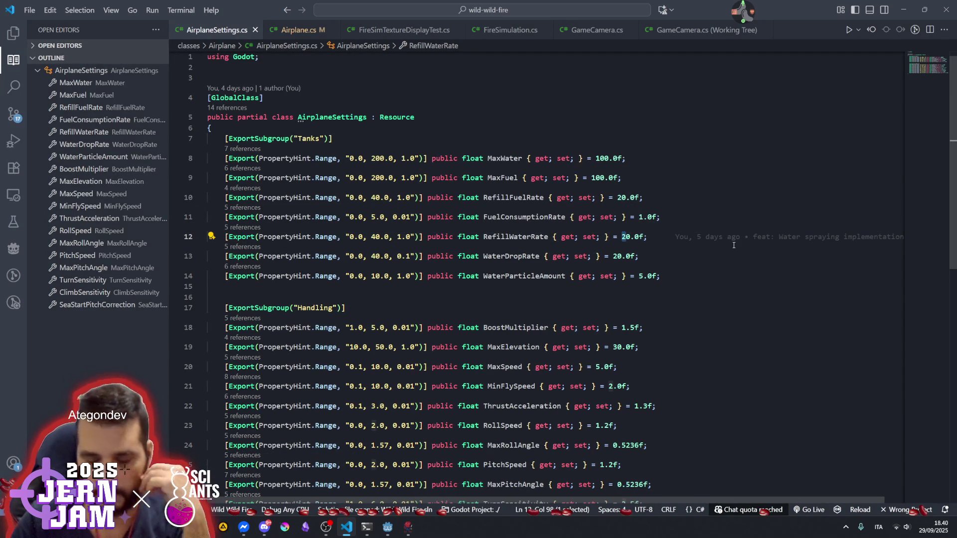
{"action": "type", "text": "5"}
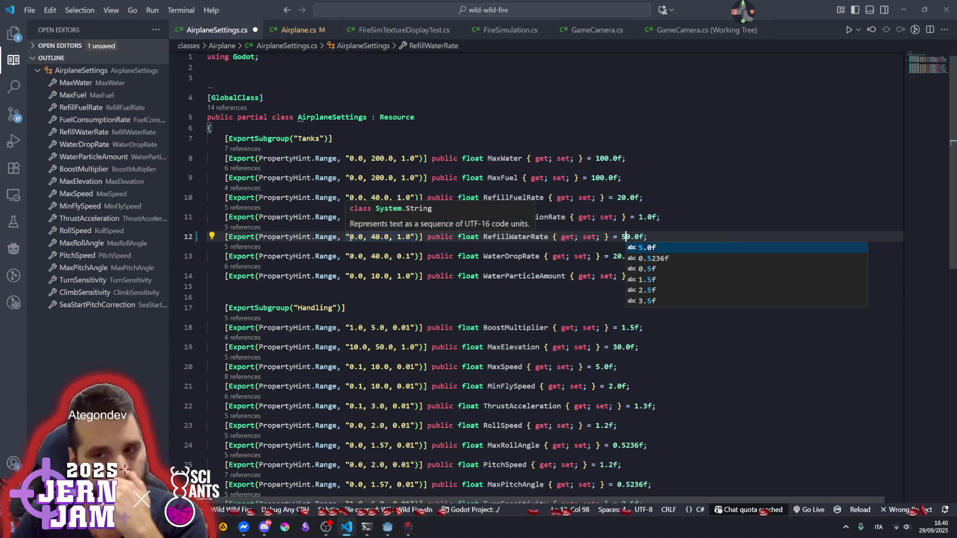
{"action": "left_click_drag", "start_coordinate": [350, 236], "coordinate": [354, 236]}
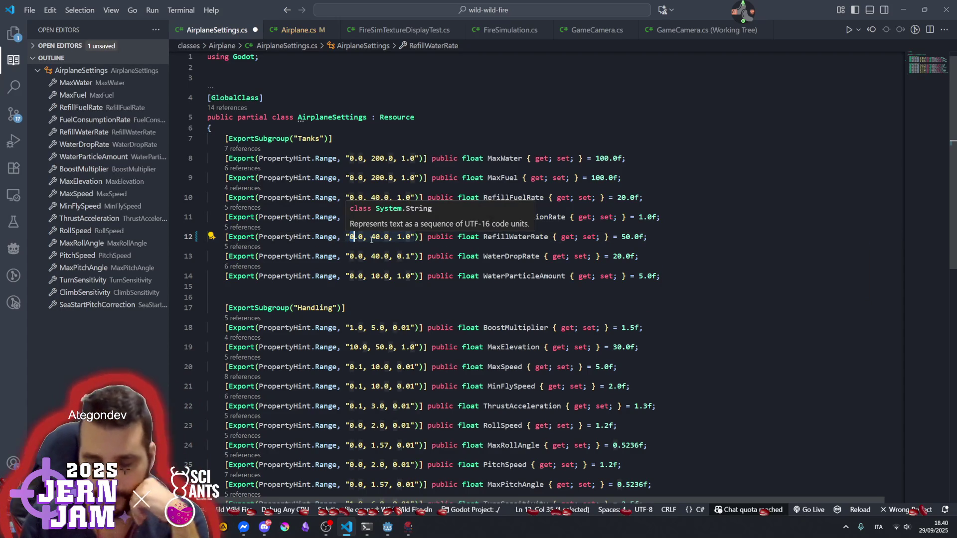
{"action": "type", "text": "10"}
{"action": "left_click_drag", "start_coordinate": [375, 236], "coordinate": [379, 236]}
{"action": "type", "text": "20"}
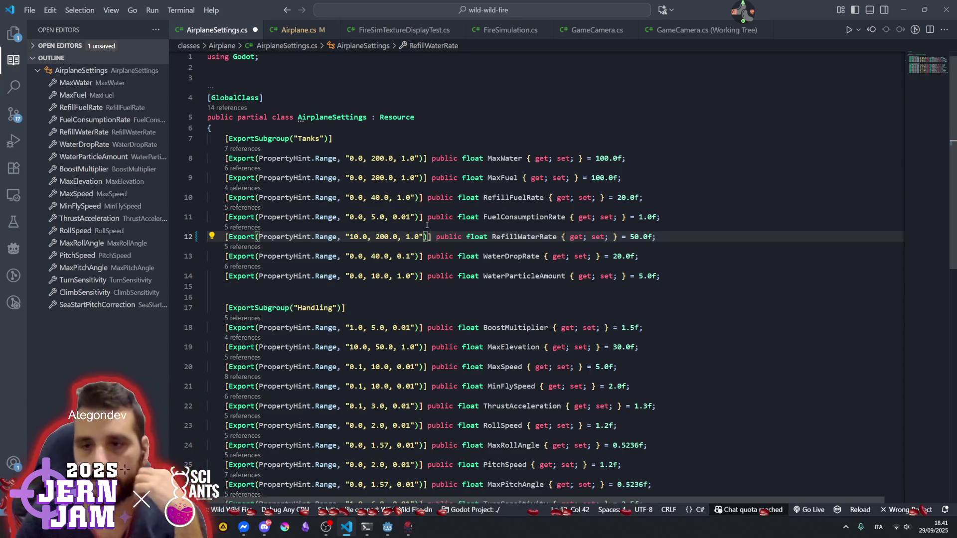
{"action": "left_click", "coordinate": [439, 243]}
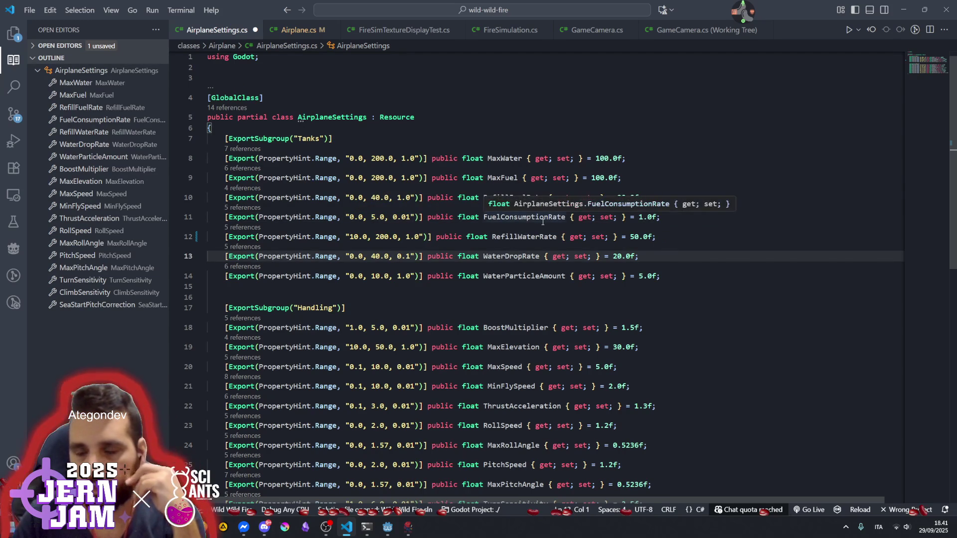
{"action": "double_click", "coordinate": [507, 197]}
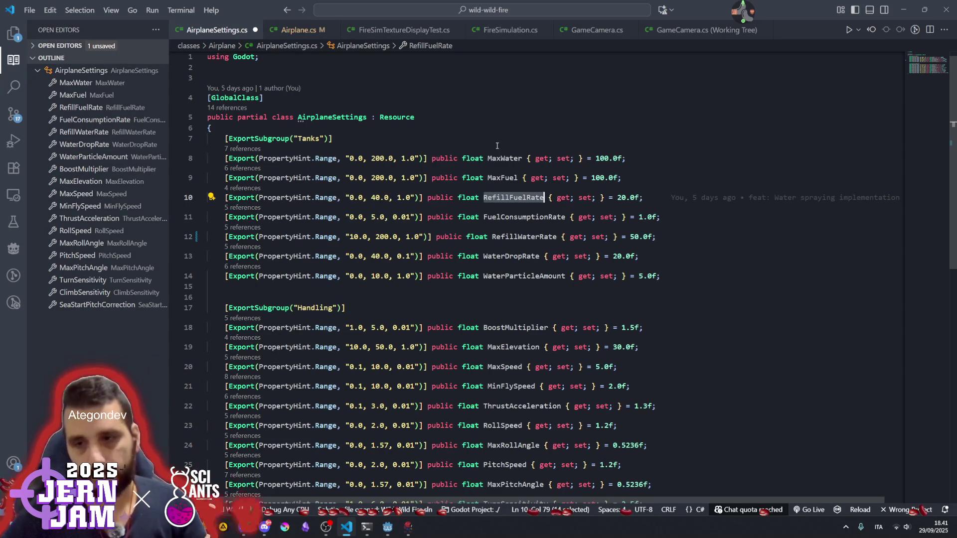
Look over RefillFuelRate on line 10, then save AirplaneSettings.cs with Ctrl+S
{"action": "left_click", "coordinate": [497, 146]}
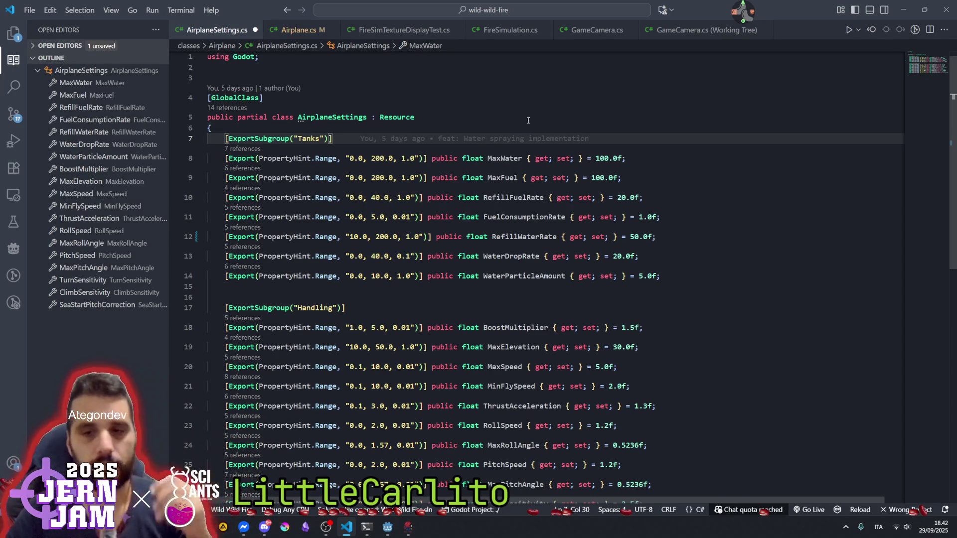
{"action": "left_click", "coordinate": [509, 197]}
{"action": "key", "text": "ctrl+s"}
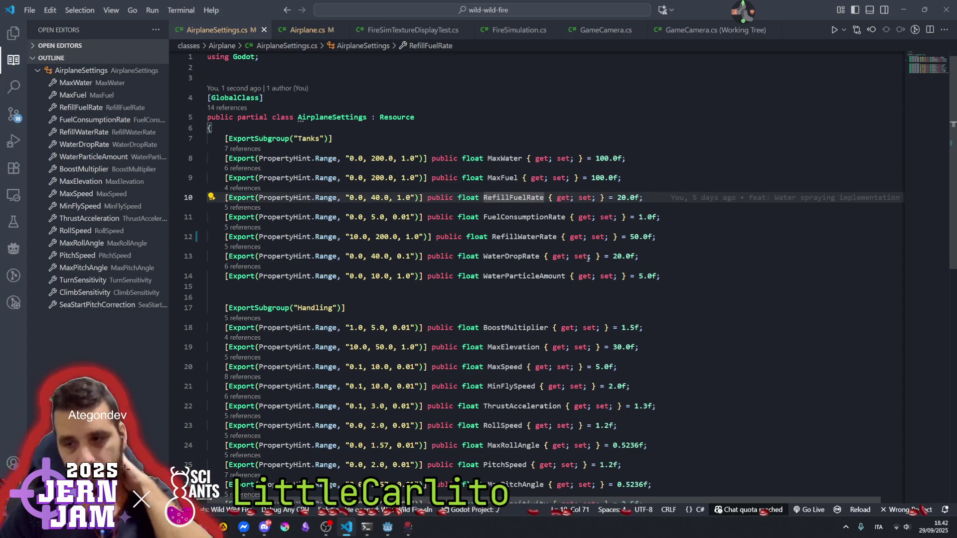
Back in Godot, rebuild the .NET project and switch to the hud scene
{"action": "mouse_move", "coordinate": [387, 527]}
{"action": "mouse_move", "coordinate": [387, 477]}
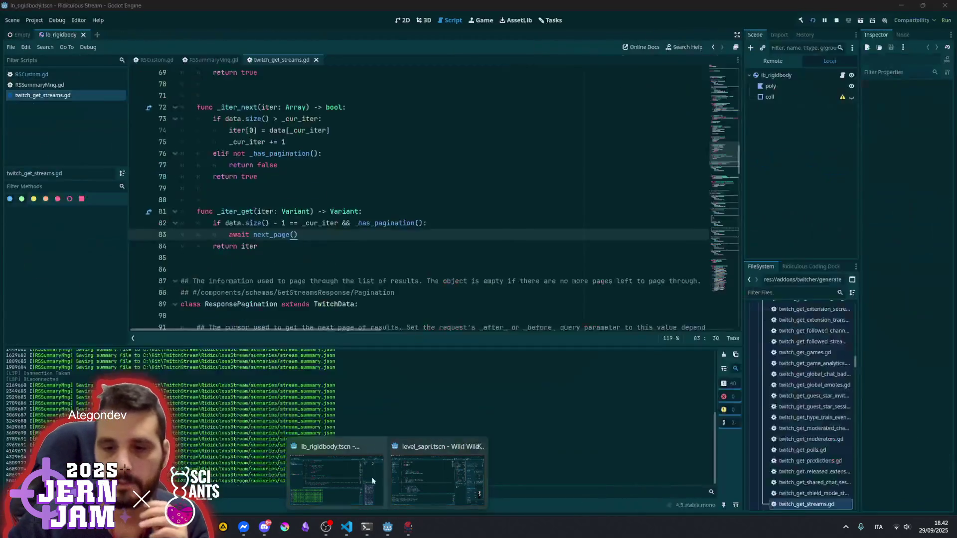
{"action": "left_click", "coordinate": [408, 476]}
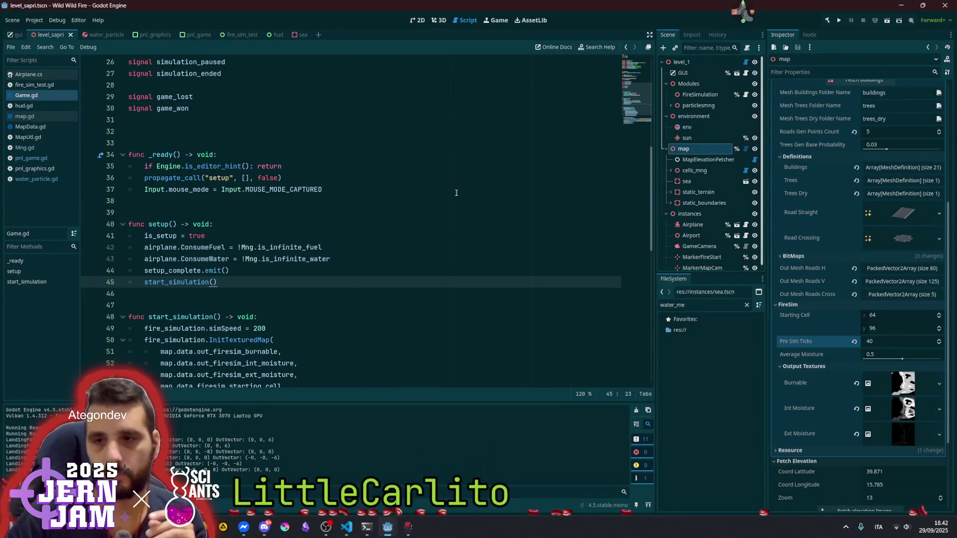
{"action": "left_click", "coordinate": [826, 21]}
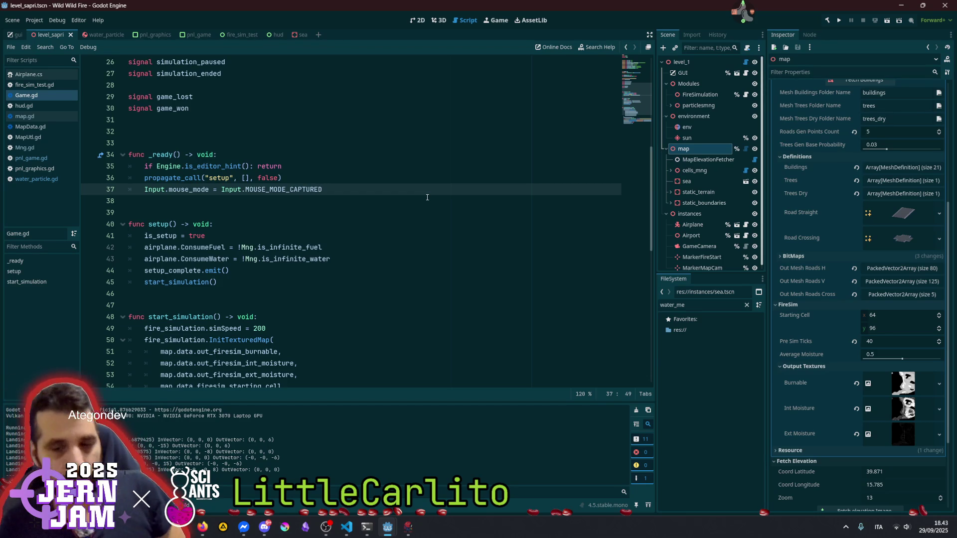
{"action": "left_click", "coordinate": [367, 157]}
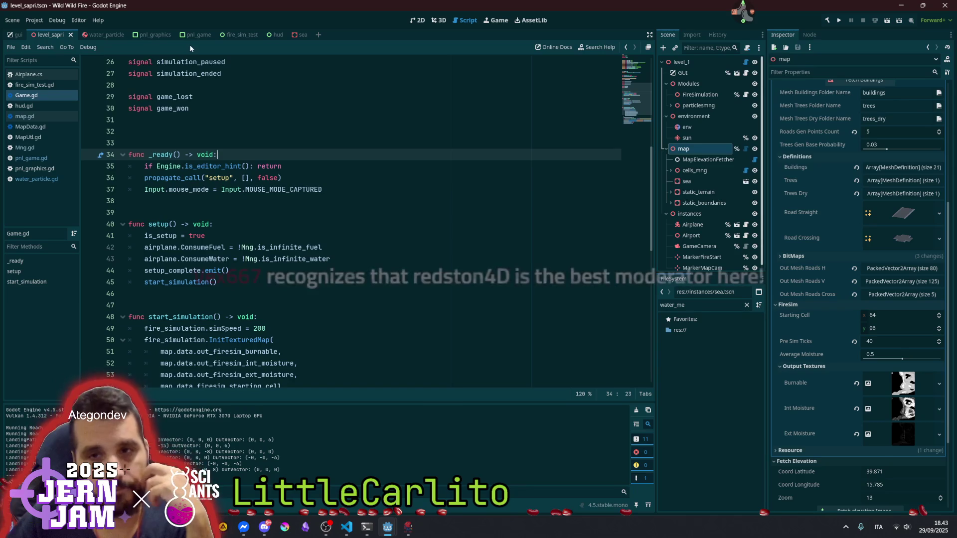
{"action": "left_click", "coordinate": [272, 35]}
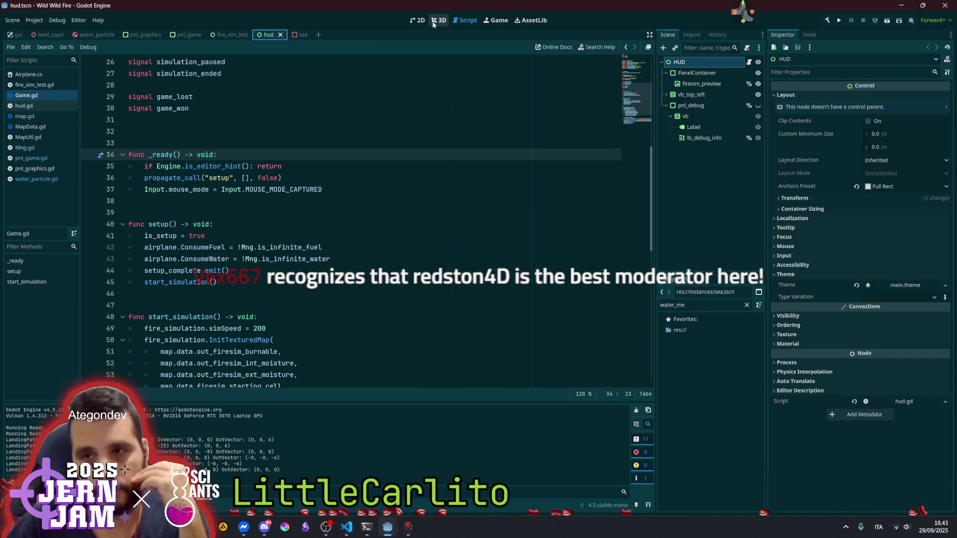
Open hud.gd and remove a stray blank line in _process
{"action": "left_click", "coordinate": [748, 62]}
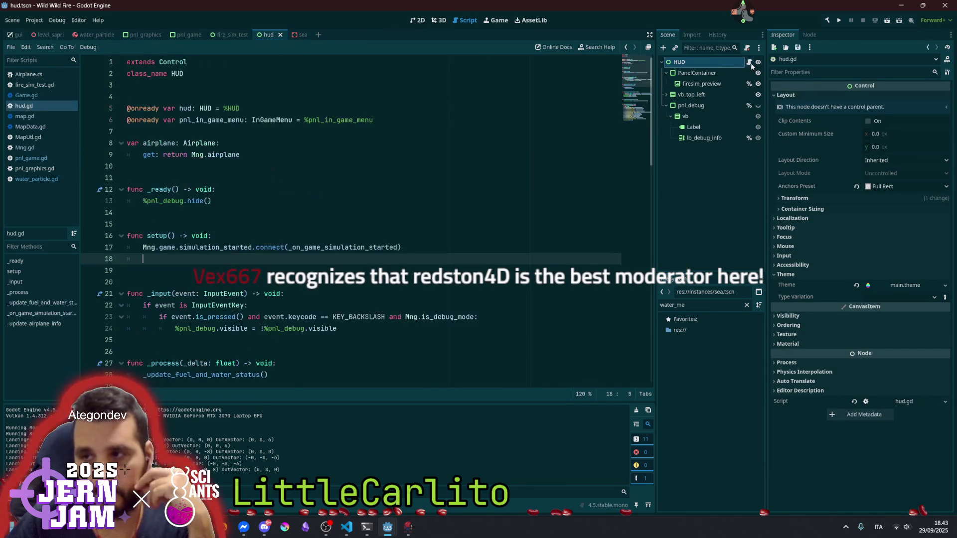
{"action": "left_click", "coordinate": [322, 202]}
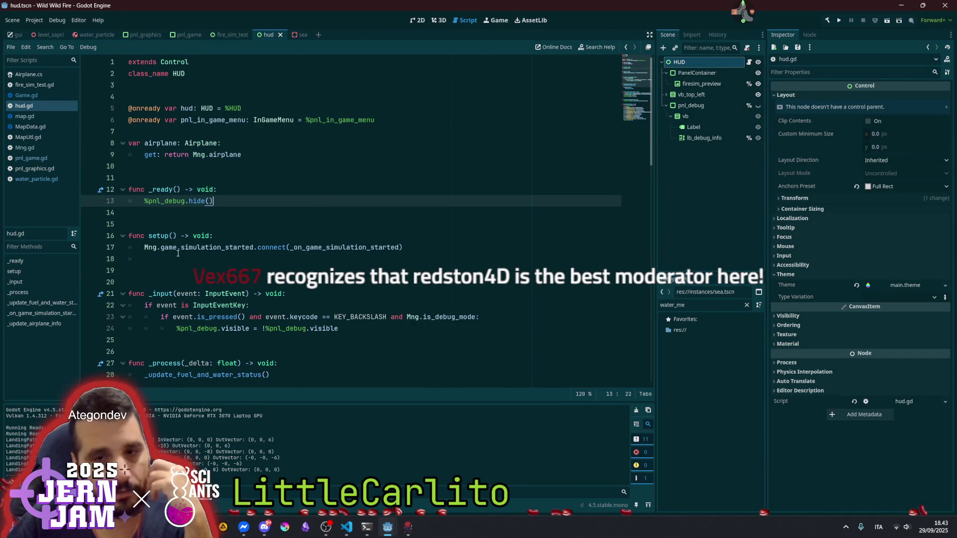
{"action": "scroll", "coordinate": [180, 292], "scroll_direction": "down", "scroll_amount": 2}
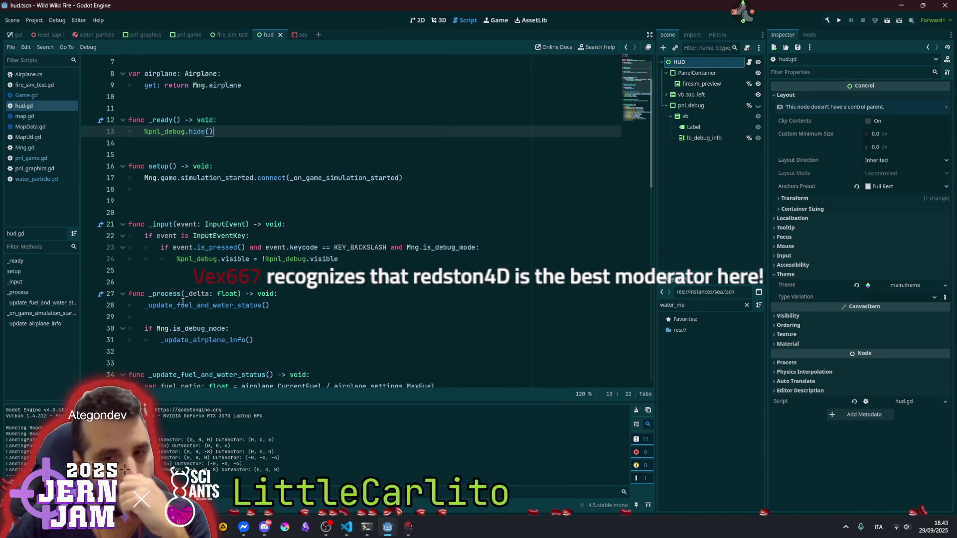
{"action": "left_click", "coordinate": [178, 317]}
{"action": "key", "text": "Return"}
{"action": "key", "text": "Up"}
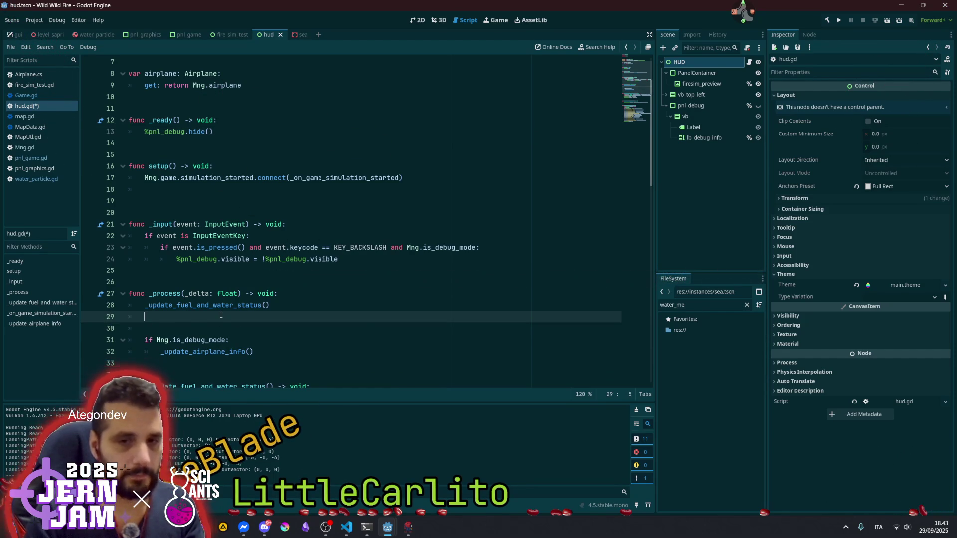
{"action": "key", "text": "BackSpace"}
{"action": "key", "text": "BackSpace"}
{"action": "left_click", "coordinate": [247, 293]}
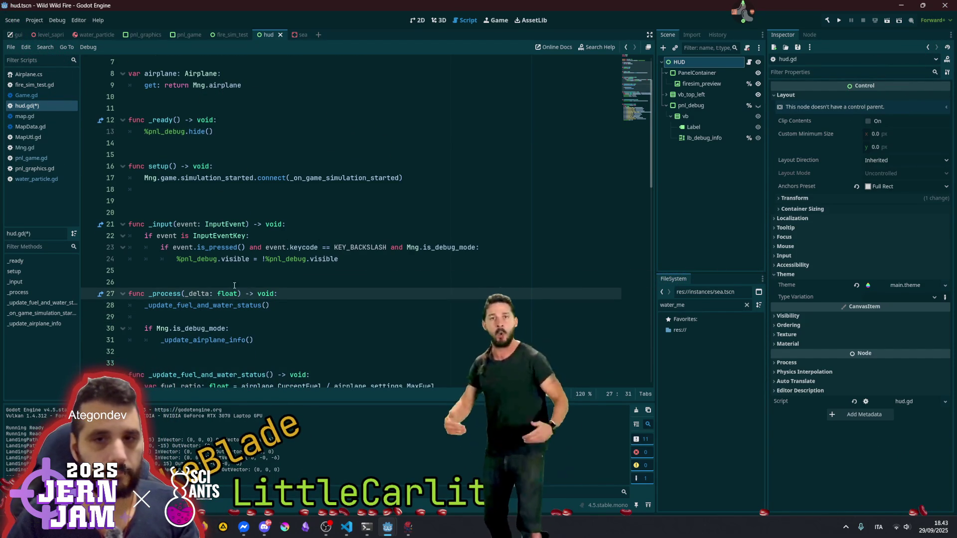
{"action": "scroll", "coordinate": [235, 285], "scroll_direction": "up", "scroll_amount": 2}
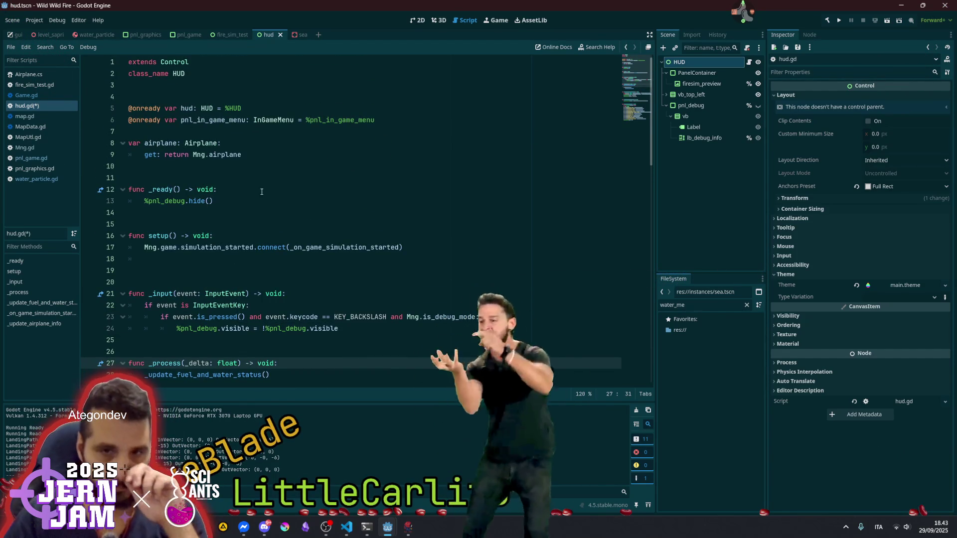
Copy the simulation_started connect line into new game_won and game_lost connections
{"action": "left_click", "coordinate": [192, 247]}
{"action": "triple_click", "coordinate": [192, 247]}
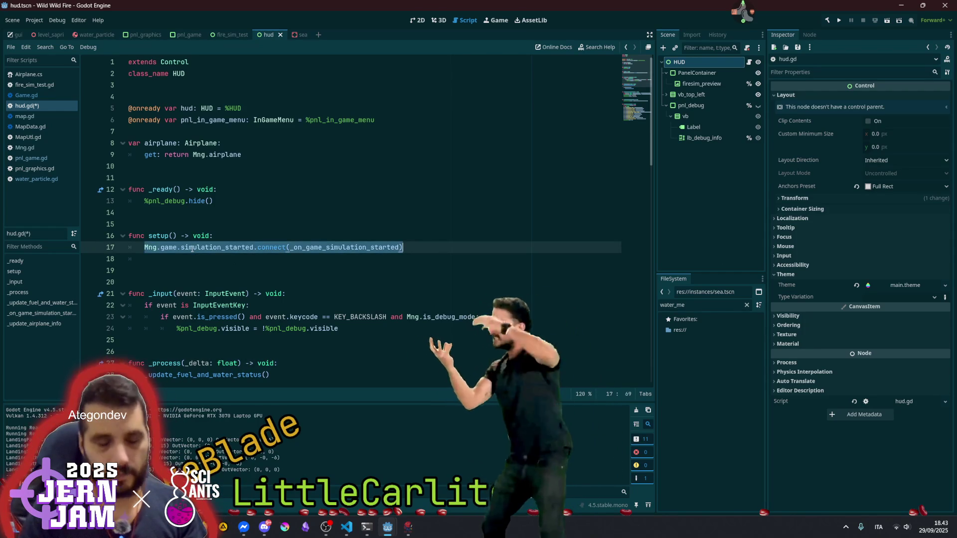
{"action": "key", "text": "ctrl+c"}
{"action": "key", "text": "Down"}
{"action": "key", "text": "ctrl+v"}
{"action": "key", "text": "ctrl+Left"}
{"action": "key", "text": "ctrl+Left"}
{"action": "key", "text": "ctrl+Left"}
{"action": "key", "text": "ctrl+shift+Right"}
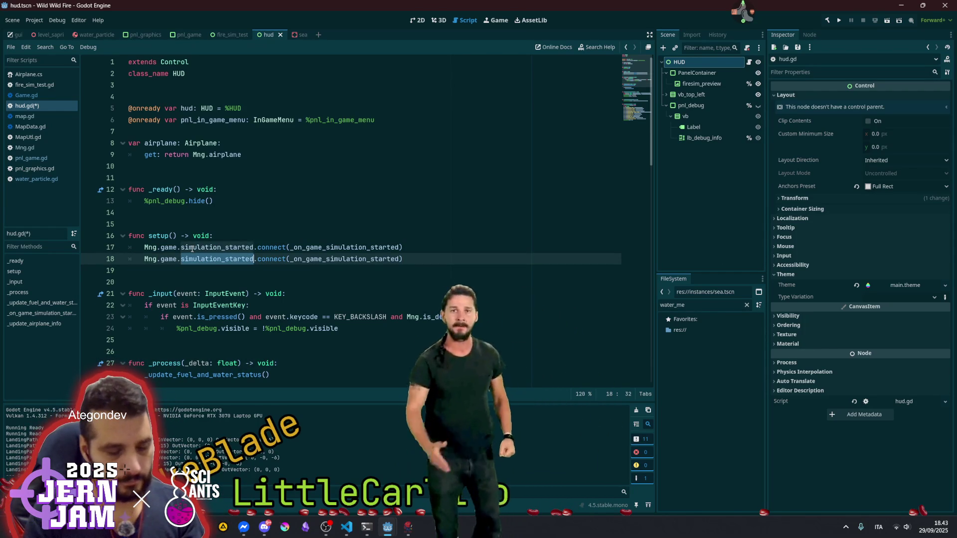
{"action": "type", "text": "game_won"}
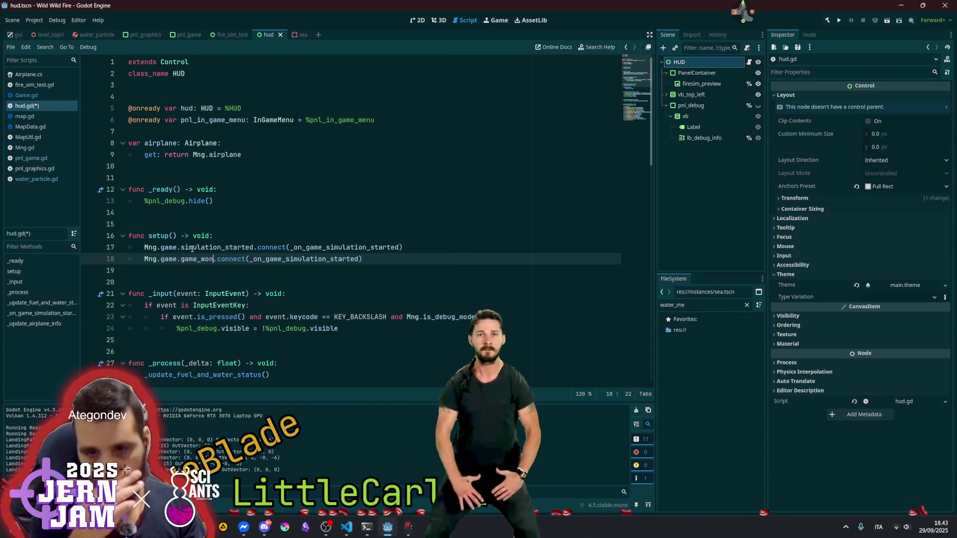
{"action": "key", "text": "ctrl+shift+d"}
{"action": "key", "text": "BackSpace"}
{"action": "key", "text": "BackSpace"}
{"action": "key", "text": "BackSpace"}
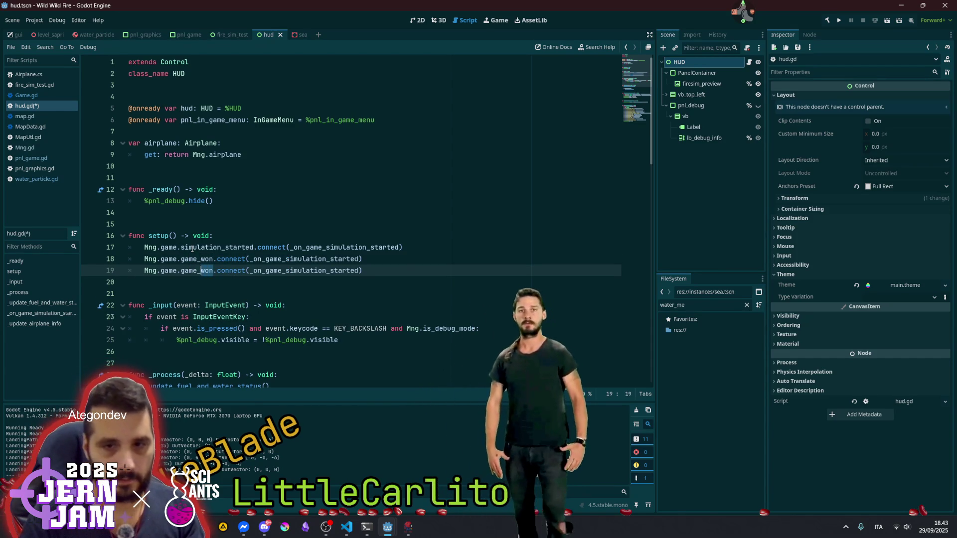
{"action": "type", "text": "lost"}
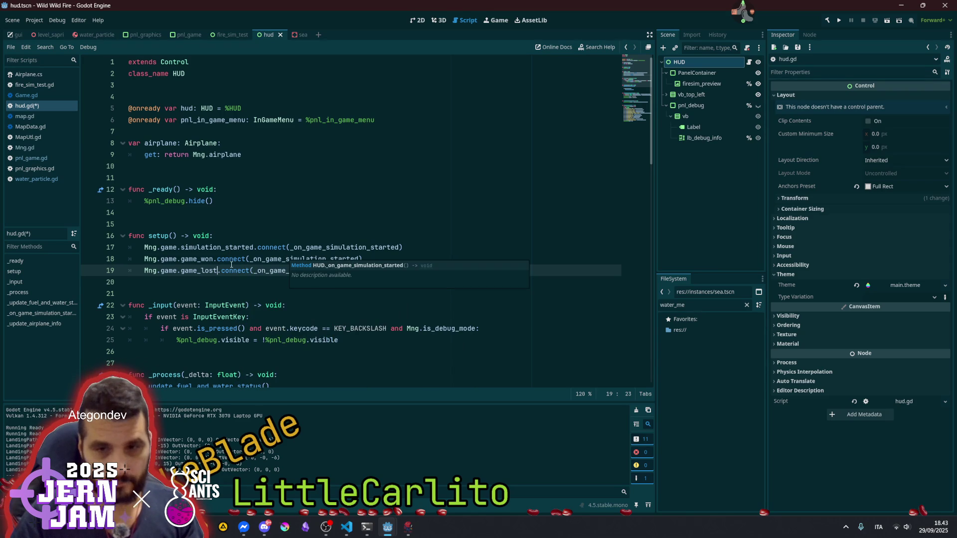
Rename the two copied handlers to _on_game_won and _on_game_lost
{"action": "key", "text": "ctrl+Left"}
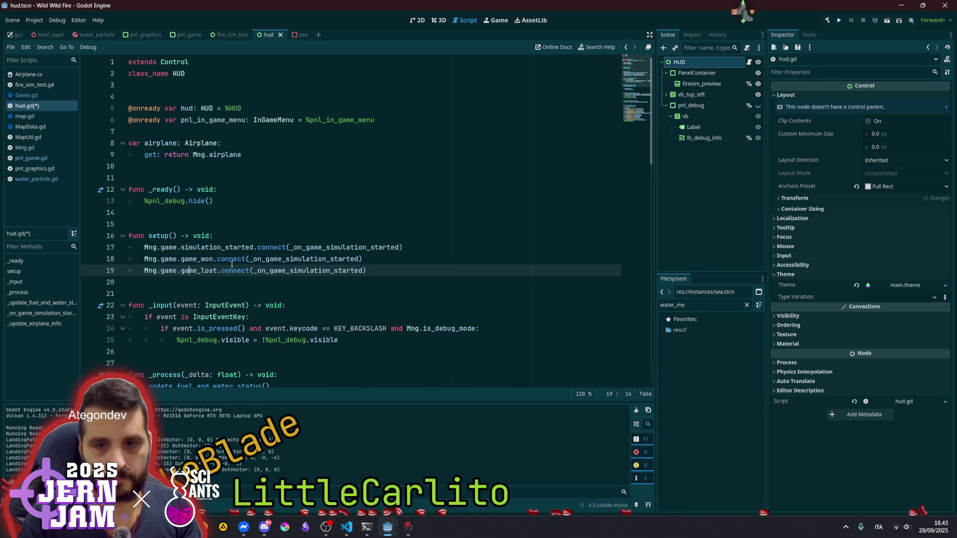
{"action": "key", "text": "shift+alt+Up"}
{"action": "key", "text": "ctrl+shift+Right"}
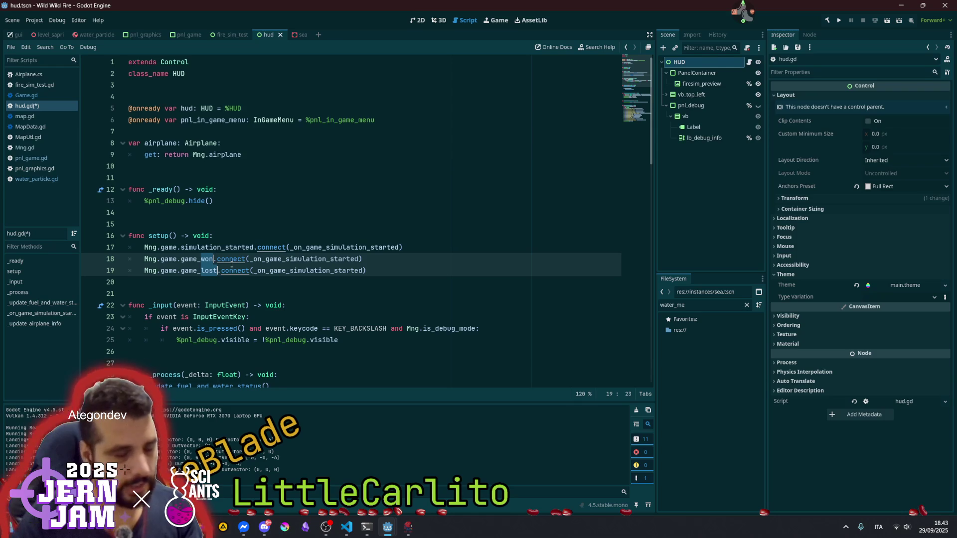
{"action": "left_click", "coordinate": [282, 259]}
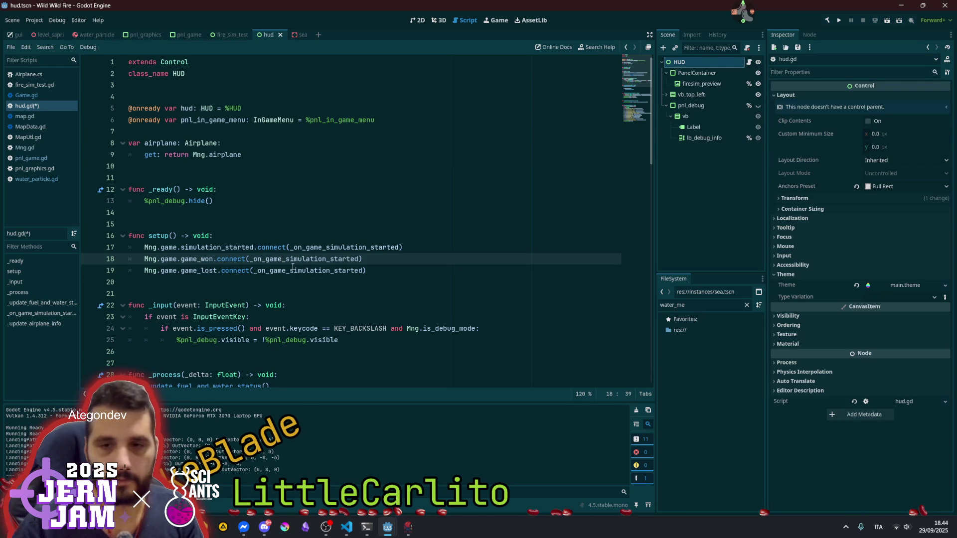
{"action": "key", "text": "shift+alt+Down"}
{"action": "key", "text": "ctrl+shift+Right"}
{"action": "key", "text": "ctrl+v"}
{"action": "double_click", "coordinate": [295, 260]}
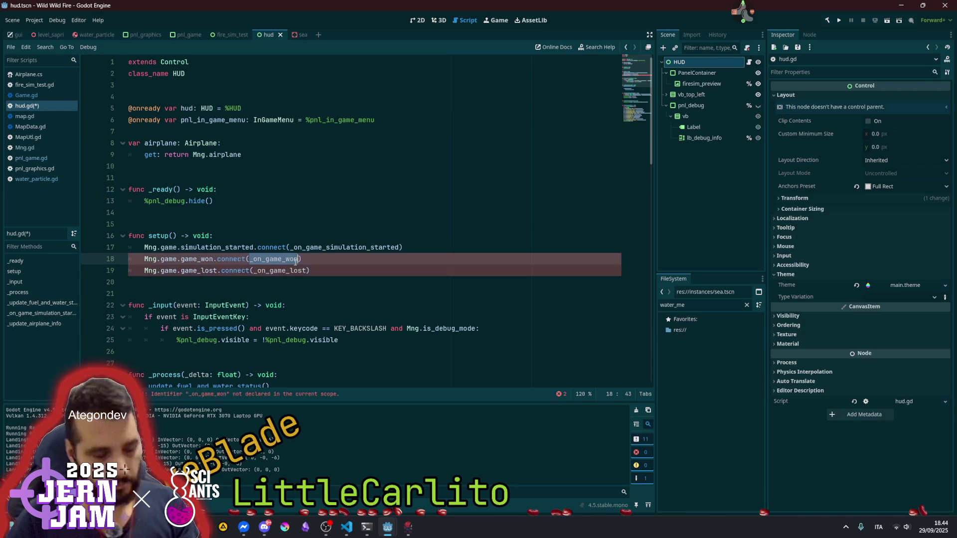
{"action": "left_click", "coordinate": [294, 271]}
Cut the game_won and game_lost connect lines out of hud.gd's setup()
{"action": "scroll", "coordinate": [243, 309], "scroll_direction": "down", "scroll_amount": 10}
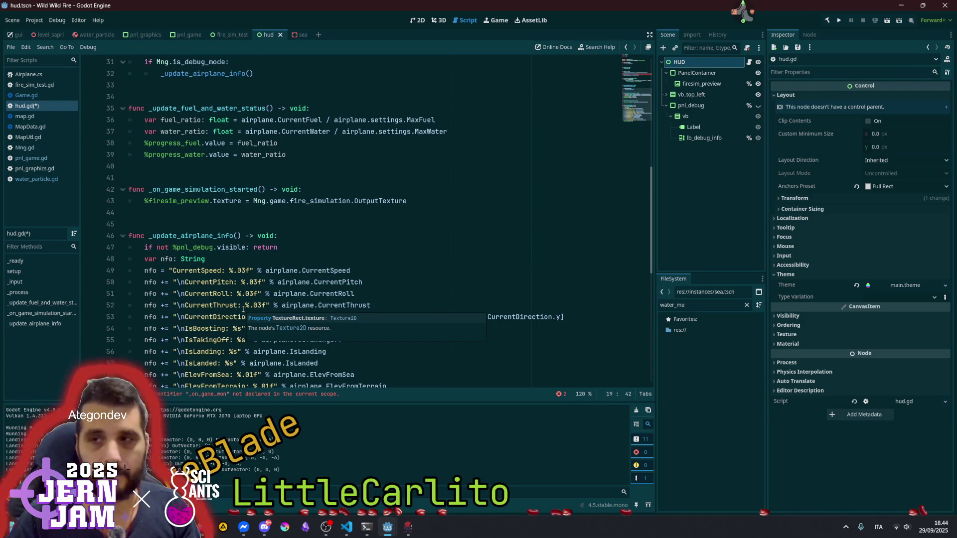
{"action": "scroll", "coordinate": [264, 213], "scroll_direction": "up", "scroll_amount": 9}
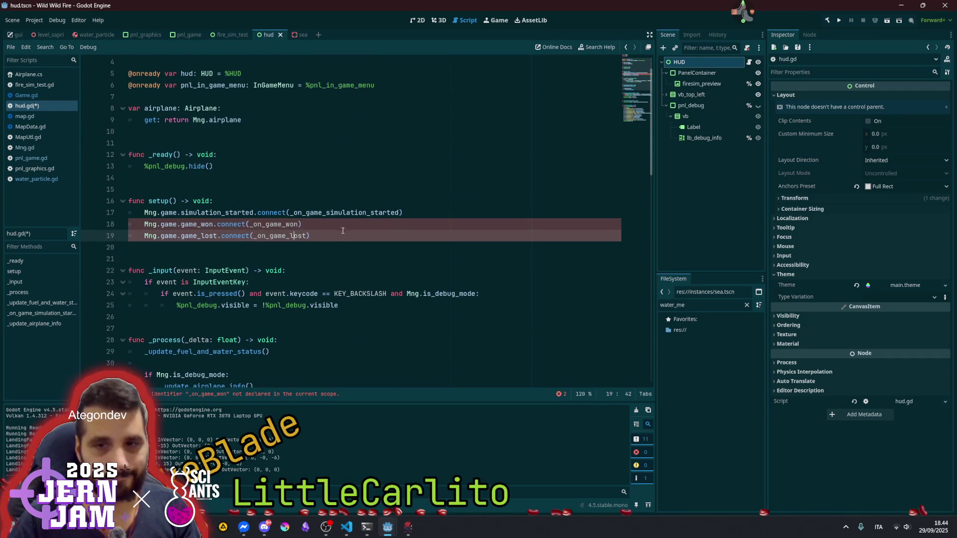
{"action": "key", "text": "shift+Up"}
{"action": "key", "text": "shift+Home"}
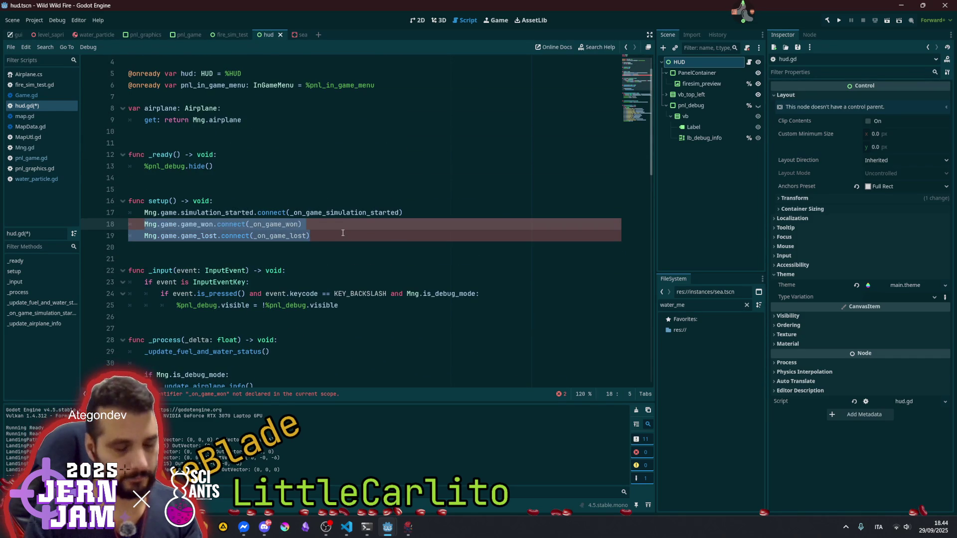
{"action": "key", "text": "BackSpace"}
{"action": "key", "text": "BackSpace"}
{"action": "key", "text": "BackSpace"}
{"action": "left_click", "coordinate": [308, 163]}
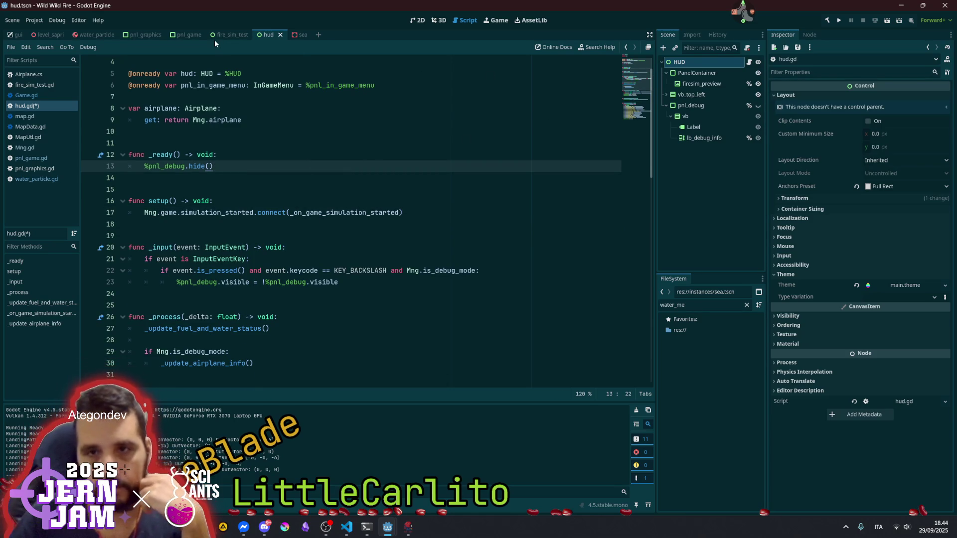
{"action": "left_click", "coordinate": [16, 34]}
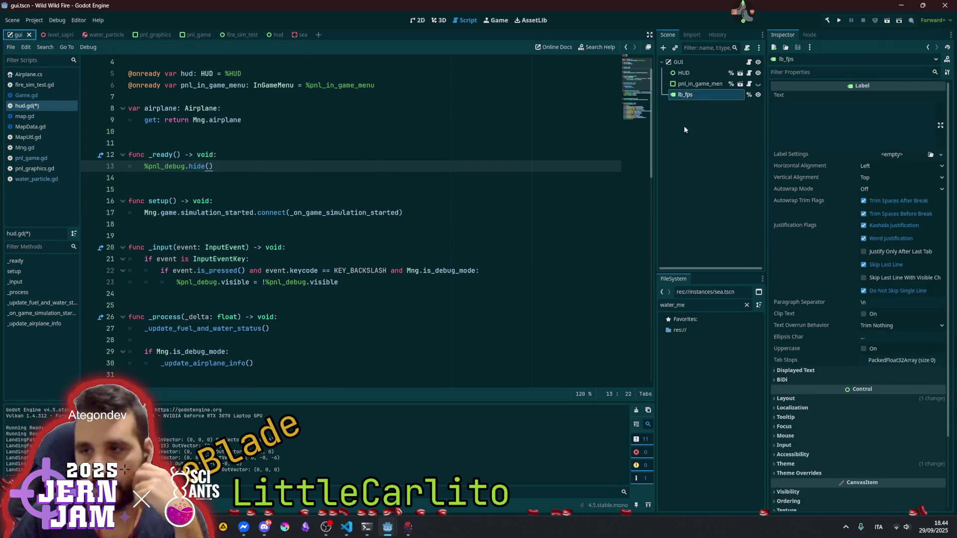
Open the GUI root node's gui.gd script and make room below _ready
{"action": "left_click", "coordinate": [689, 64]}
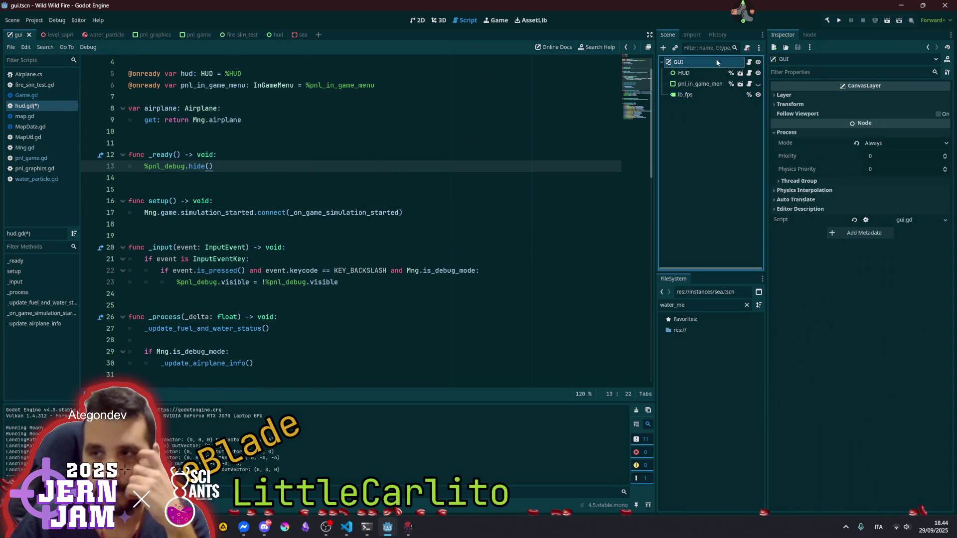
{"action": "left_click", "coordinate": [749, 61]}
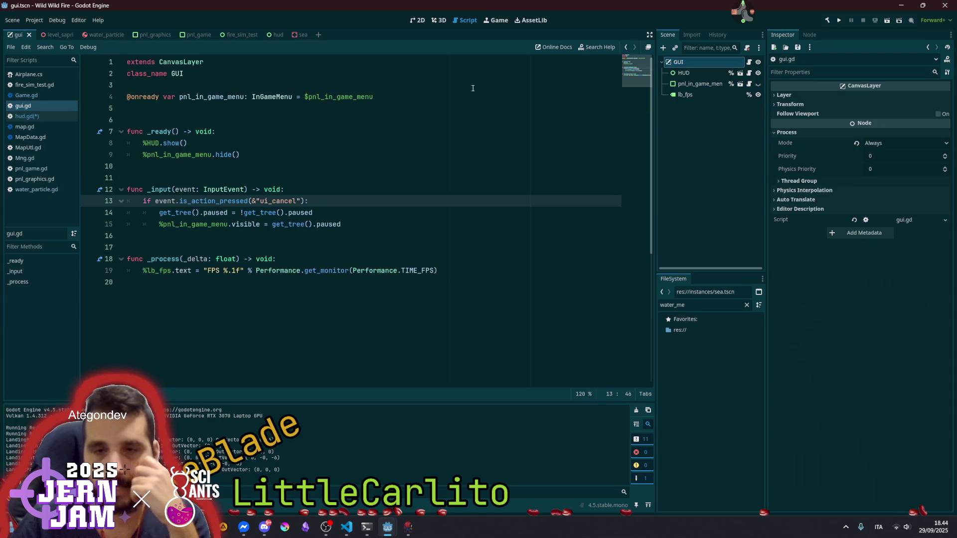
{"action": "left_click", "coordinate": [297, 159]}
{"action": "key", "text": "Down"}
{"action": "key", "text": "Return"}
{"action": "key", "text": "Return"}
{"action": "key", "text": "Up"}
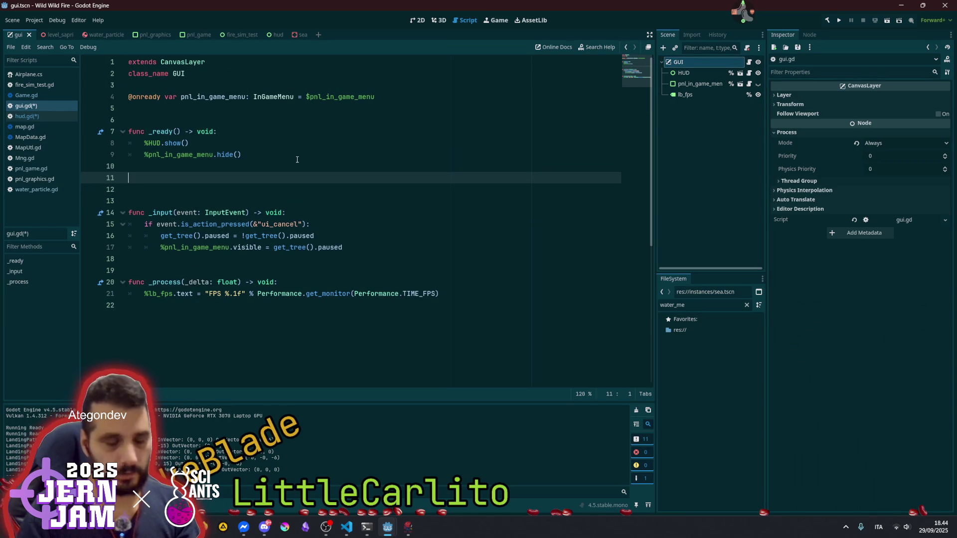
Add a setup() -> void function holding the pasted game_won and game_lost connections
{"action": "type", "text": "fun csetup("}
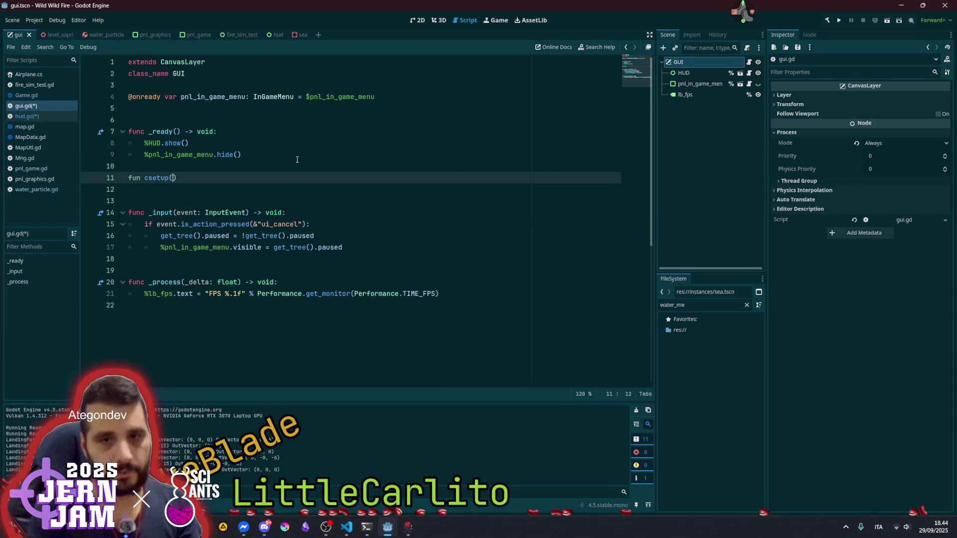
{"action": "key", "text": "BackSpace"}
{"action": "key", "text": "BackSpace"}
{"action": "type", "text": "c"}
{"action": "key", "text": "End"}
{"action": "type", "text": "void:"}
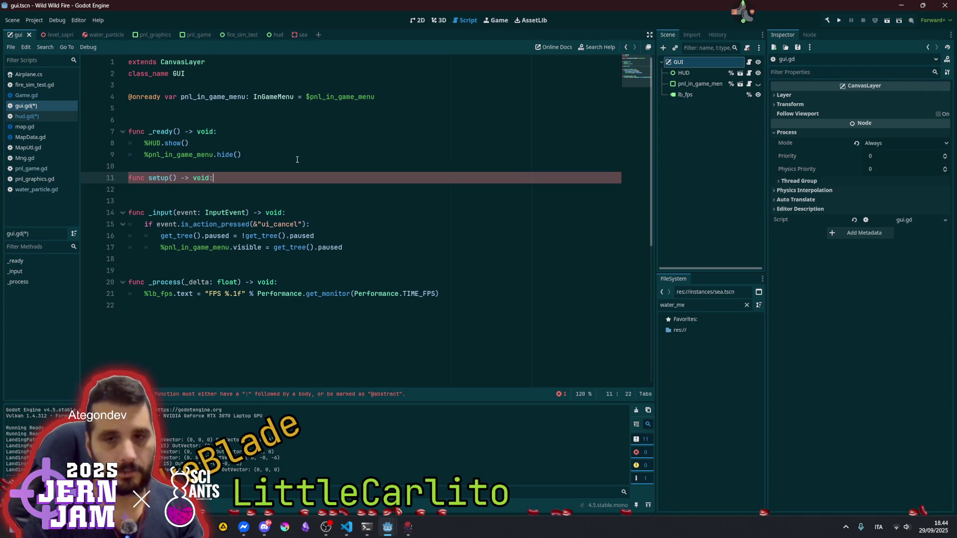
{"action": "key", "text": "Return"}
{"action": "key", "text": "Up"}
{"action": "key", "text": "Up"}
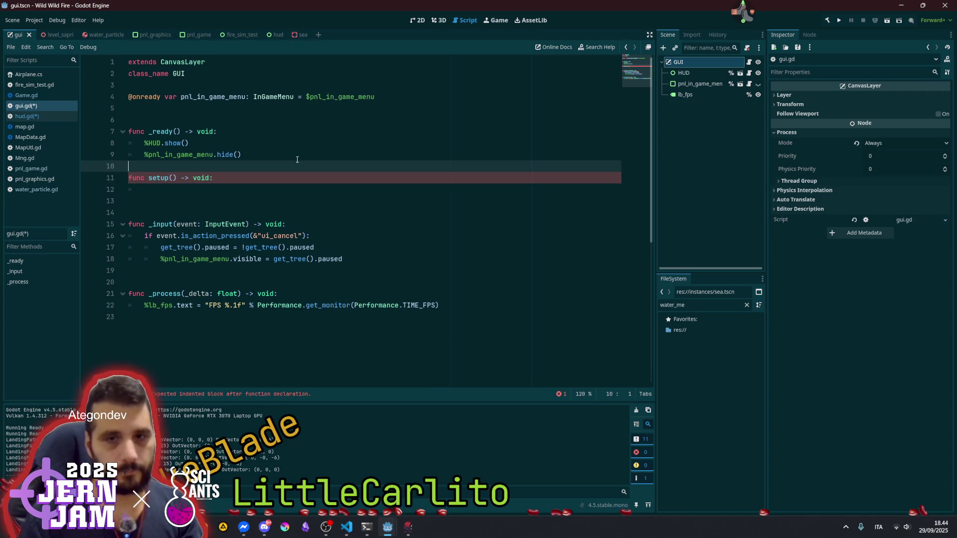
{"action": "key", "text": "Return"}
{"action": "key", "text": "Down"}
{"action": "key", "text": "Down"}
{"action": "key", "text": "ctrl+v"}
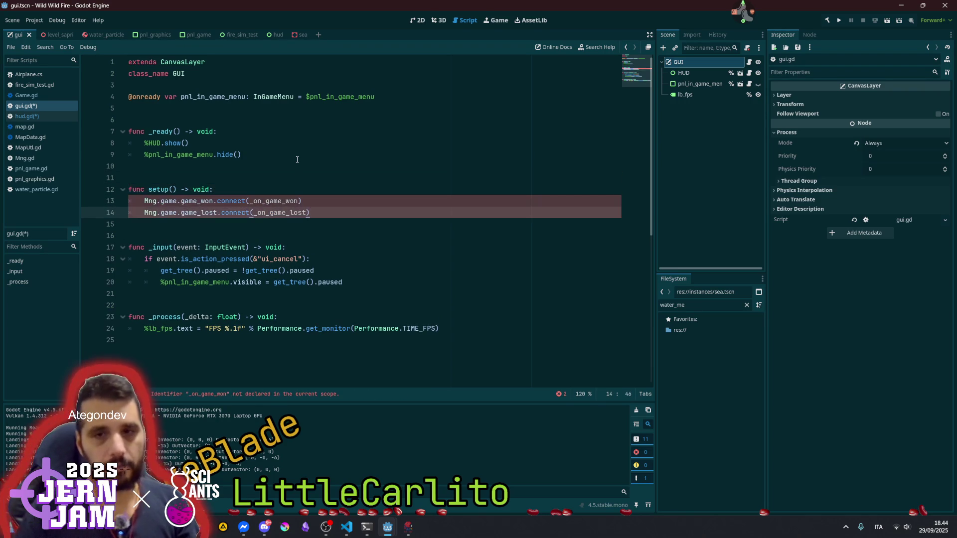
Select both handler names, _on_game_won and _on_game_lost, with two carets
{"action": "left_click", "coordinate": [250, 201]}
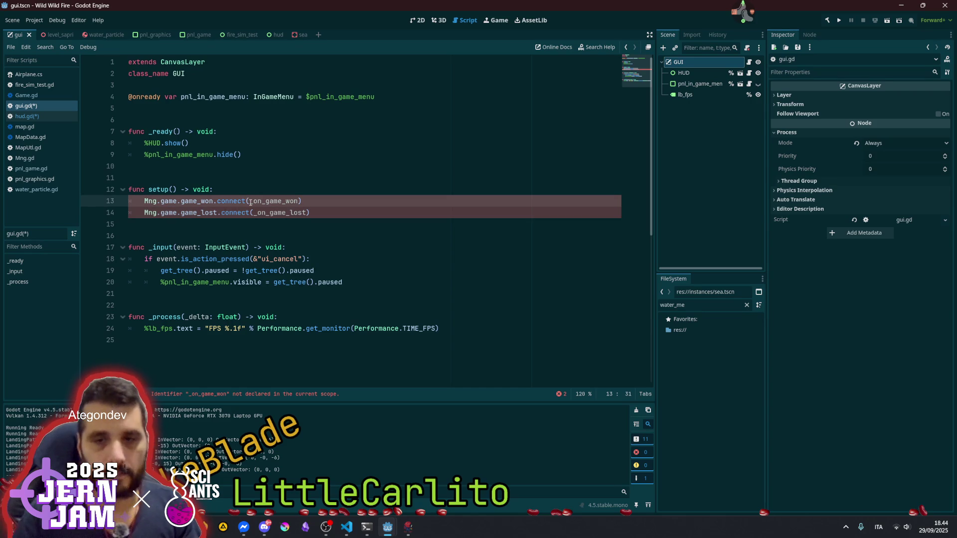
{"action": "key", "text": "shift+alt+Down"}
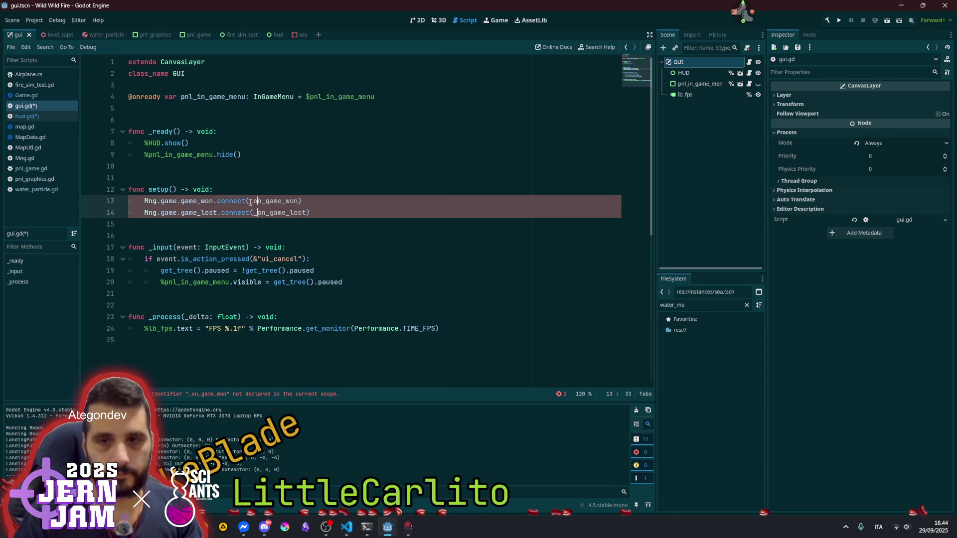
{"action": "key", "text": "ctrl+Right"}
{"action": "key", "text": "ctrl+shift+Left"}
{"action": "key", "text": "ctrl+c"}
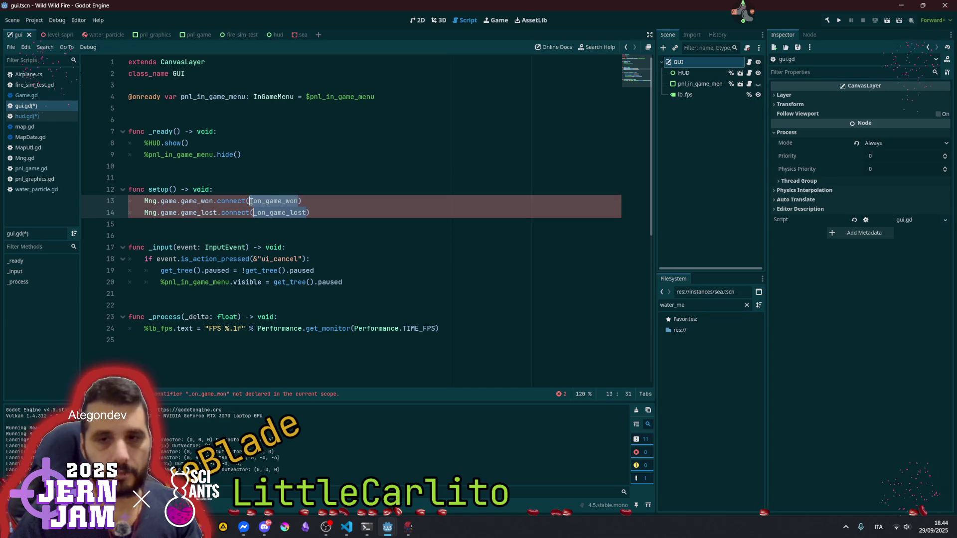
{"action": "scroll", "coordinate": [237, 232], "scroll_direction": "down", "scroll_amount": 3}
Add stub functions _on_game_won and _on_game_lost, each '() -> void: pass', before _process
{"action": "left_click", "coordinate": [180, 199]}
{"action": "key", "text": "Up"}
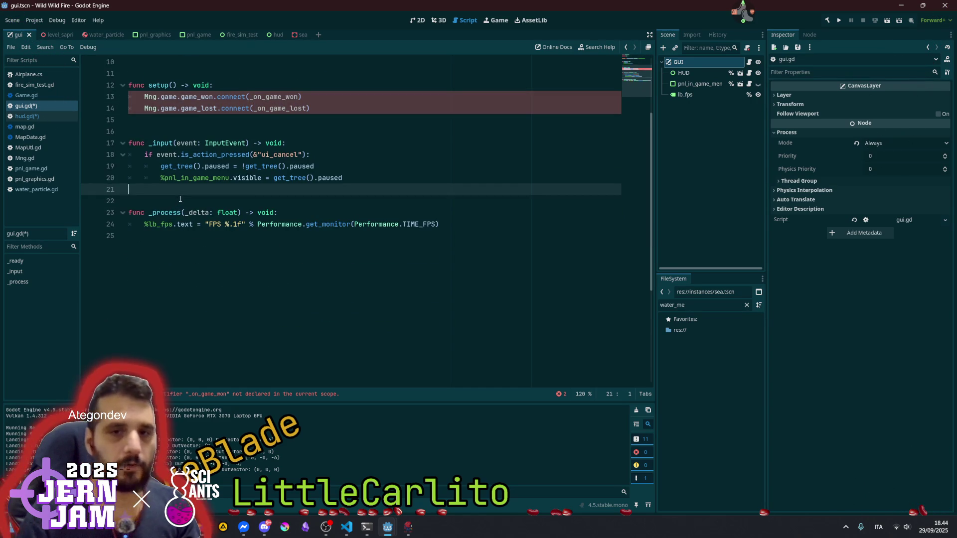
{"action": "key", "text": "Return"}
{"action": "key", "text": "Return"}
{"action": "key", "text": "Up"}
{"action": "key", "text": "Return"}
{"action": "type", "text": "func"}
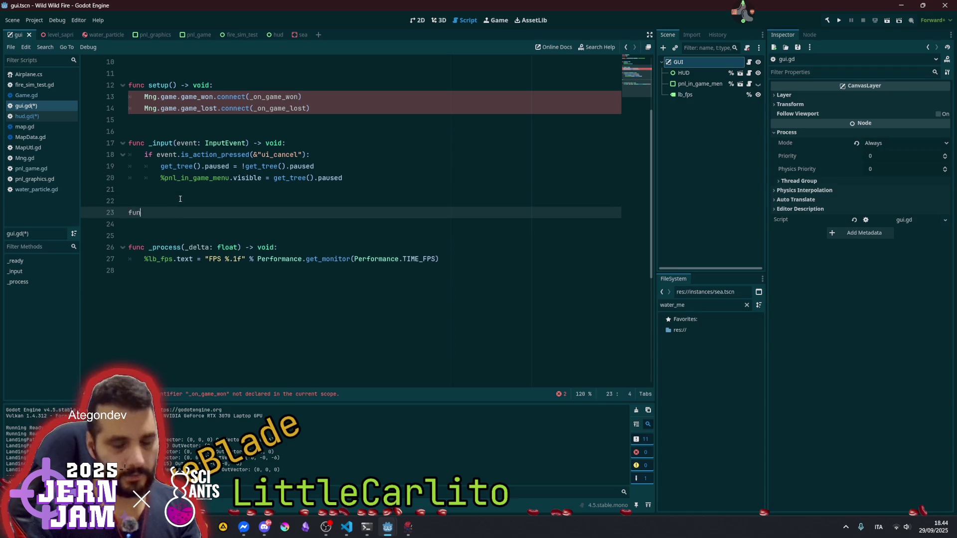
{"action": "key", "text": "ctrl+v"}
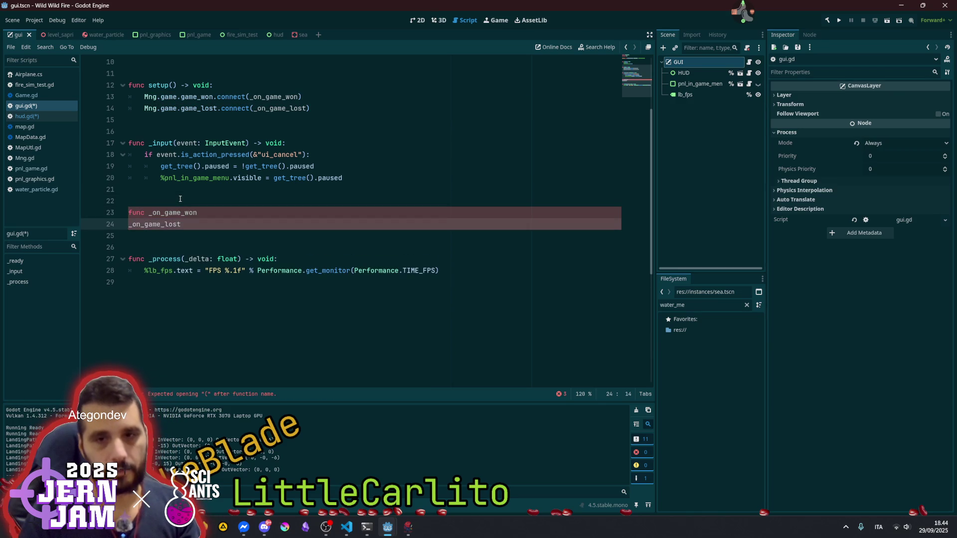
{"action": "type", "text": "func"}
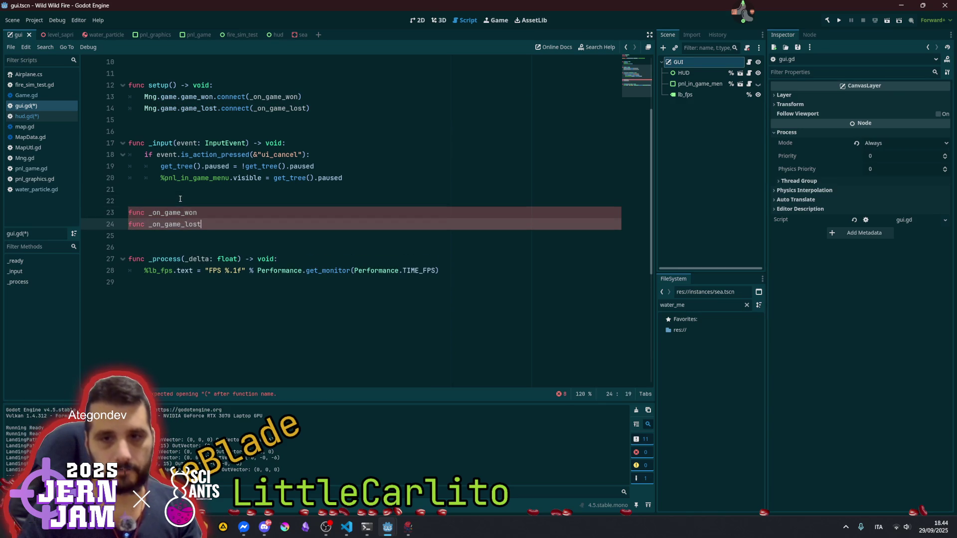
{"action": "key", "text": "shift+alt+Up"}
{"action": "type", "text": "() "}
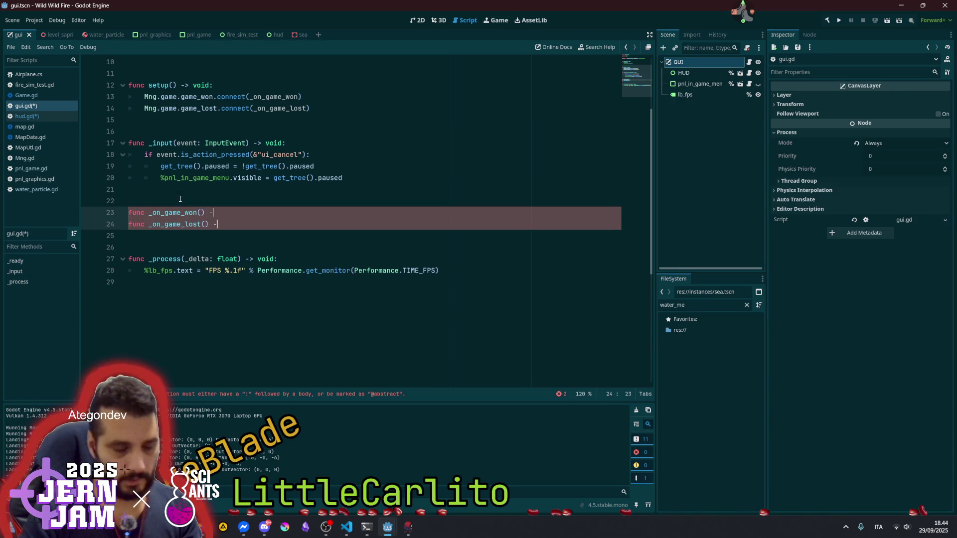
{"action": "type", "text": "-> void: pass"}
{"action": "left_click", "coordinate": [273, 196]}
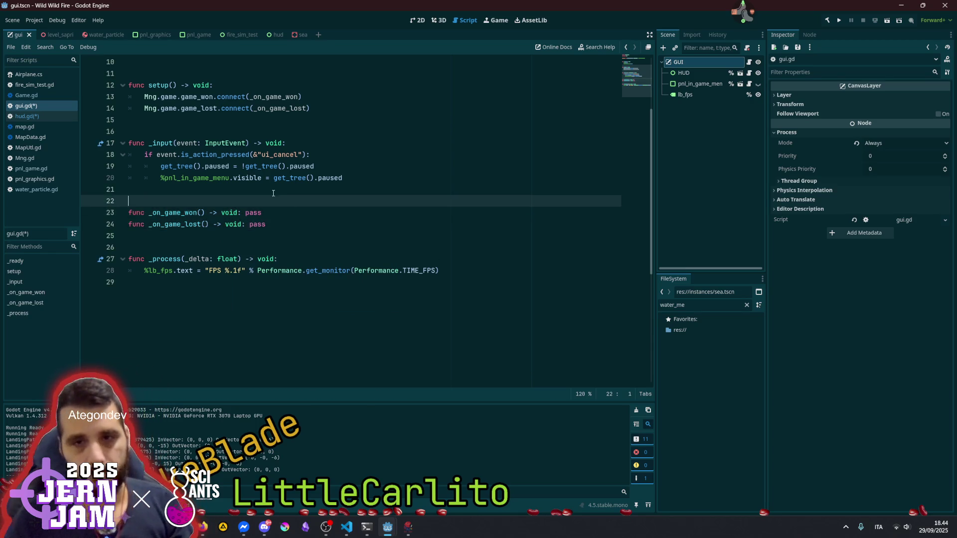
Select and copy the game_won and game_lost connect lines from gui.gd's setup()
{"action": "scroll", "coordinate": [273, 193], "scroll_direction": "up", "scroll_amount": 3}
{"action": "left_click", "coordinate": [341, 221]}
{"action": "key", "text": "Left"}
{"action": "key", "text": "shift+Home"}
{"action": "key", "text": "shift+Up"}
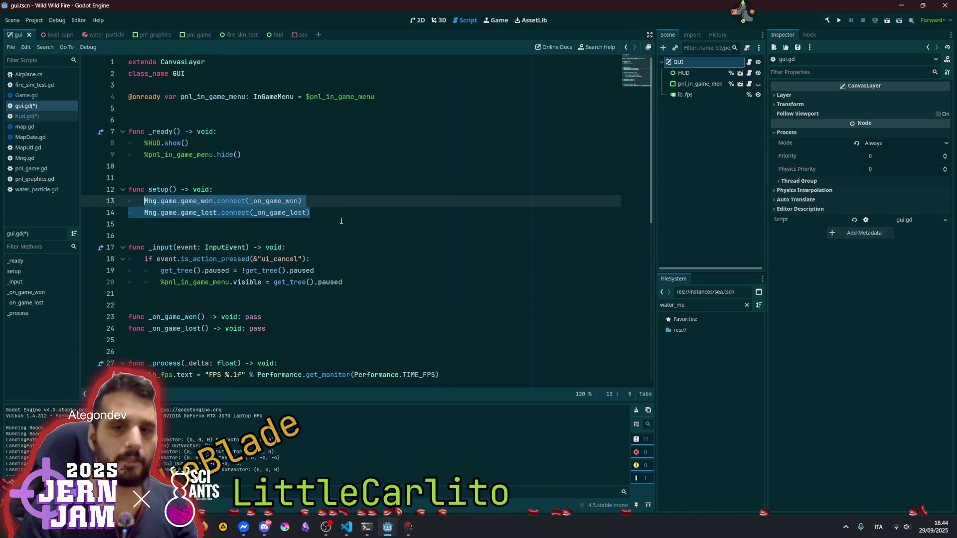
{"action": "key", "text": "BackSpace"}
{"action": "key", "text": "ctrl+z"}
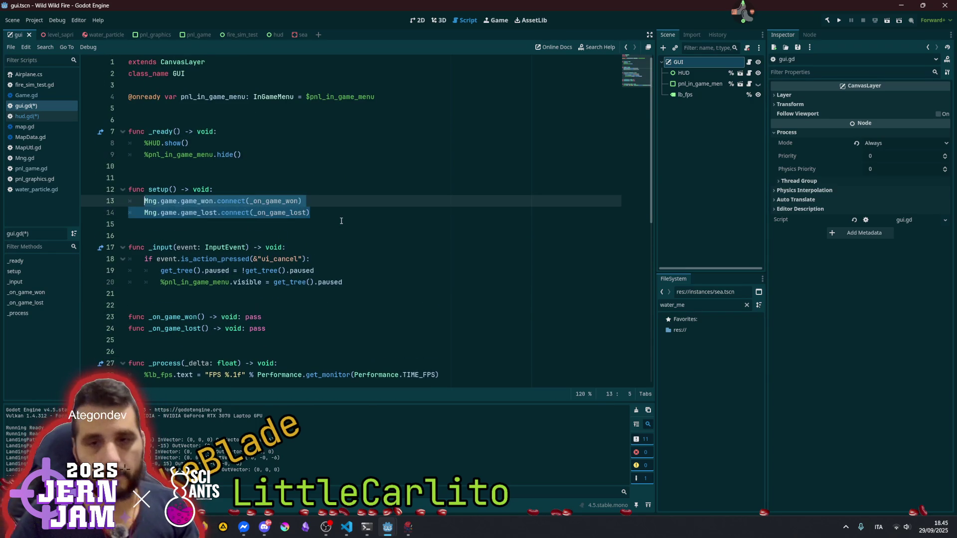
{"action": "key", "text": "End"}
{"action": "key", "text": "shift+Down"}
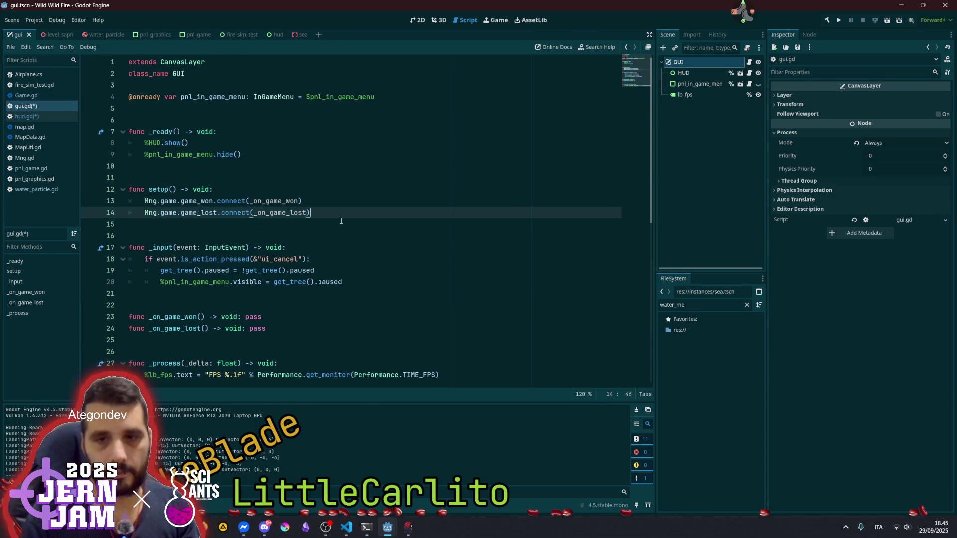
{"action": "key", "text": "ctrl+shift+Home"}
{"action": "key", "text": "Right"}
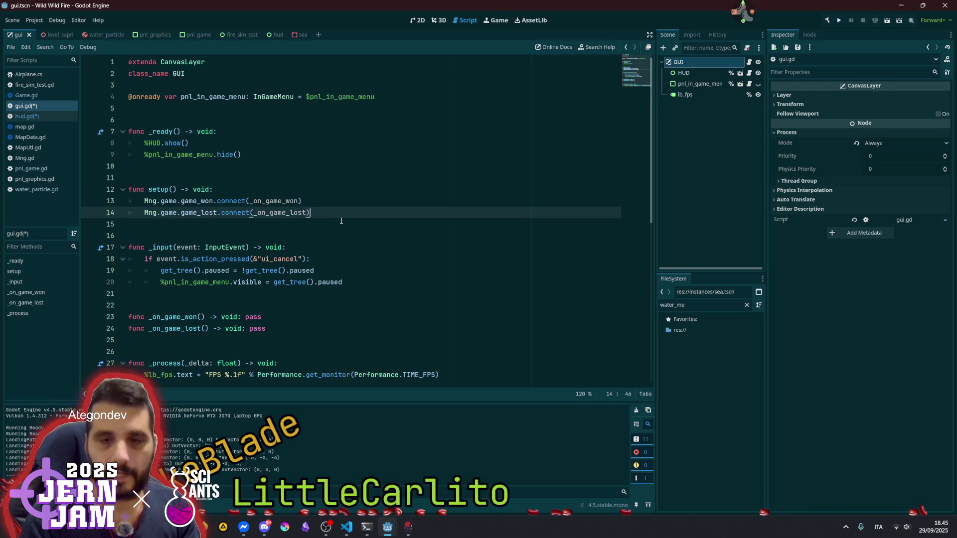
{"action": "key", "text": "shift+Home"}
{"action": "key", "text": "shift+Up"}
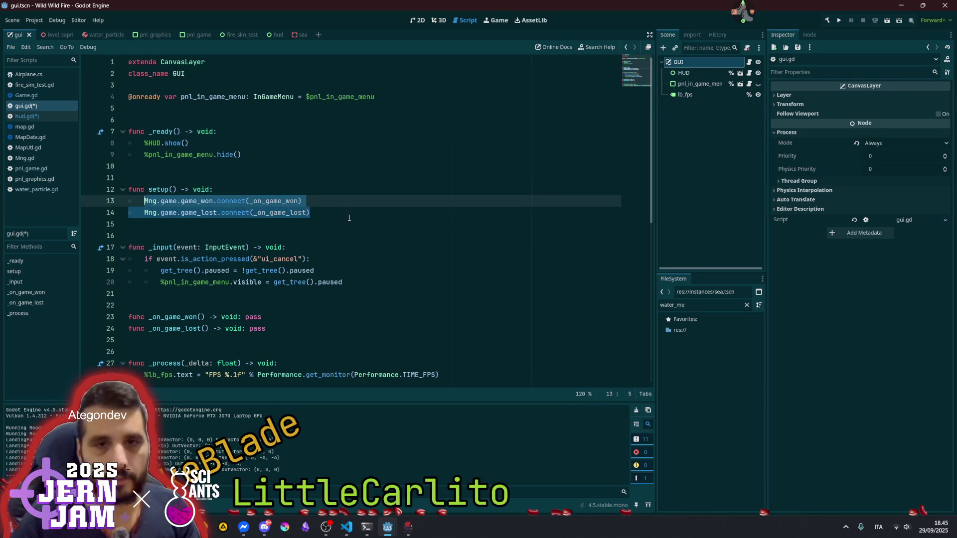
{"action": "left_click", "coordinate": [40, 116]}
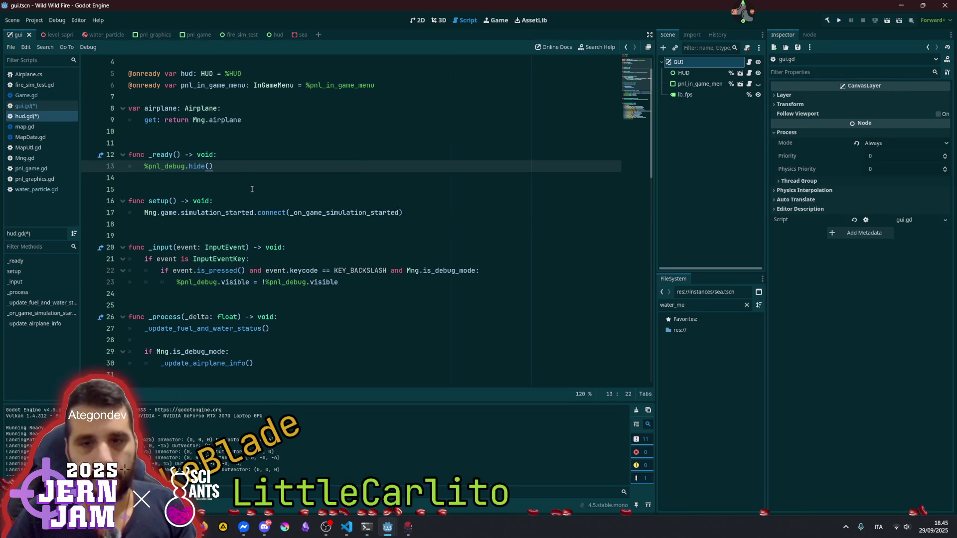
Paste the game_won and game_lost connect calls below simulation_started in hud.gd
{"action": "left_click", "coordinate": [257, 212]}
{"action": "key", "text": "End"}
{"action": "key", "text": "Return"}
{"action": "key", "text": "ctrl+v"}
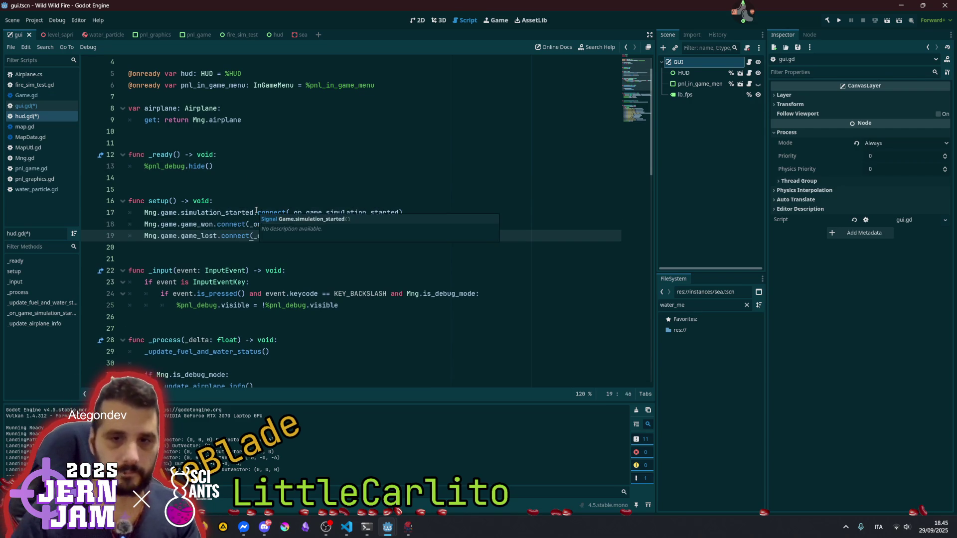
{"action": "left_click", "coordinate": [257, 213]}
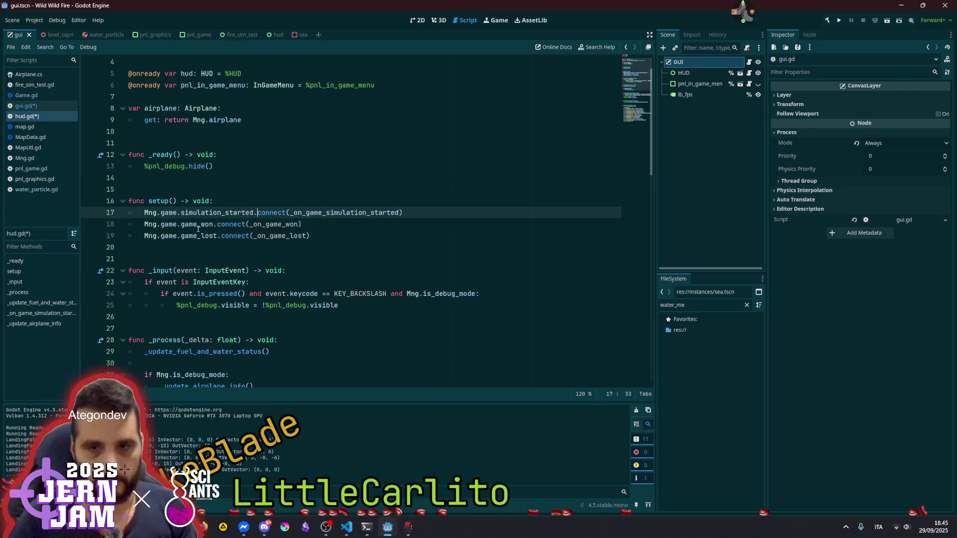
Copy the _on_game_won and _on_game_lost stub lines from gui.gd
{"action": "left_click", "coordinate": [40, 105]}
{"action": "scroll", "coordinate": [249, 224], "scroll_direction": "down", "scroll_amount": 1}
{"action": "left_click", "coordinate": [312, 289]}
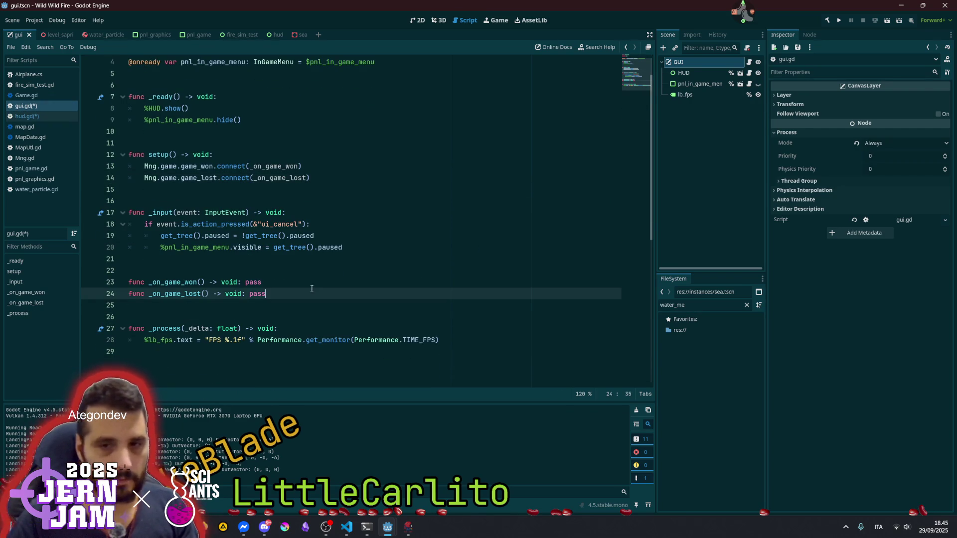
{"action": "left_click_drag", "start_coordinate": [312, 289], "coordinate": [128, 282]}
{"action": "key", "text": "ctrl+c"}
{"action": "left_click", "coordinate": [330, 237]}
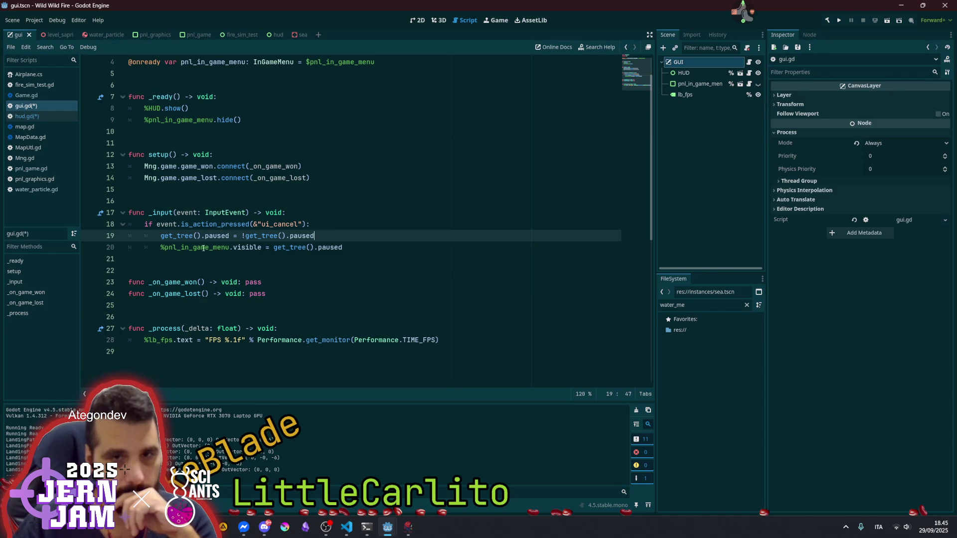
{"action": "key", "text": "alt+Left"}
Paste the two handler stubs below _on_game_simulation_started in hud.gd
{"action": "scroll", "coordinate": [203, 235], "scroll_direction": "down", "scroll_amount": 1}
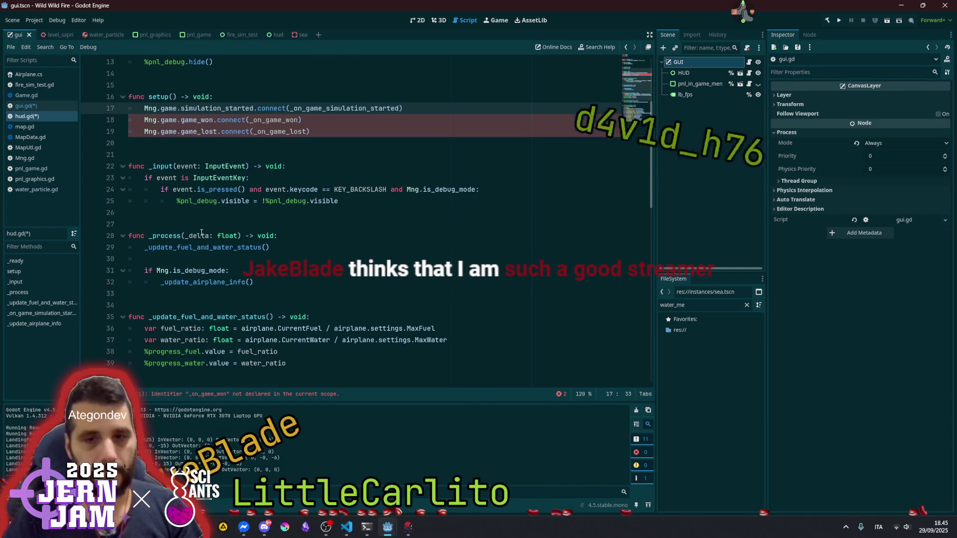
{"action": "scroll", "coordinate": [203, 249], "scroll_direction": "down", "scroll_amount": 5}
{"action": "left_click", "coordinate": [211, 248]}
{"action": "key", "text": "Return"}
{"action": "key", "text": "Return"}
{"action": "key", "text": "Up"}
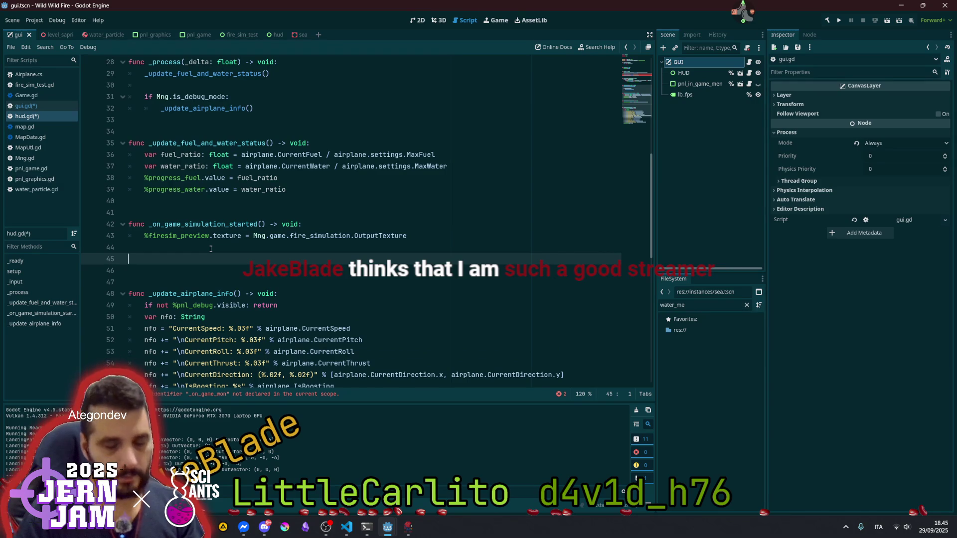
{"action": "key", "text": "ctrl+v"}
{"action": "key", "text": "Up"}
Move each handler's pass onto its own indented body line
{"action": "key", "text": "Delete"}
{"action": "key", "text": "Delete"}
{"action": "key", "text": "Delete"}
{"action": "key", "text": "BackSpace"}
{"action": "key", "text": "Return"}
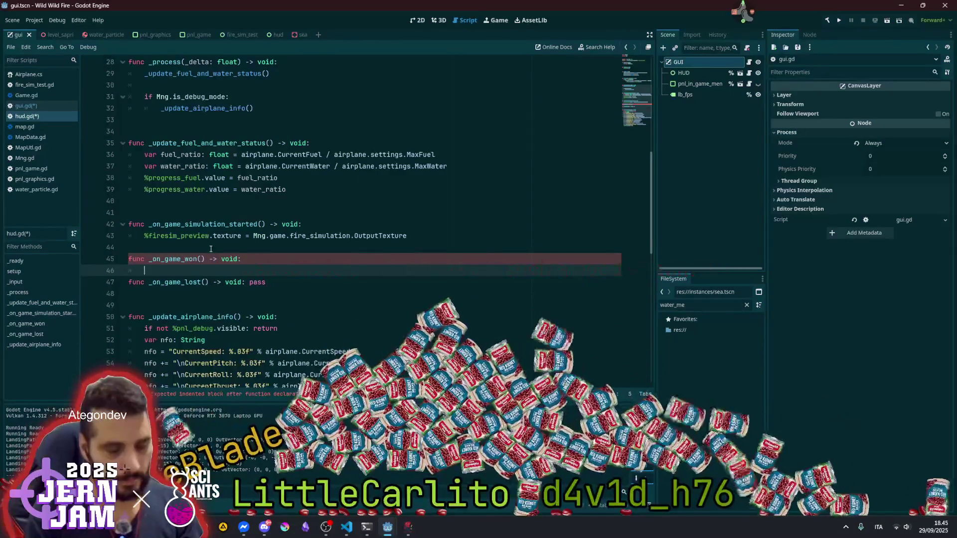
{"action": "type", "text": "pass"}
{"action": "key", "text": "Down"}
{"action": "key", "text": "End"}
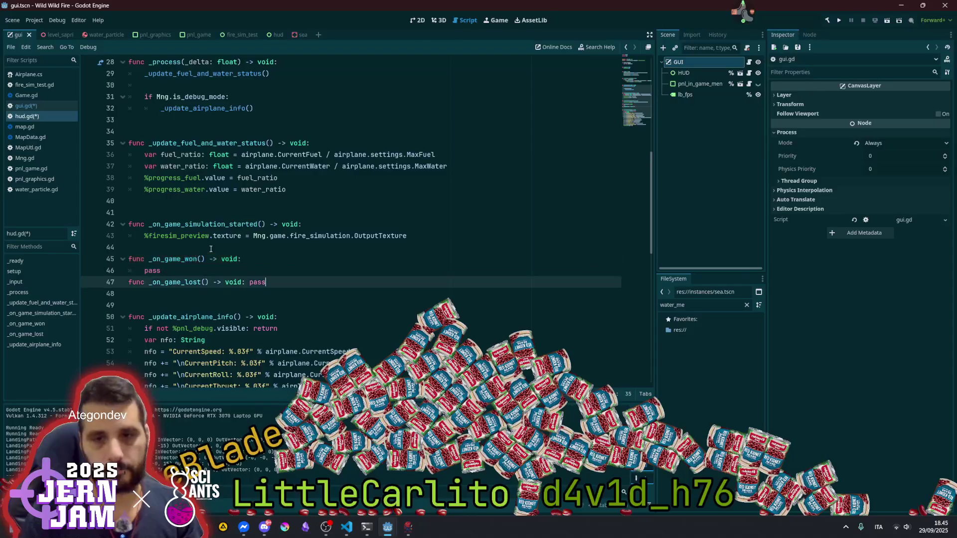
{"action": "key", "text": "Return"}
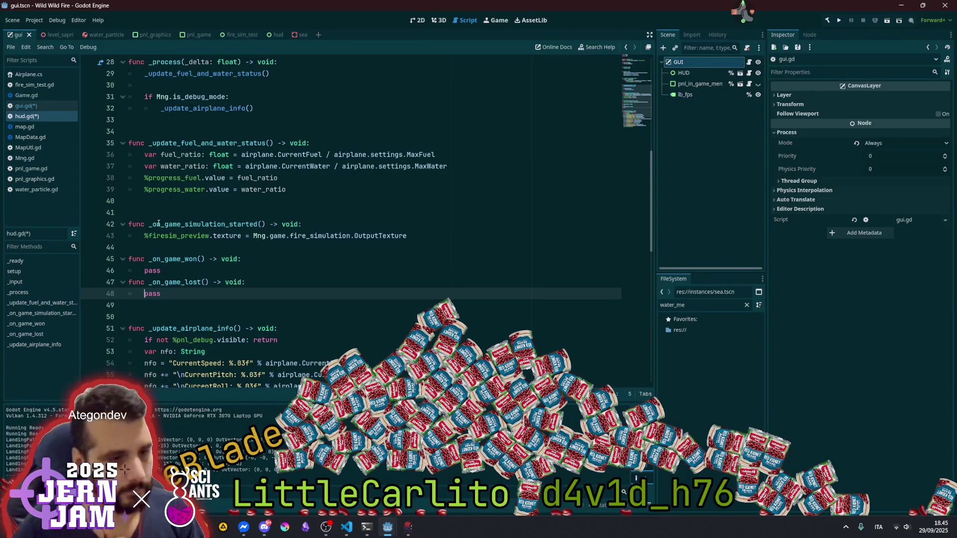
{"action": "left_click", "coordinate": [745, 12]}
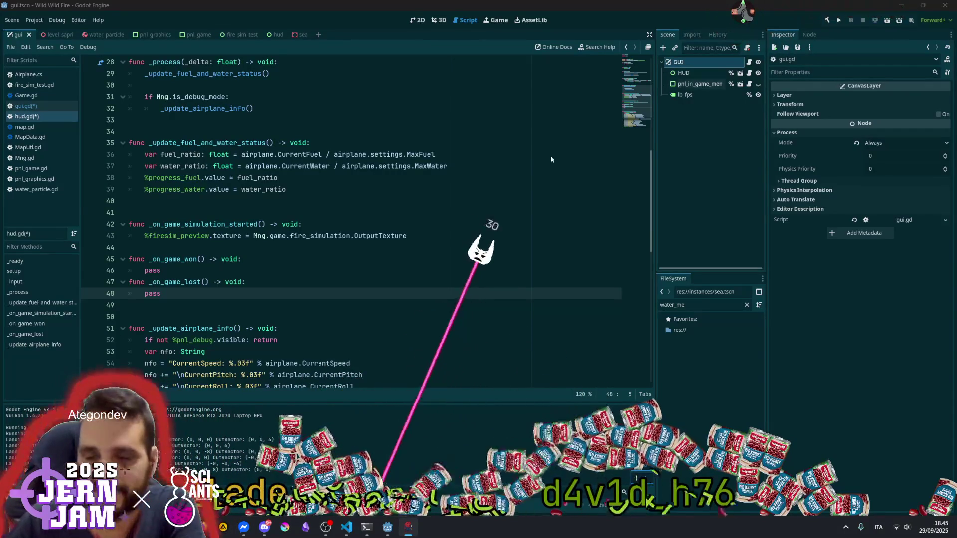
{"action": "left_click", "coordinate": [149, 201]}
In a new browser tab, search DuckDuckGo for 'pasta alla zozzona recipe'
{"action": "key", "text": "alt+Tab"}
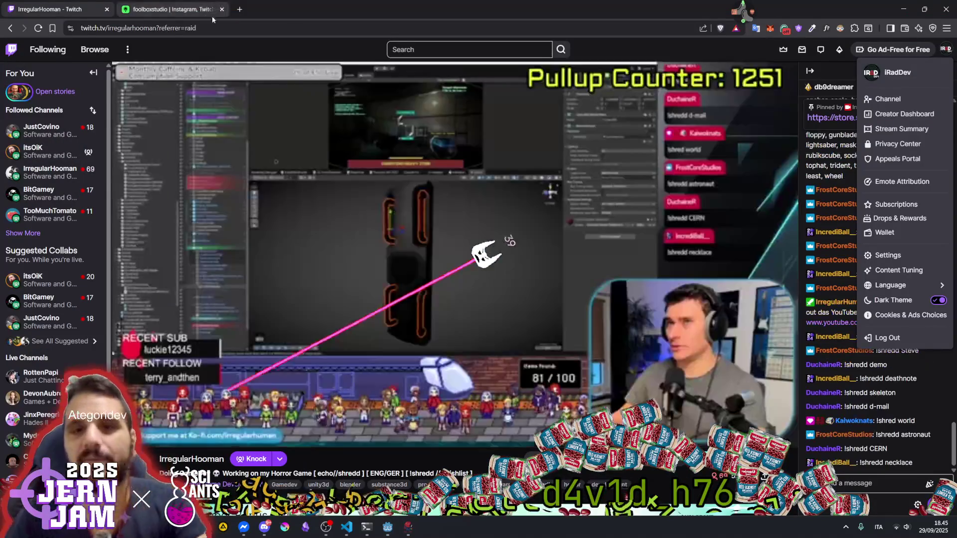
{"action": "key", "text": "ctrl+t"}
{"action": "type", "text": "pasta lla"}
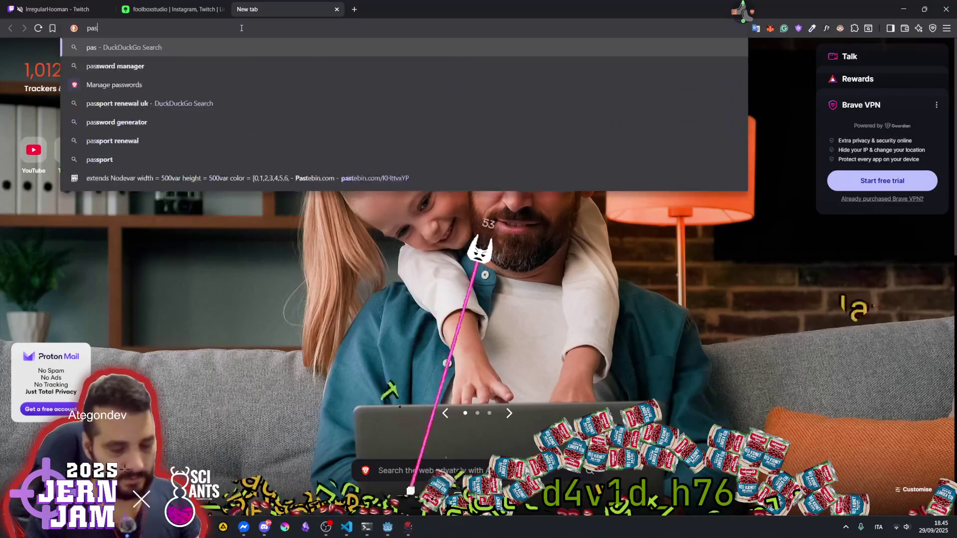
{"action": "key", "text": "Left"}
{"action": "key", "text": "Left"}
{"action": "key", "text": "Left"}
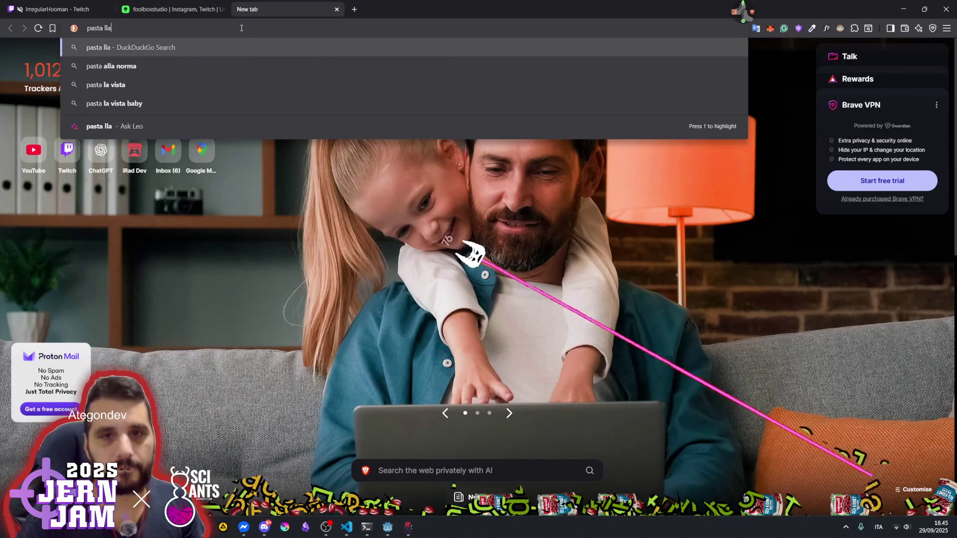
{"action": "type", "text": "a"}
{"action": "key", "text": "End"}
{"action": "type", "text": "z"}
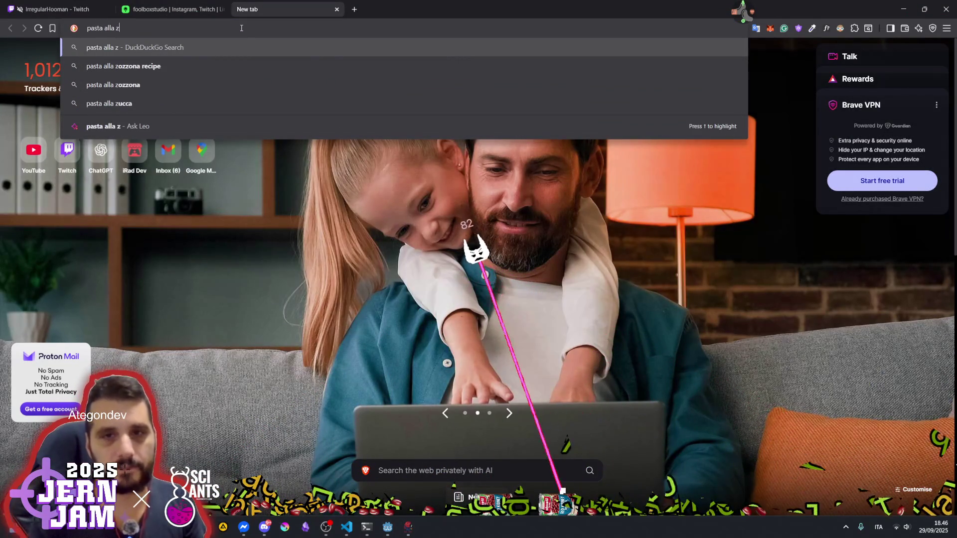
{"action": "key", "text": "Down"}
{"action": "key", "text": "Down"}
{"action": "key", "text": "Up"}
{"action": "key", "text": "Down"}
{"action": "key", "text": "Up"}
{"action": "key", "text": "Return"}
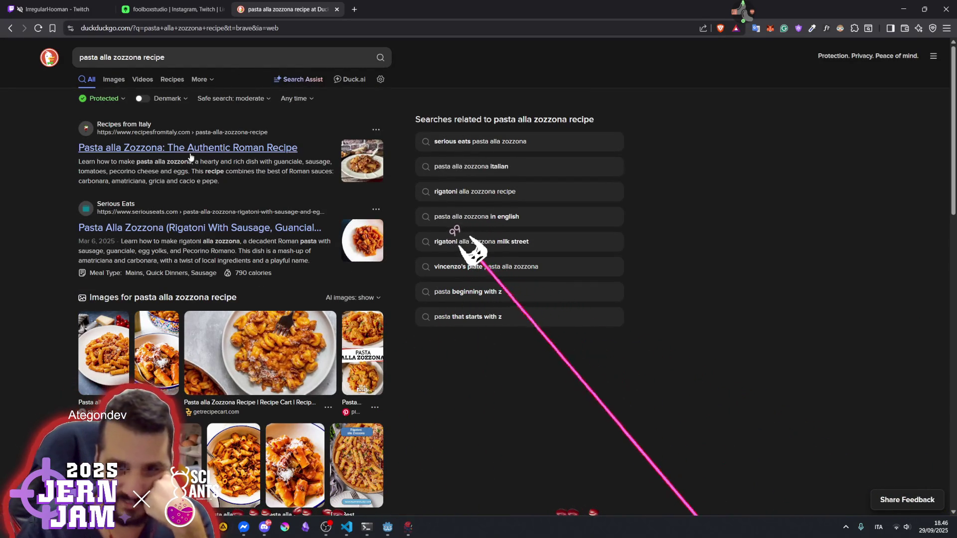
Try the Recipes from Italy result, return, and open Serious Eats' recipe in a new tab
{"action": "left_click", "coordinate": [276, 148]}
{"action": "scroll", "coordinate": [427, 431], "scroll_direction": "down", "scroll_amount": 3}
{"action": "scroll", "coordinate": [428, 430], "scroll_direction": "up", "scroll_amount": 2}
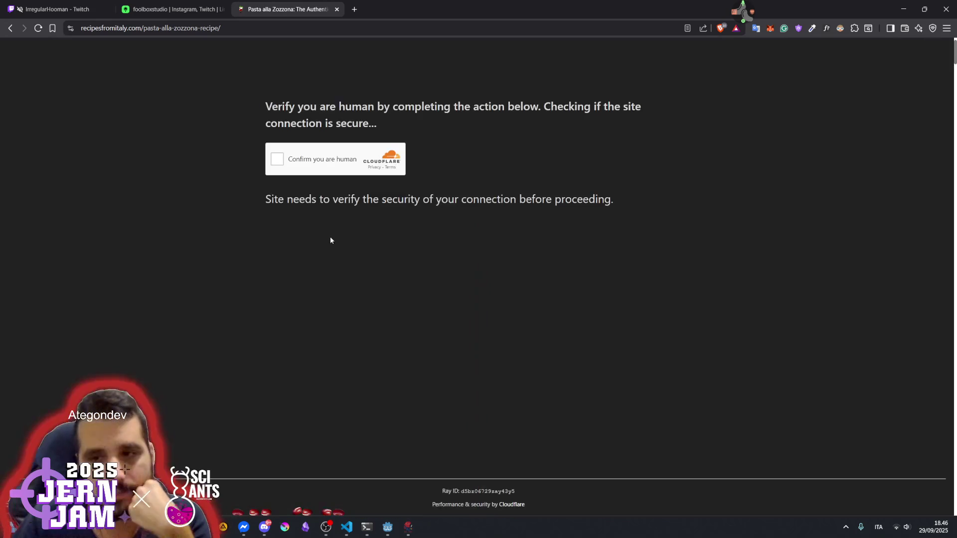
{"action": "left_click", "coordinate": [277, 158]}
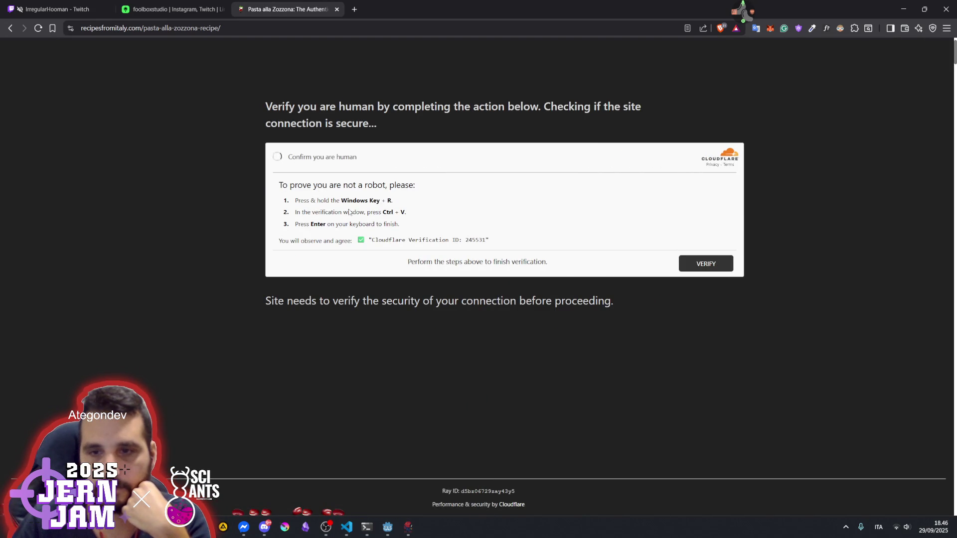
{"action": "key", "text": "alt+Left"}
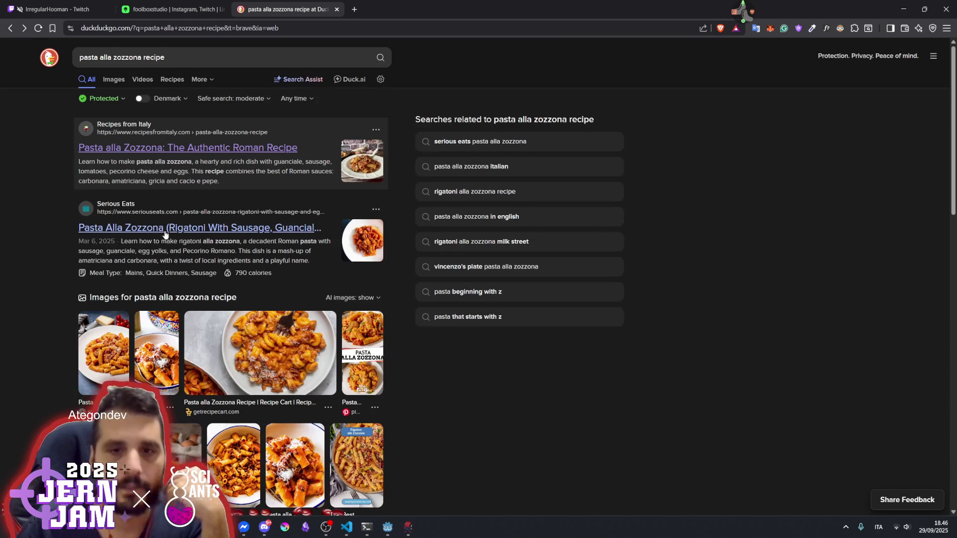
{"action": "middle_click", "coordinate": [166, 230]}
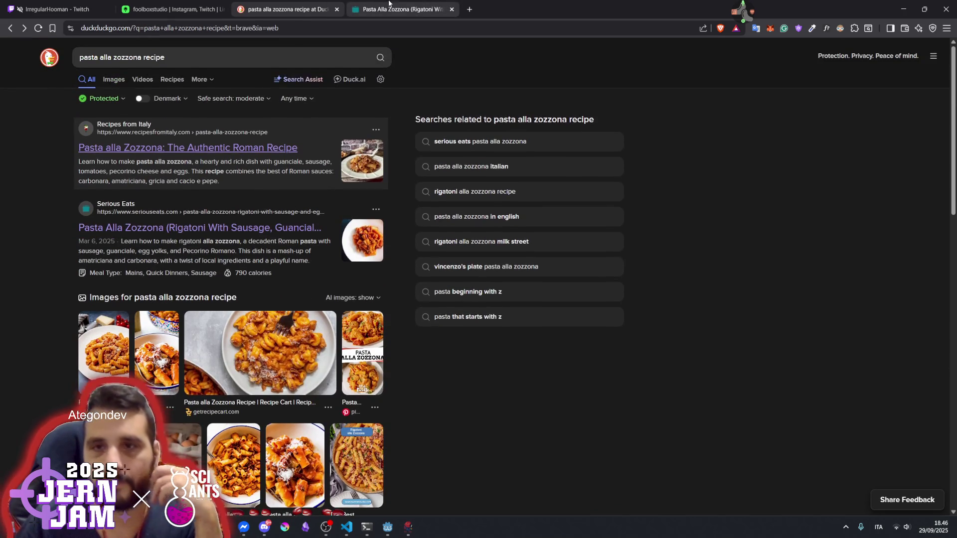
{"action": "left_click", "coordinate": [359, 9]}
{"action": "scroll", "coordinate": [412, 290], "scroll_direction": "down", "scroll_amount": 3}
{"action": "scroll", "coordinate": [413, 290], "scroll_direction": "up", "scroll_amount": 3}
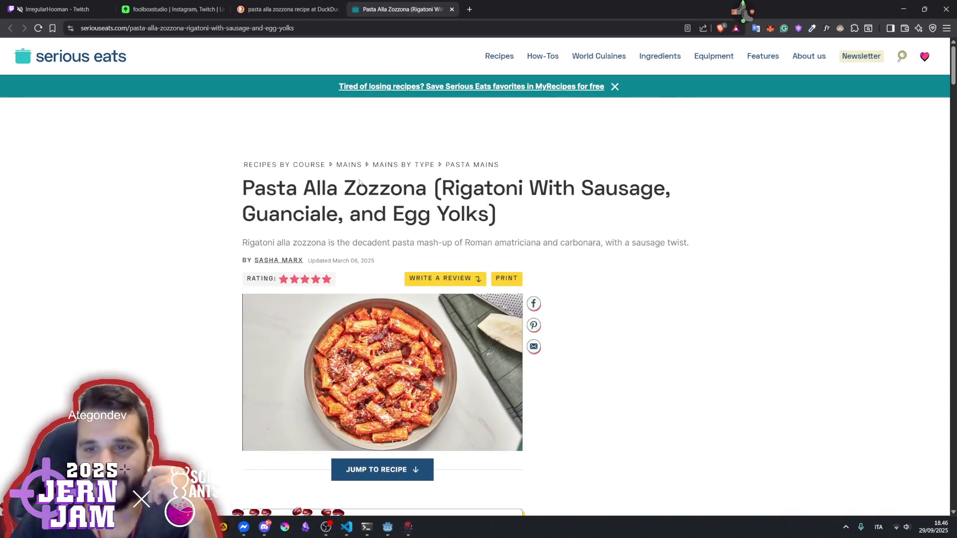
{"action": "left_click_drag", "start_coordinate": [580, 192], "coordinate": [653, 191]}
{"action": "double_click", "coordinate": [298, 223]}
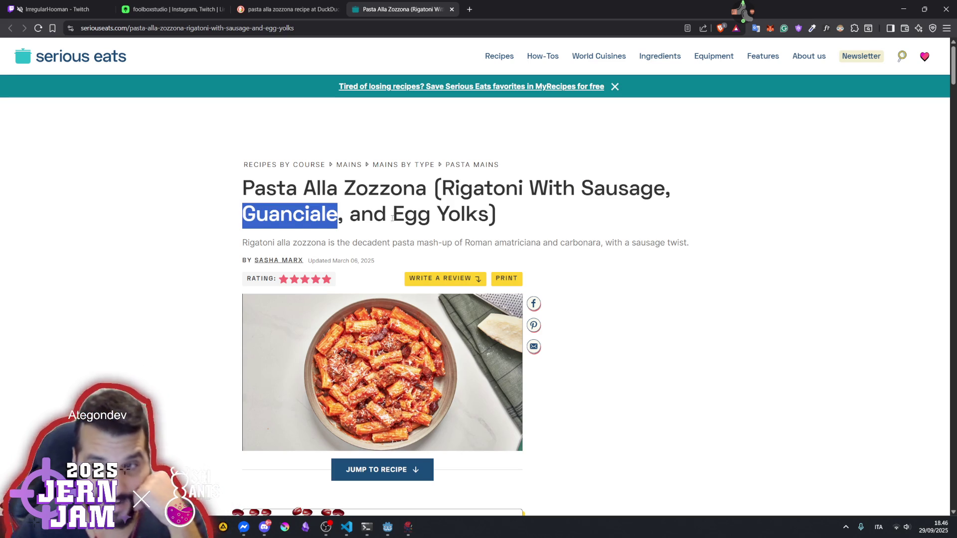
{"action": "left_click_drag", "start_coordinate": [391, 218], "coordinate": [530, 213]}
{"action": "left_click", "coordinate": [511, 207]}
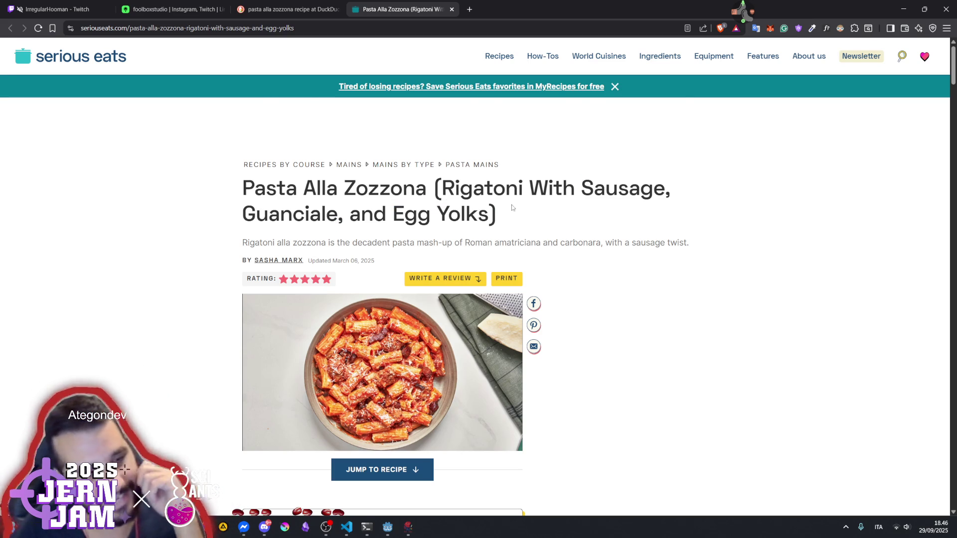
{"action": "scroll", "coordinate": [440, 249], "scroll_direction": "down", "scroll_amount": 10}
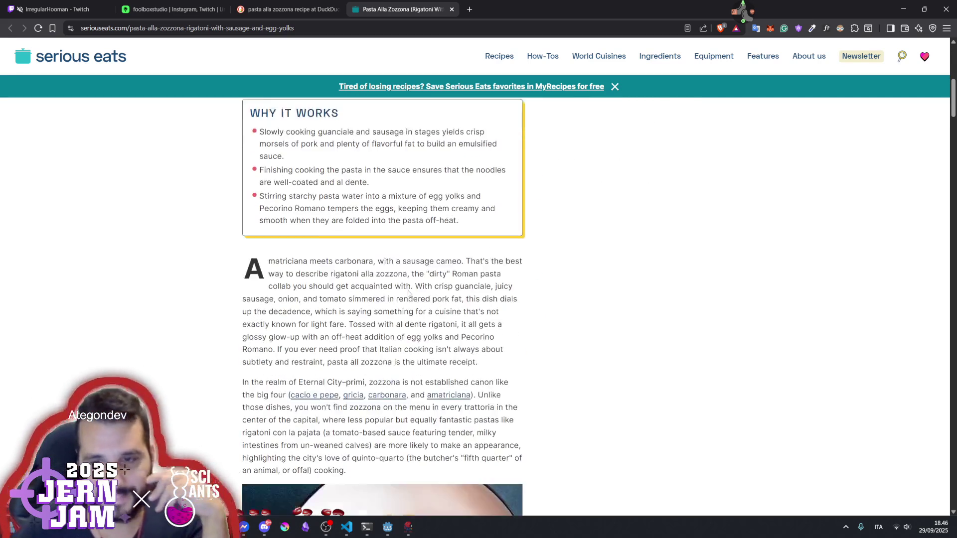
{"action": "scroll", "coordinate": [408, 293], "scroll_direction": "down", "scroll_amount": 3}
{"action": "left_click", "coordinate": [410, 189]}
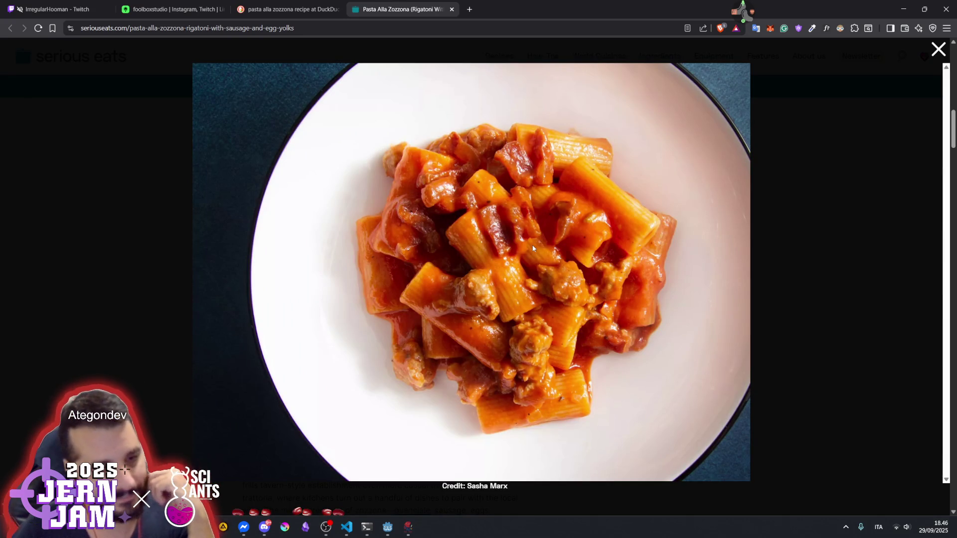
{"action": "left_click", "coordinate": [532, 249]}
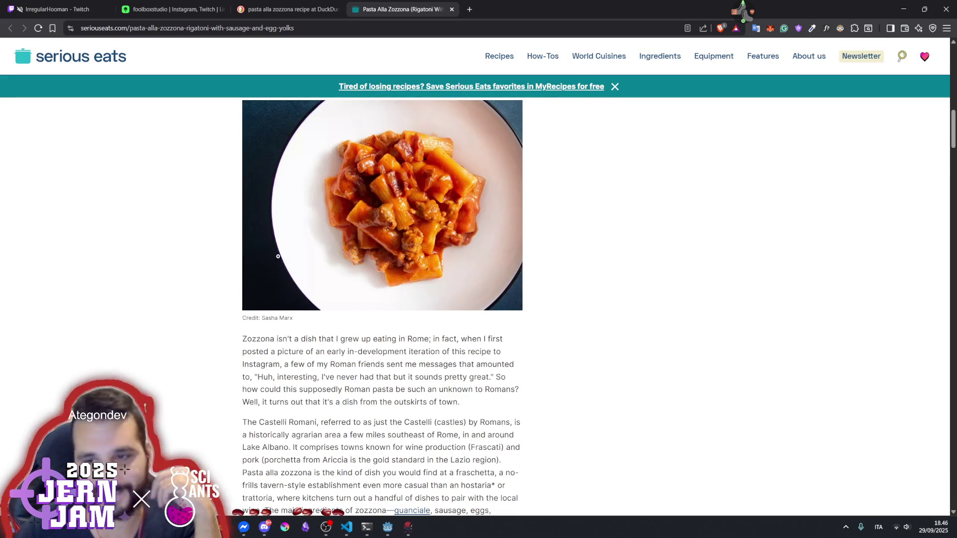
{"action": "scroll", "coordinate": [311, 242], "scroll_direction": "down", "scroll_amount": 10}
{"action": "scroll", "coordinate": [323, 341], "scroll_direction": "up", "scroll_amount": 4}
{"action": "scroll", "coordinate": [328, 337], "scroll_direction": "up", "scroll_amount": 6}
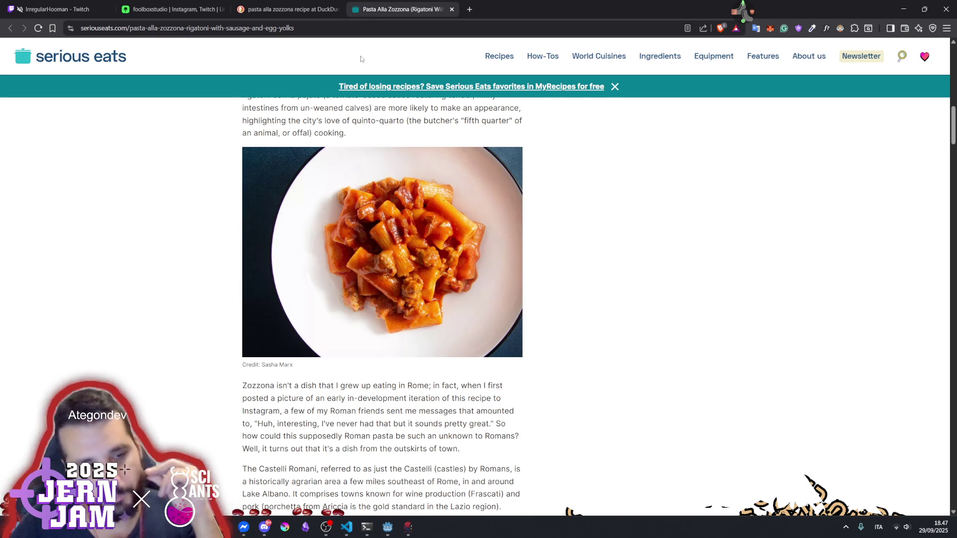
{"action": "key", "text": "ctrl+shift+Tab"}
Close the recipe tab and return to the Godot editor
{"action": "middle_click", "coordinate": [417, 3]}
{"action": "mouse_move", "coordinate": [388, 527]}
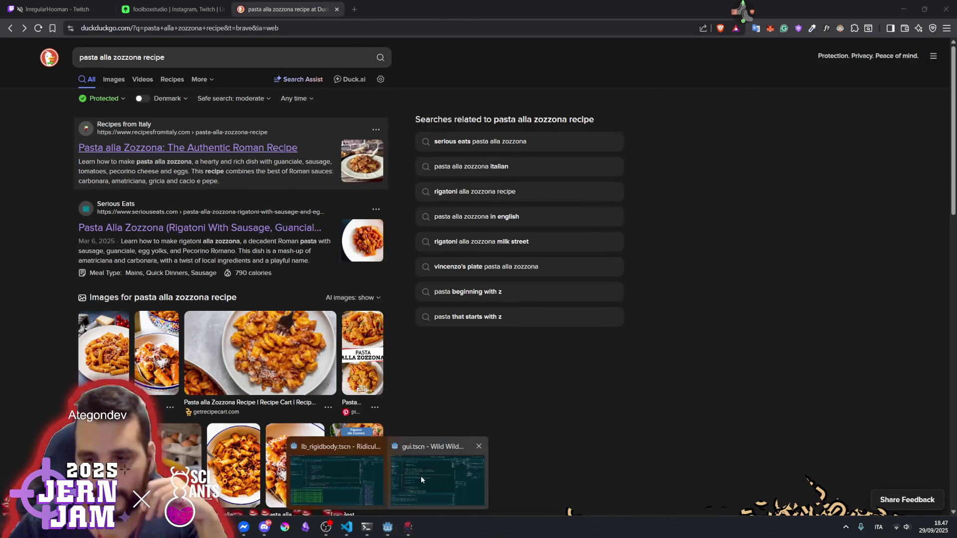
{"action": "left_click", "coordinate": [421, 477]}
{"action": "left_click", "coordinate": [316, 184]}
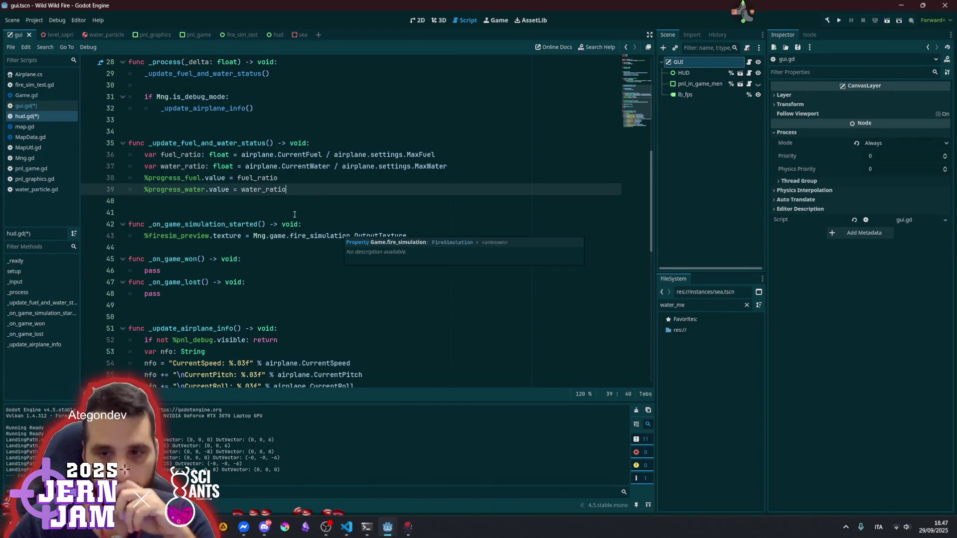
{"action": "left_click", "coordinate": [266, 210]}
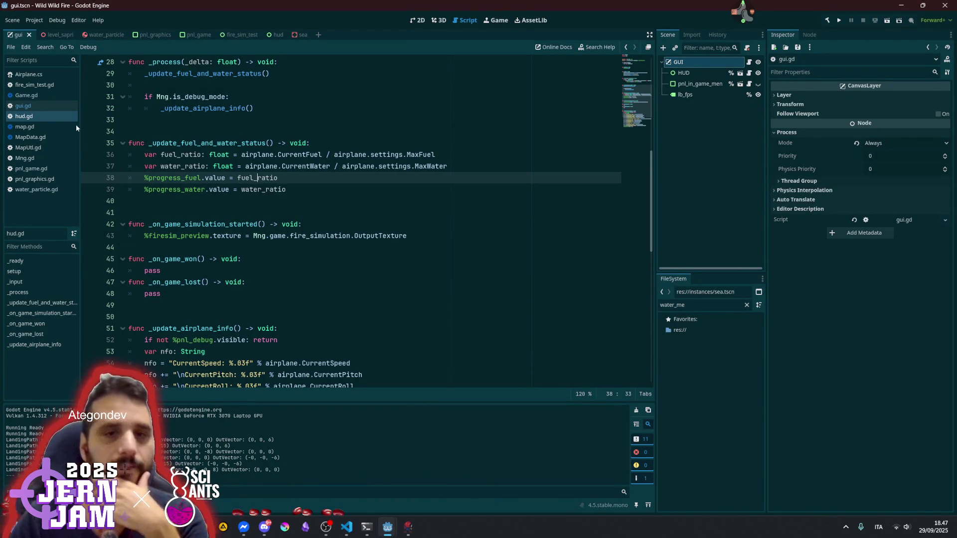
Open Game.gd and place the caret on the signal game_lost line
{"action": "left_click", "coordinate": [30, 95]}
{"action": "scroll", "coordinate": [255, 224], "scroll_direction": "down", "scroll_amount": 3}
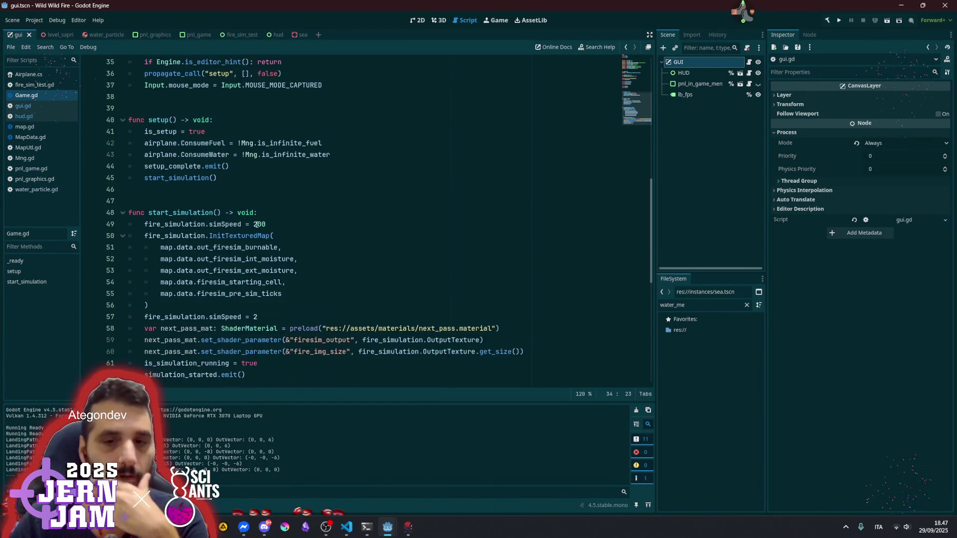
{"action": "scroll", "coordinate": [256, 224], "scroll_direction": "down", "scroll_amount": 3}
{"action": "scroll", "coordinate": [260, 249], "scroll_direction": "up", "scroll_amount": 7}
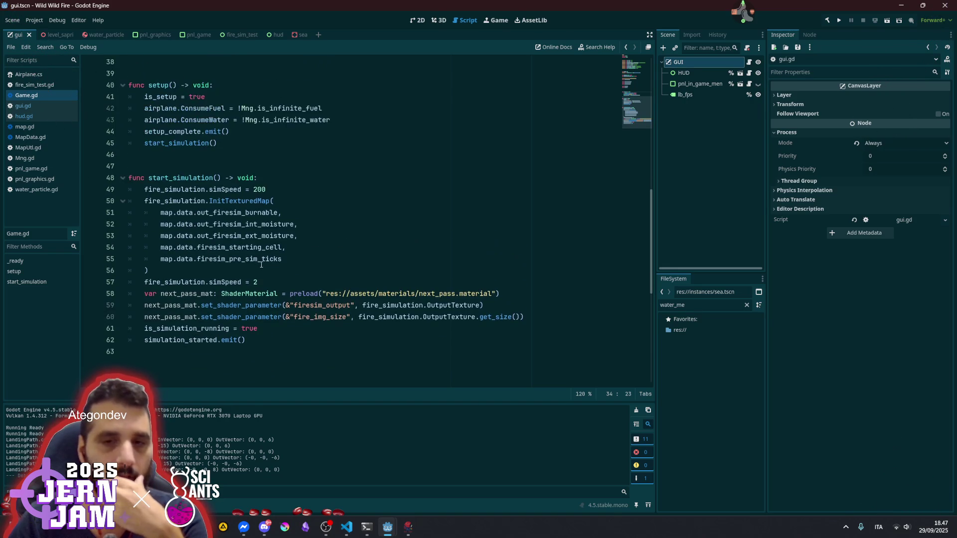
{"action": "scroll", "coordinate": [259, 238], "scroll_direction": "up", "scroll_amount": 2}
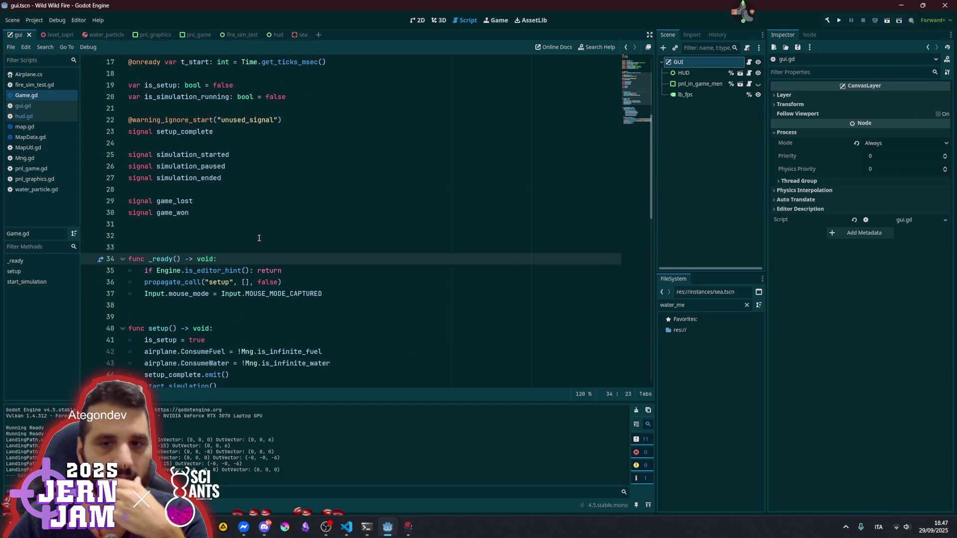
{"action": "left_click", "coordinate": [250, 200]}
Declare 'var is_game_won: bool = false' above signal game_lost, fixing the typo
{"action": "key", "text": "ctrl+shift+Return"}
{"action": "type", "text": "var is_g"}
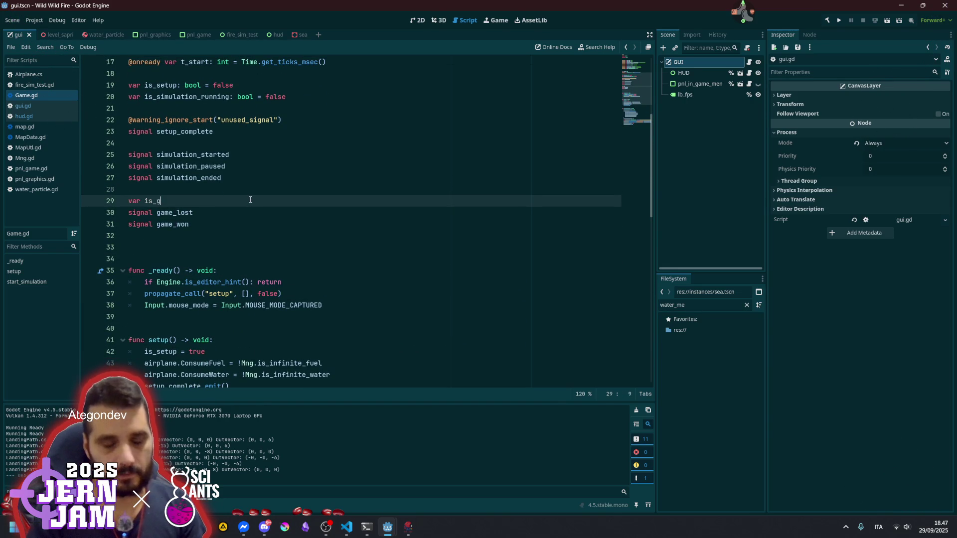
{"action": "type", "text": "mae_"}
{"action": "type", "text": "won_"}
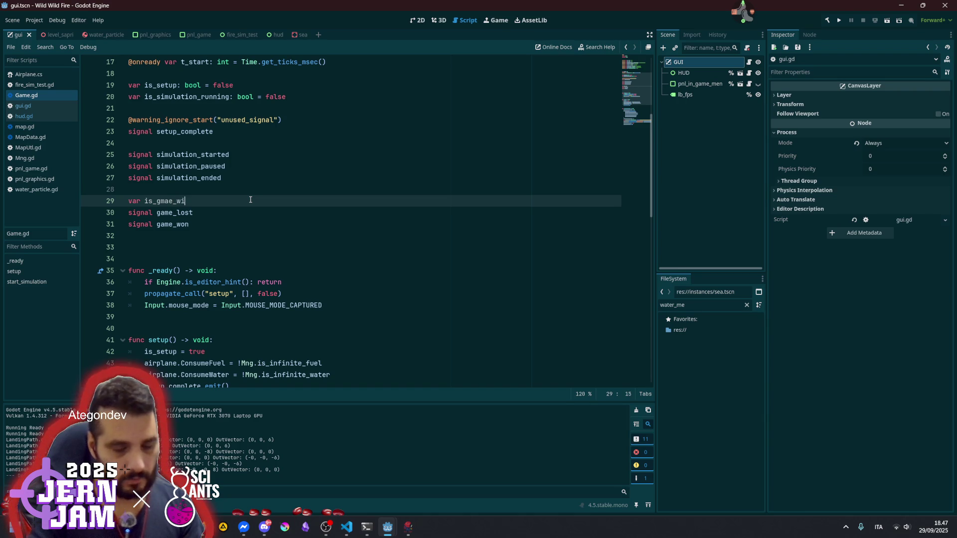
{"action": "type", "text": "on_or_"}
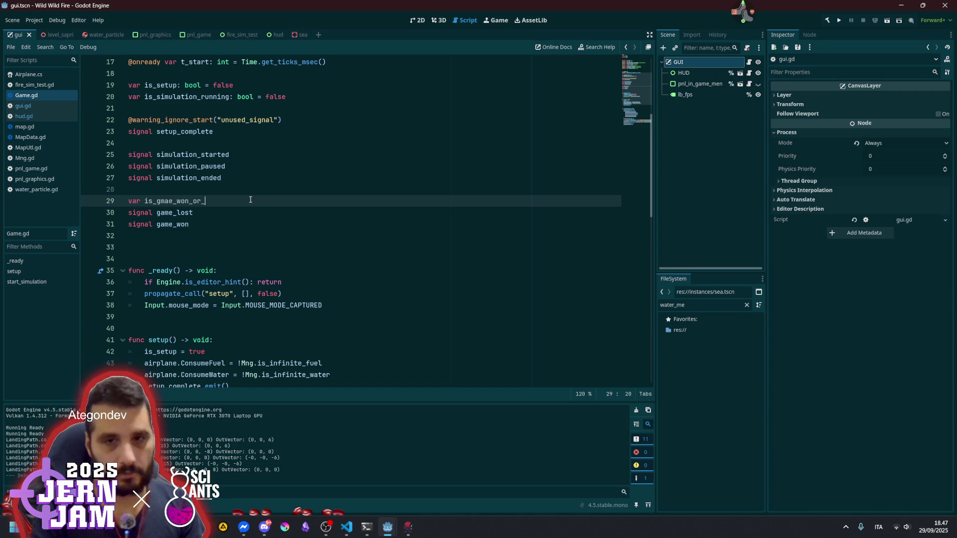
{"action": "key", "text": "BackSpace"}
{"action": "key", "text": "BackSpace"}
{"action": "key", "text": "BackSpace"}
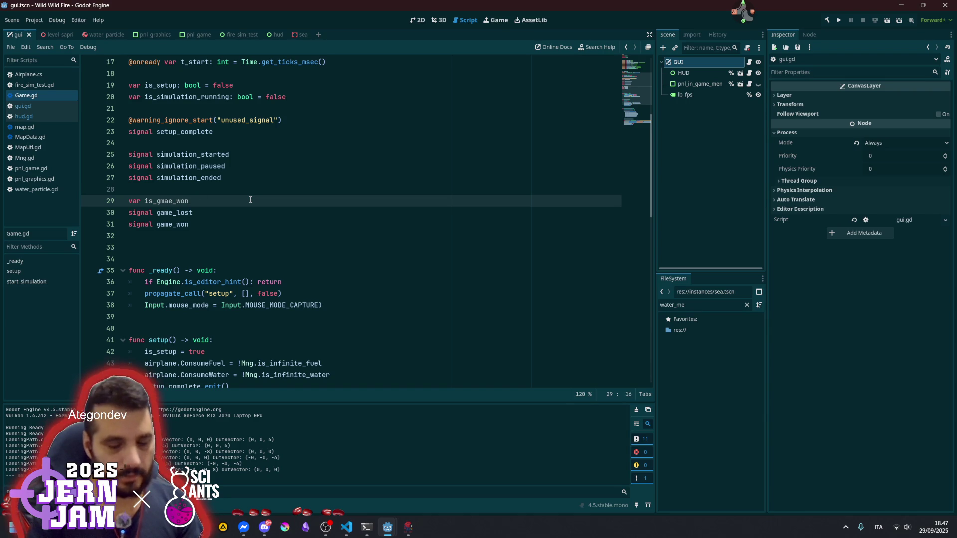
{"action": "type", "text": ": bool = flase"}
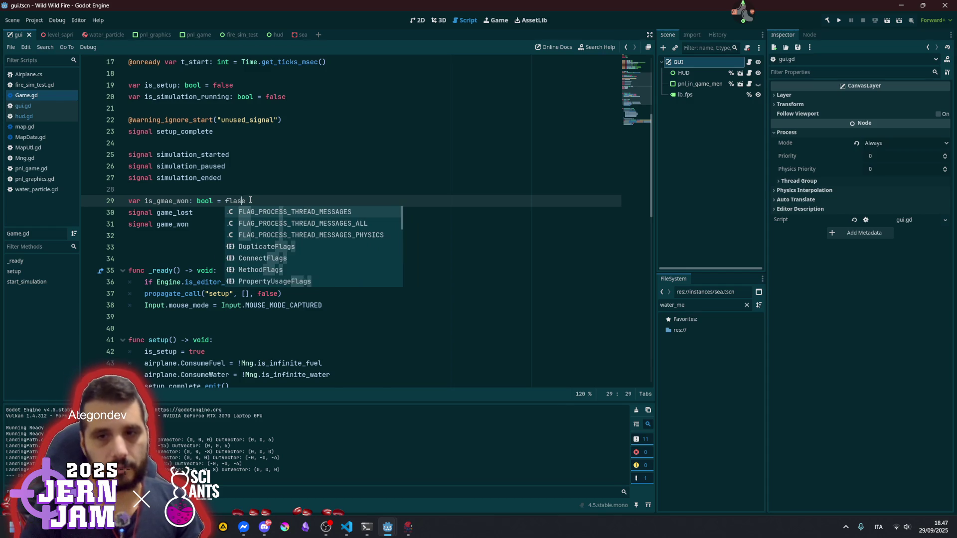
{"action": "type", "text": "a"}
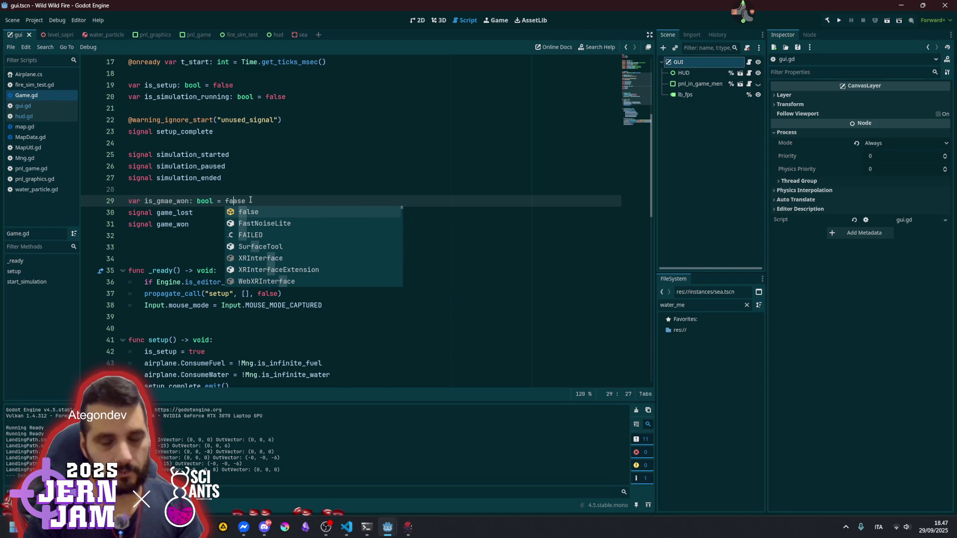
{"action": "key", "text": "Escape"}
{"action": "type", "text": "lse"}
{"action": "key", "text": "Left"}
{"action": "key", "text": "Left"}
{"action": "key", "text": "Left"}
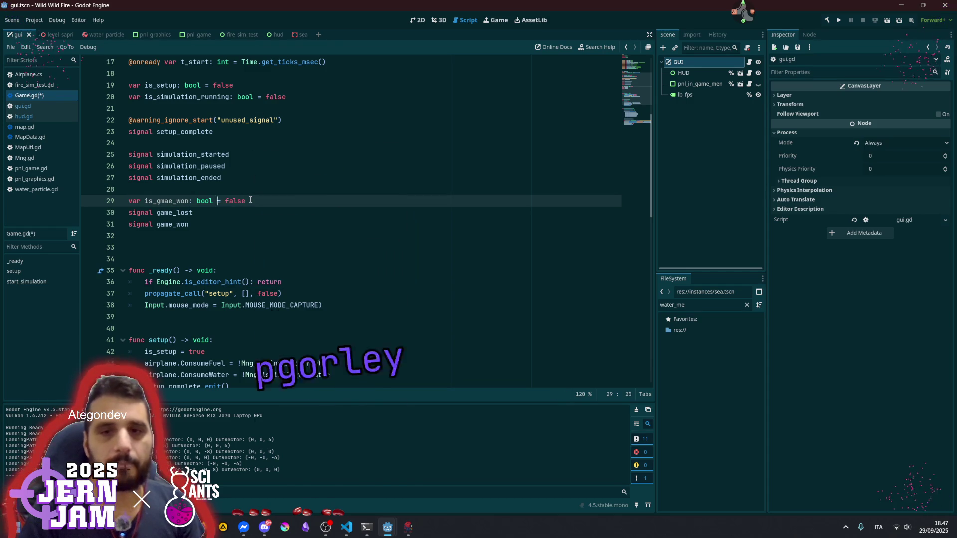
{"action": "key", "text": "Left"}
{"action": "key", "text": "Left"}
{"action": "key", "text": "Left"}
{"action": "key", "text": "Left"}
{"action": "key", "text": "Left"}
{"action": "key", "text": "Delete"}
{"action": "type", "text": "m"}
{"action": "key", "text": "End"}
Duplicate the declaration and rename the copy to is_game_lost
{"action": "key", "text": "ctrl+shift+d"}
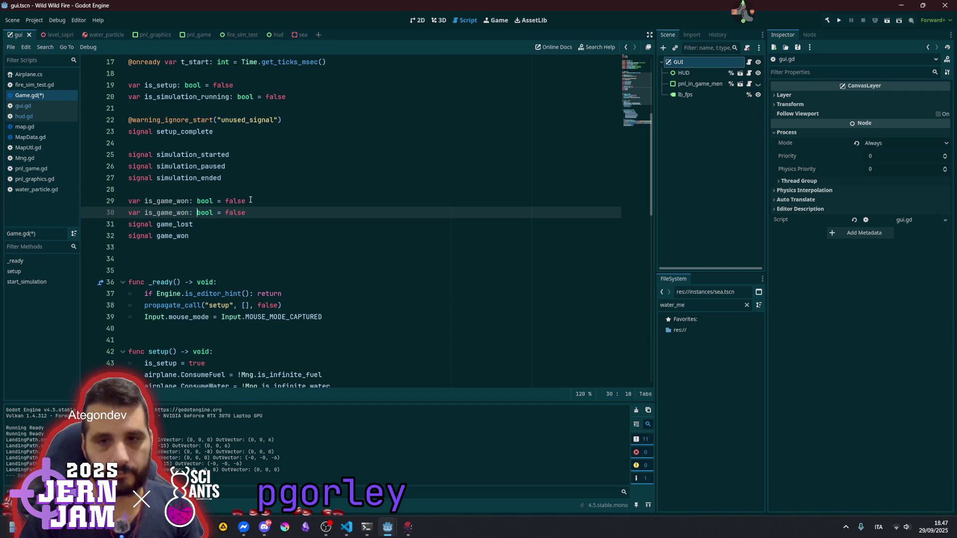
{"action": "key", "text": "shift+Left"}
{"action": "key", "text": "shift+Left"}
{"action": "key", "text": "shift+Left"}
{"action": "type", "text": "lost"}
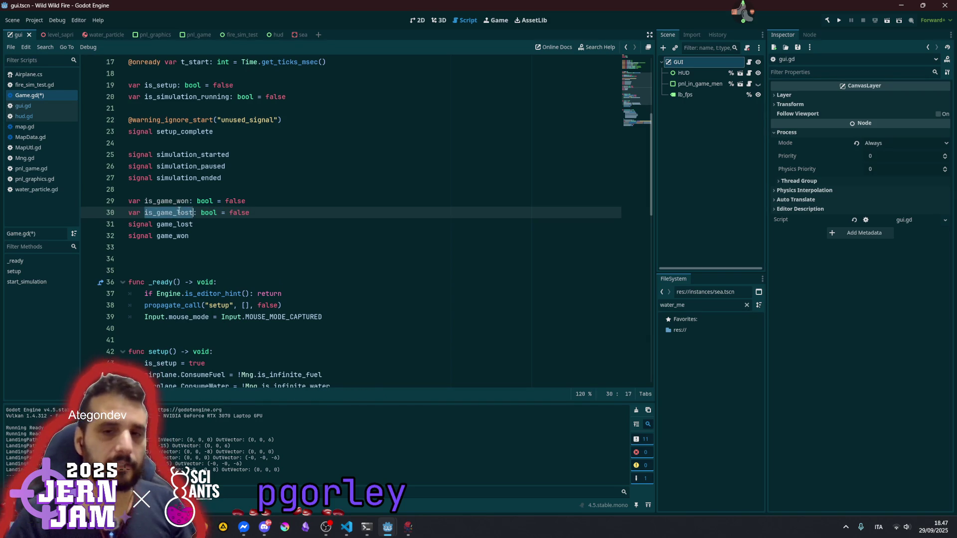
{"action": "key", "text": "Up"}
{"action": "key", "text": "Down"}
{"action": "key", "text": "Down"}
{"action": "key", "text": "Down"}
Move the caret to the blank line below the start_simulation function
{"action": "left_click", "coordinate": [173, 225]}
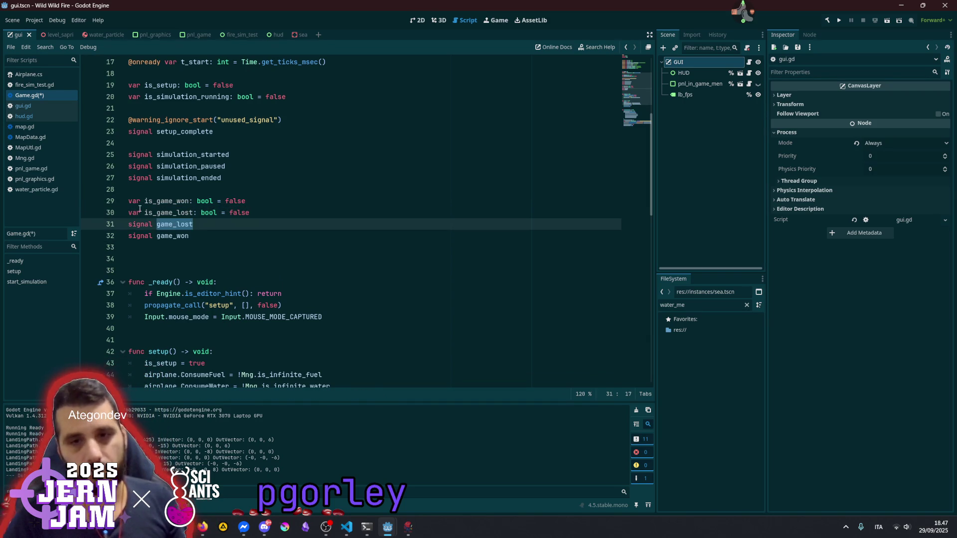
{"action": "left_click", "coordinate": [141, 201]}
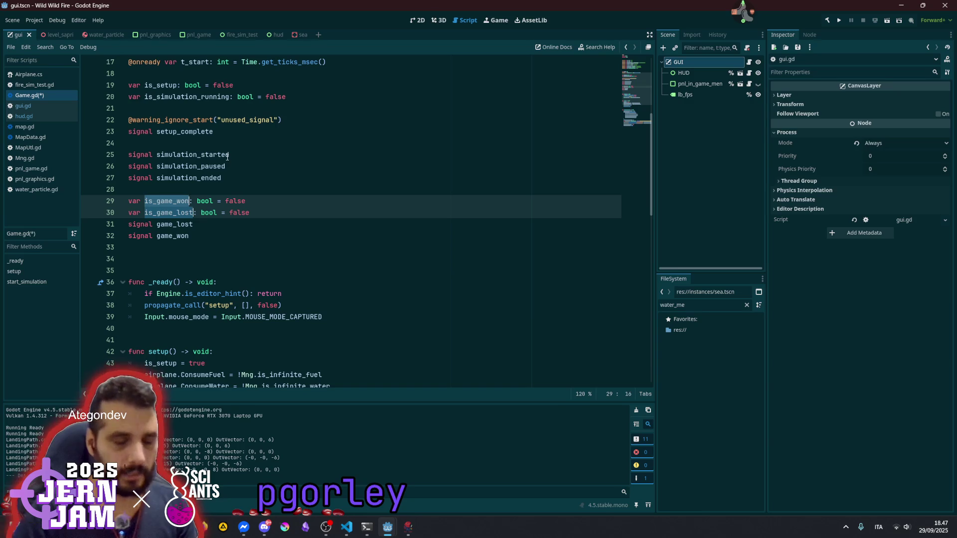
{"action": "left_click", "coordinate": [228, 155]}
{"action": "scroll", "coordinate": [234, 245], "scroll_direction": "down", "scroll_amount": 1}
{"action": "scroll", "coordinate": [234, 245], "scroll_direction": "down", "scroll_amount": 4}
{"action": "scroll", "coordinate": [232, 241], "scroll_direction": "down", "scroll_amount": 3}
{"action": "left_click", "coordinate": [195, 240]}
Add a _process function below start_simulation with a pass placeholder
{"action": "key", "text": "Return"}
{"action": "key", "text": "Return"}
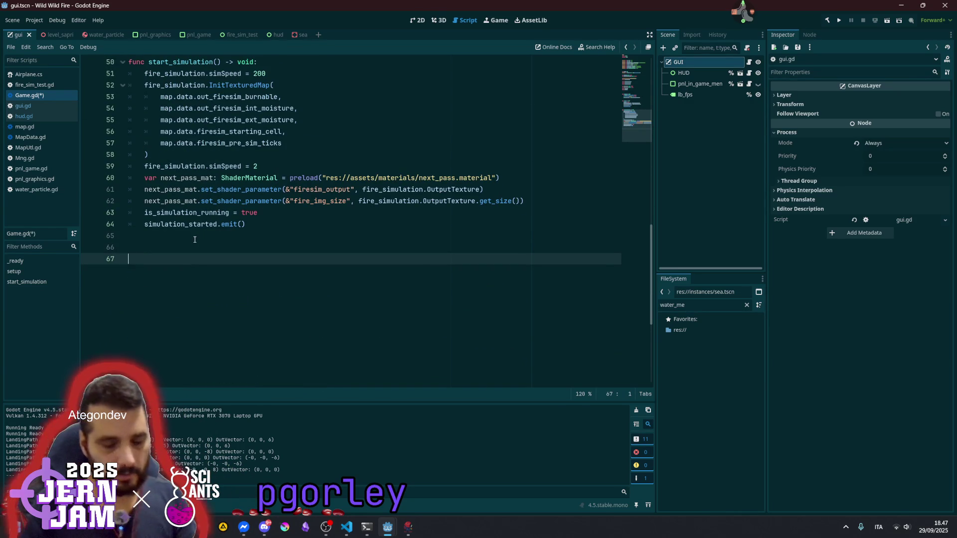
{"action": "type", "text": "_pr"}
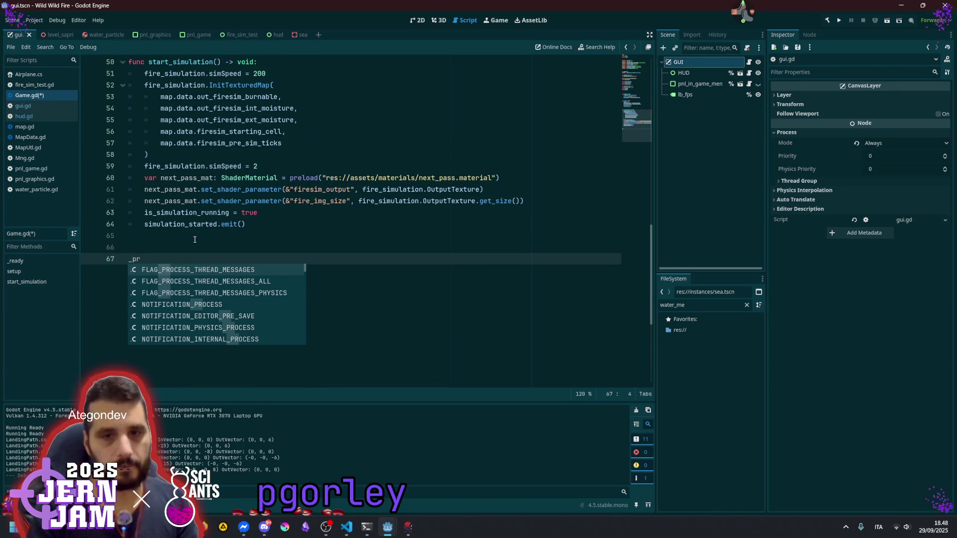
{"action": "type", "text": "func "}
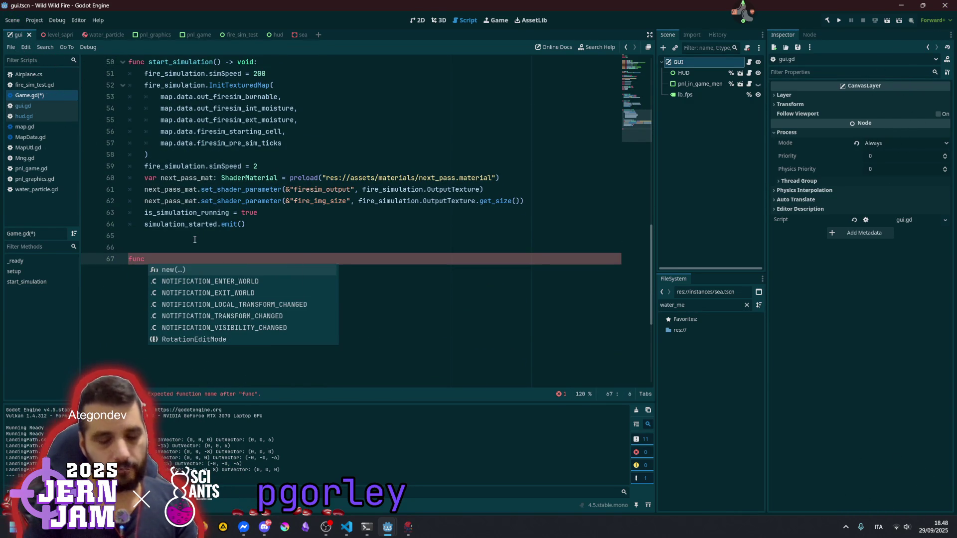
{"action": "type", "text": "_pro"}
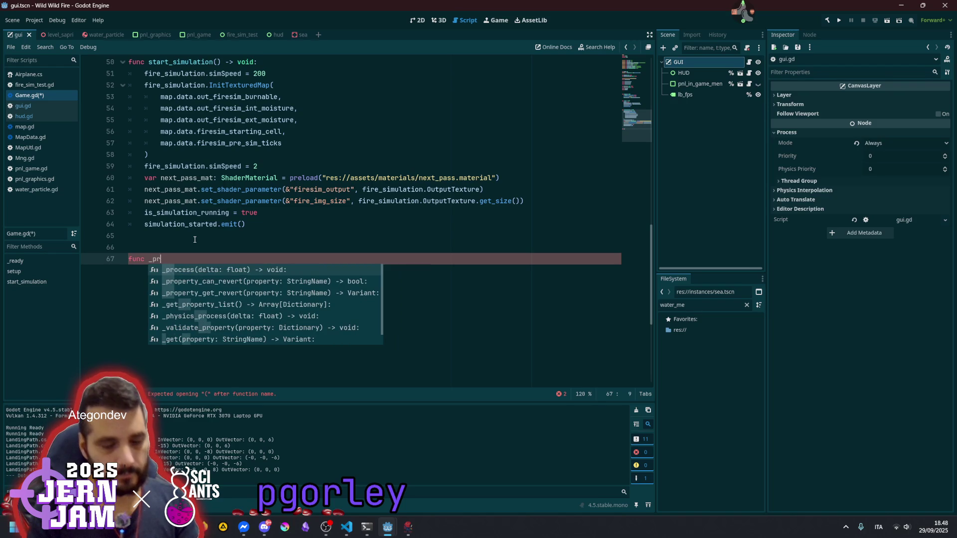
{"action": "key", "text": "Return"}
{"action": "key", "text": "Return"}
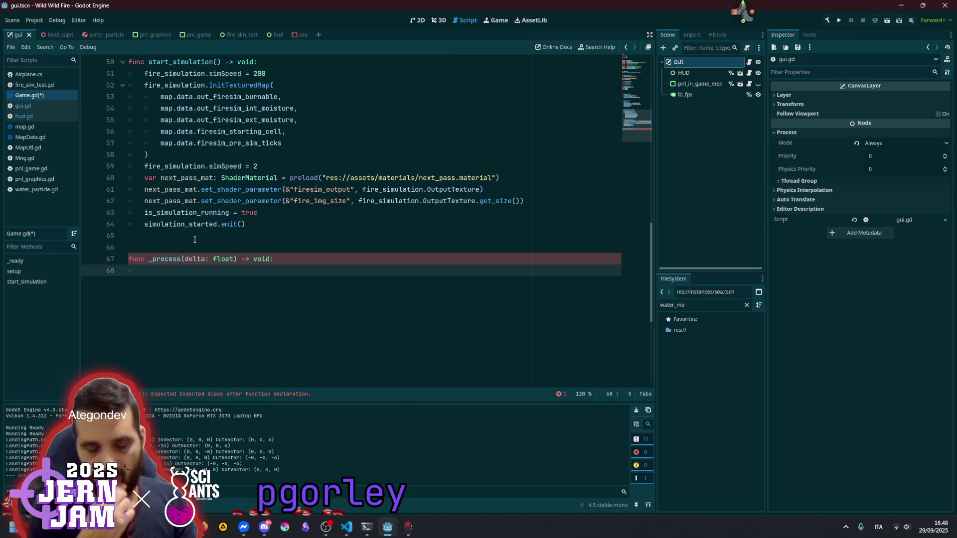
{"action": "type", "text": "pass"}
Replace pass with fire_simulation.IsFireOut() and switch to Visual Studio Code
{"action": "left_click", "coordinate": [195, 238]}
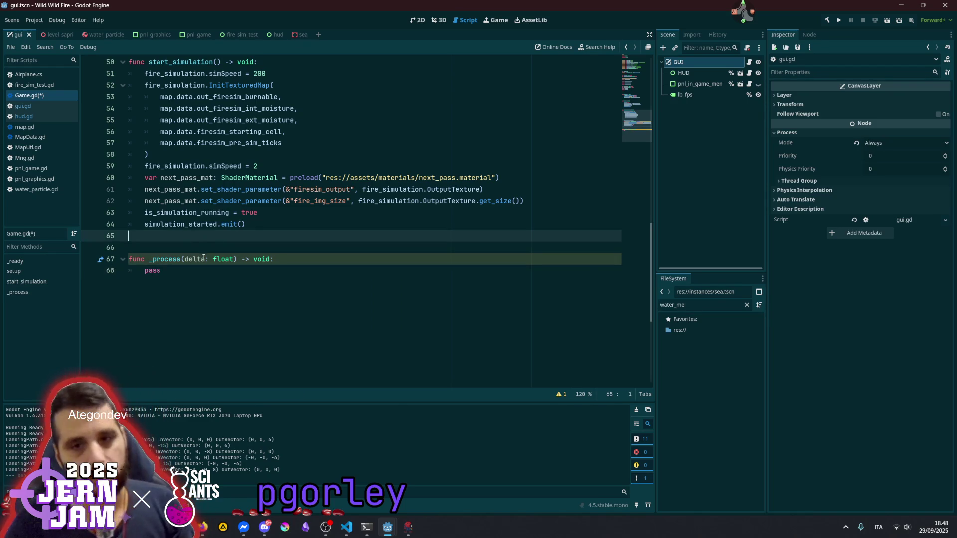
{"action": "left_click", "coordinate": [196, 271]}
{"action": "double_click", "coordinate": [196, 271]}
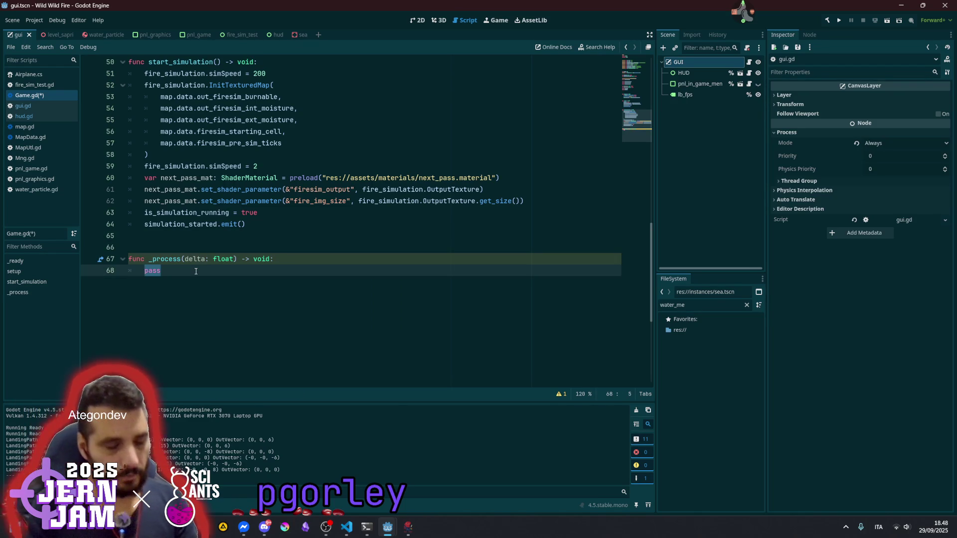
{"action": "type", "text": "fi"}
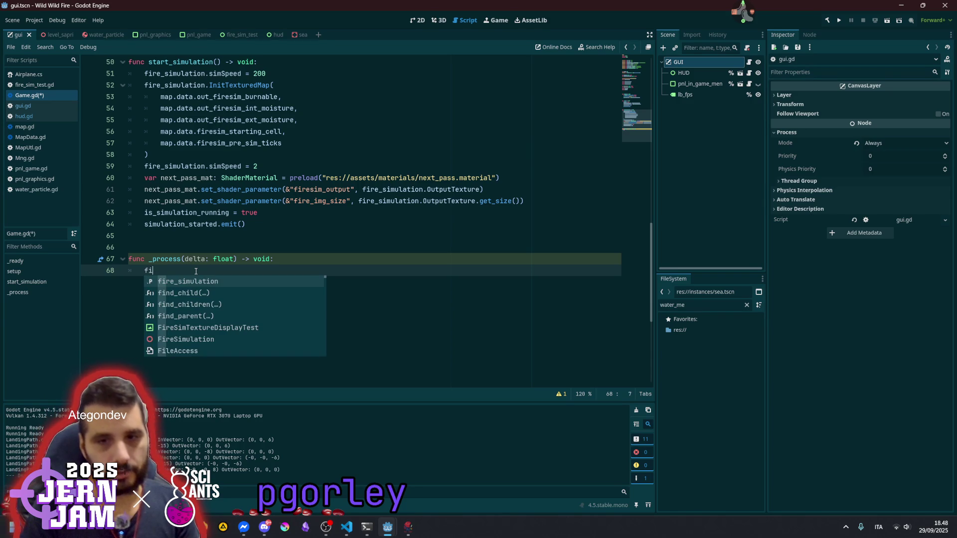
{"action": "key", "text": "Return"}
{"action": "type", "text": ".I"}
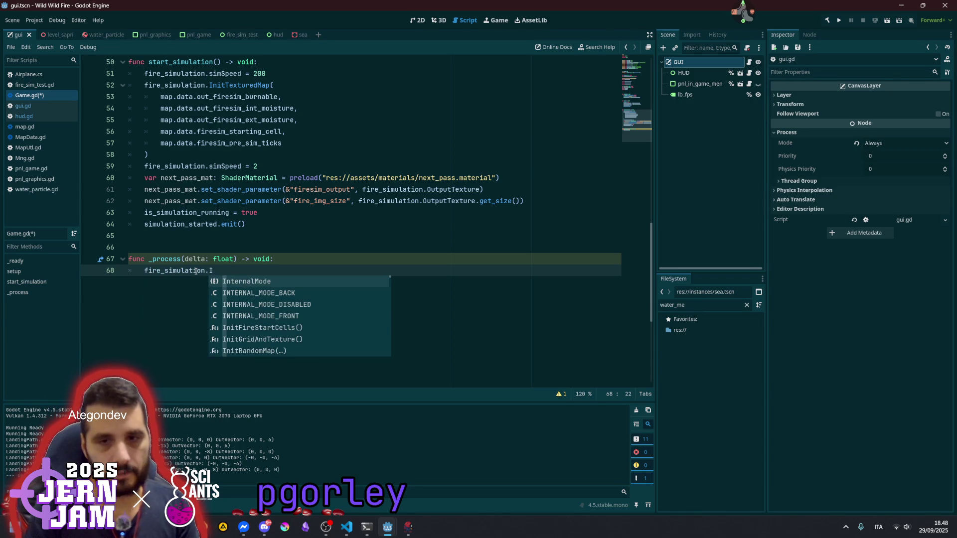
{"action": "type", "text": "S"}
{"action": "key", "text": "Return"}
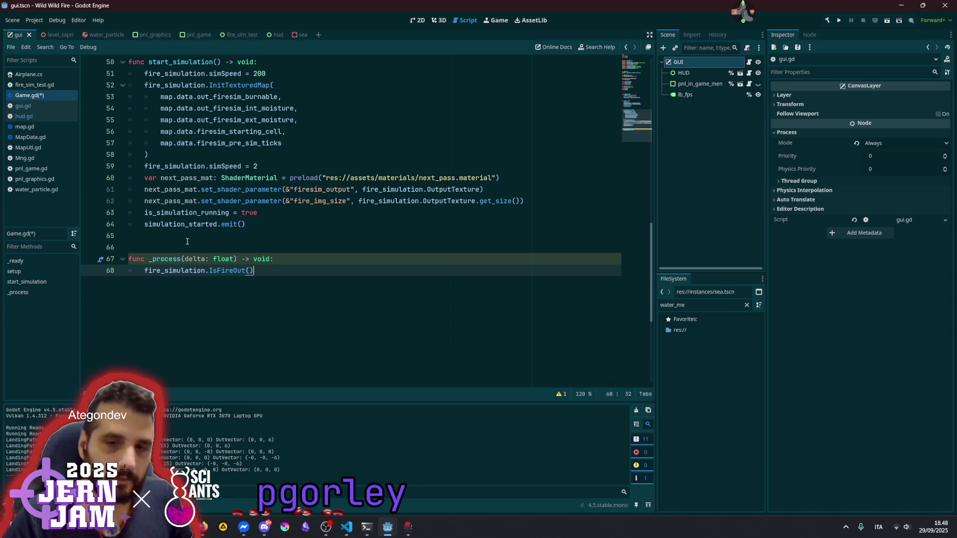
{"action": "left_click", "coordinate": [347, 525]}
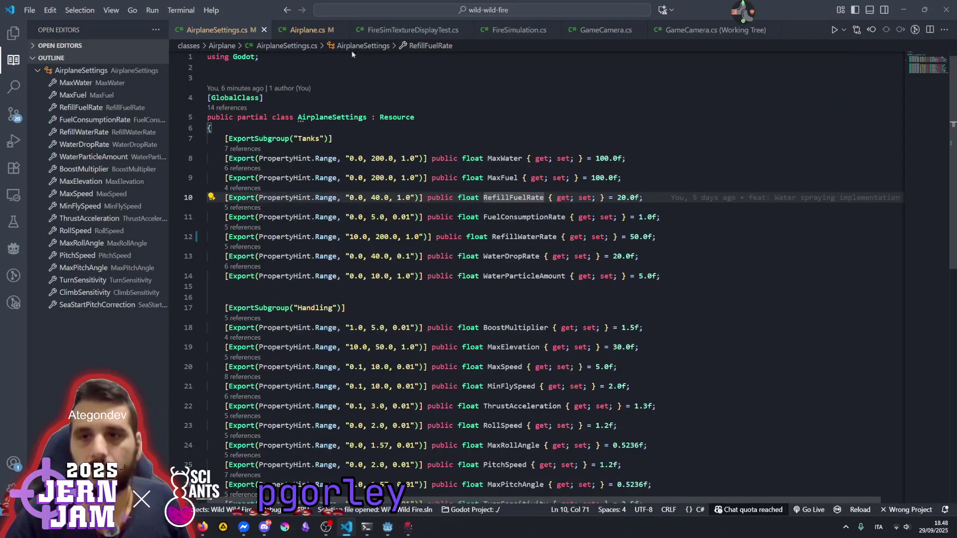
Check the IsFireOut method in FireSimulation.cs, then return to the Godot editor
{"action": "key", "text": "ctrl+Tab"}
{"action": "left_click", "coordinate": [75, 354]}
{"action": "scroll", "coordinate": [277, 363], "scroll_direction": "down", "scroll_amount": 3}
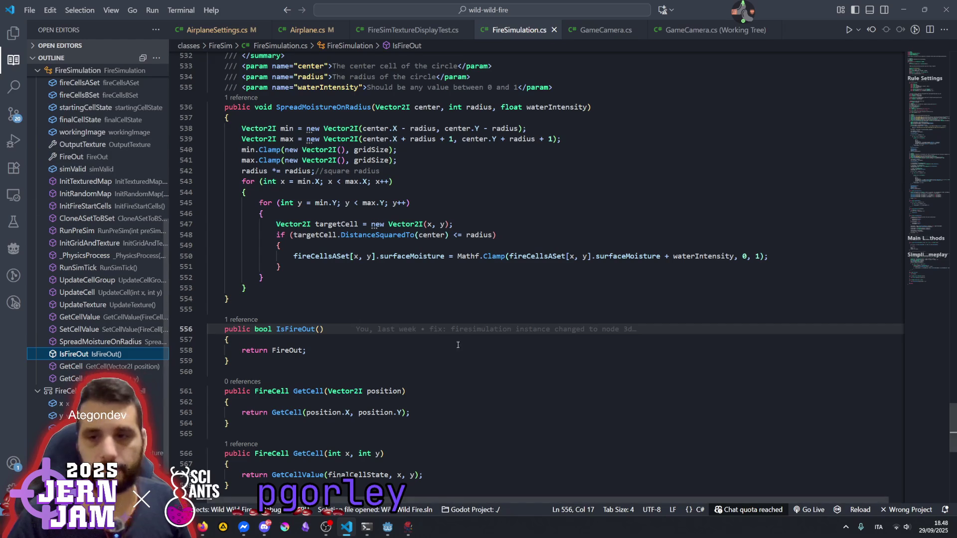
{"action": "mouse_move", "coordinate": [388, 533]}
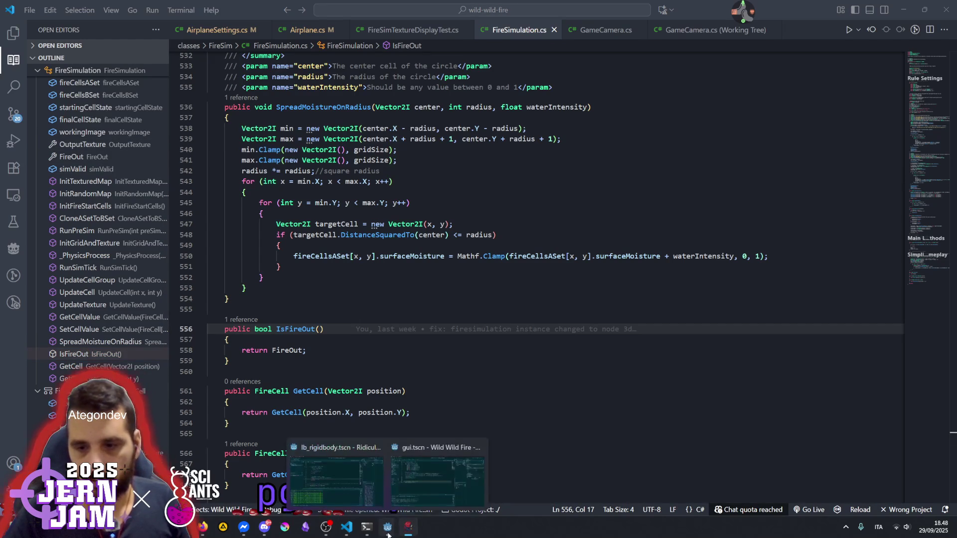
{"action": "left_click", "coordinate": [429, 483]}
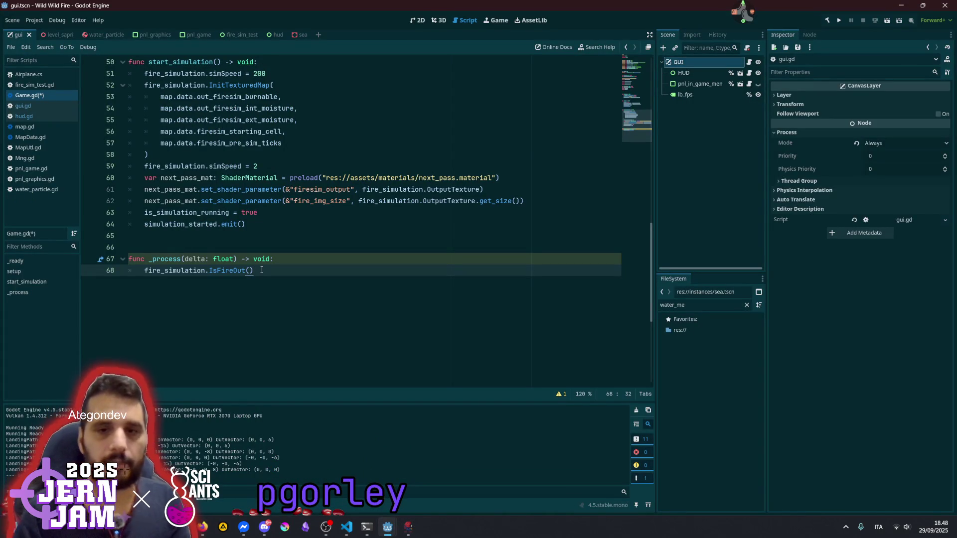
Wrap the call in 'if fire_simulation.IsFireOut() and not is_game_won:'
{"action": "key", "text": "Home"}
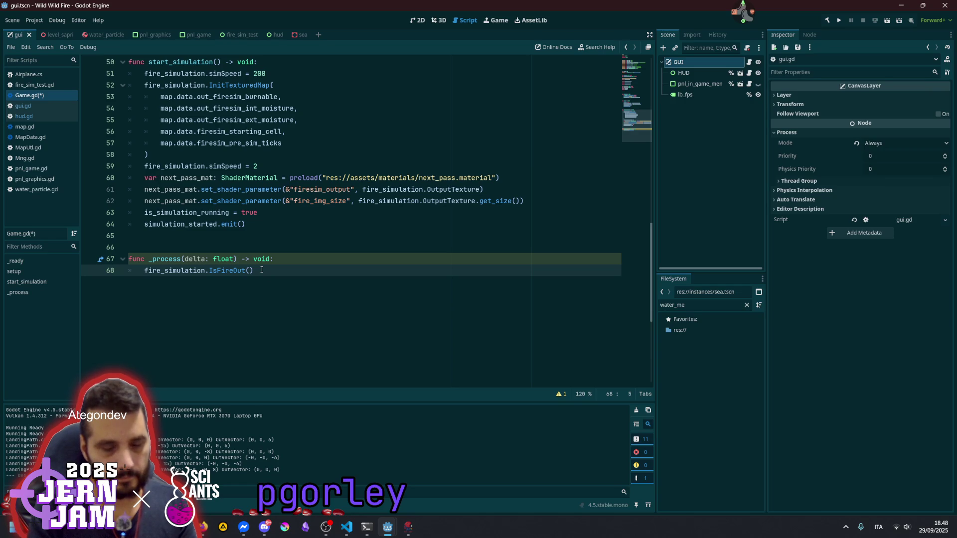
{"action": "type", "text": "if"}
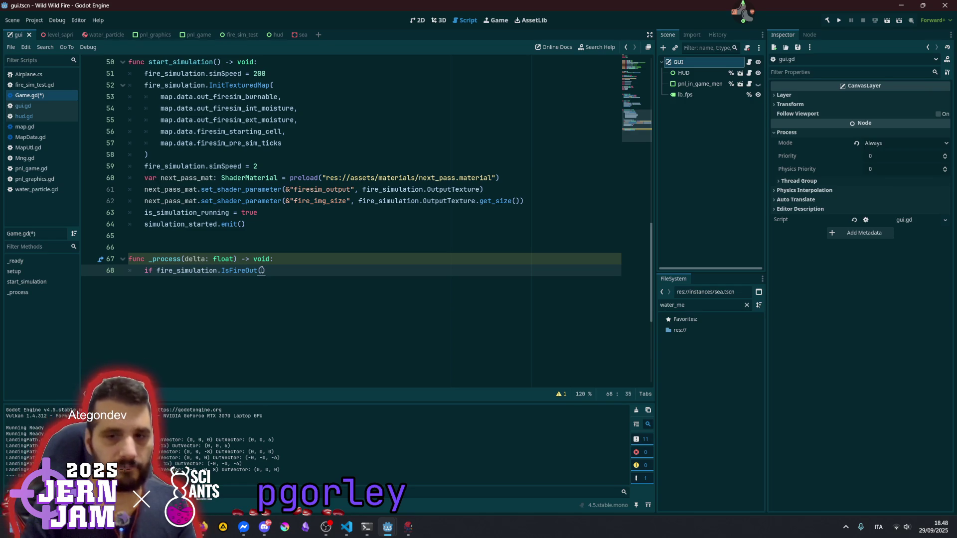
{"action": "type", "text": "and not "}
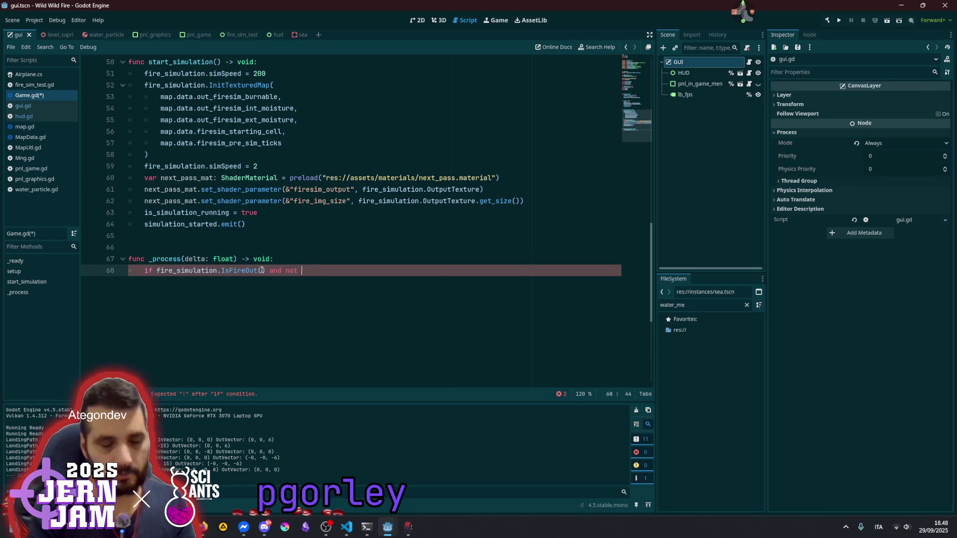
{"action": "type", "text": "is_ga"}
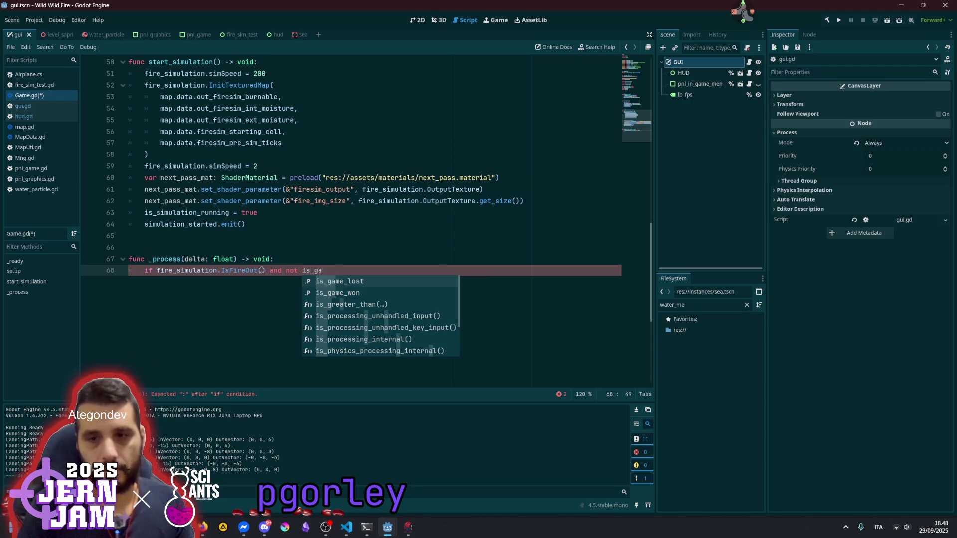
{"action": "key", "text": "Down"}
{"action": "key", "text": "Return"}
Inside the if block, add is_game_won = true and set_process(false)
{"action": "key", "text": "Return"}
{"action": "type", "text": "is_g"}
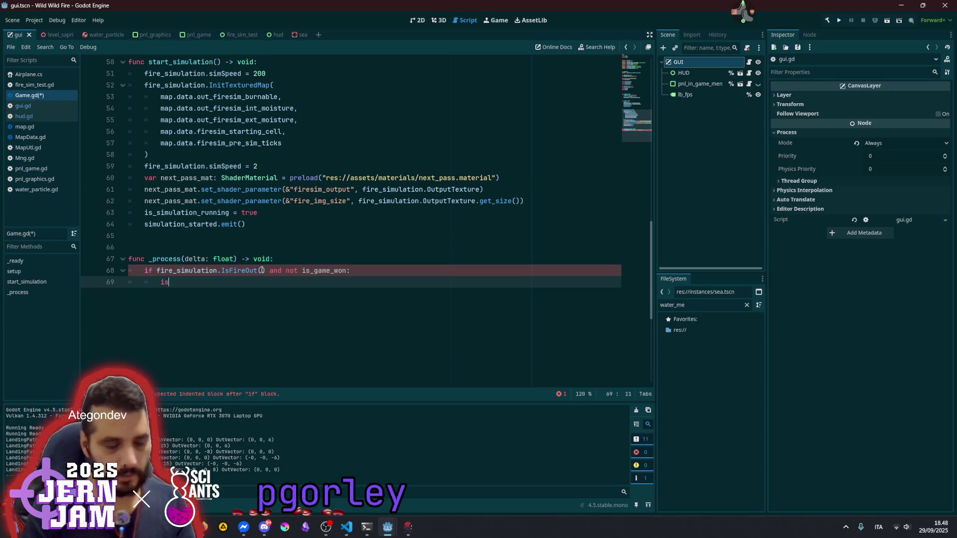
{"action": "key", "text": "Return"}
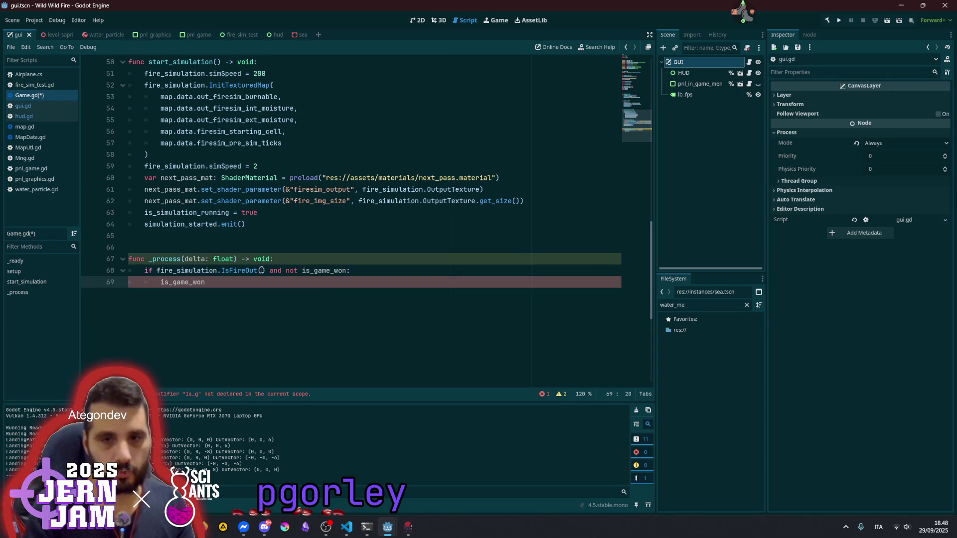
{"action": "type", "text": "true"}
{"action": "key", "text": "Return"}
{"action": "type", "text": "pro"}
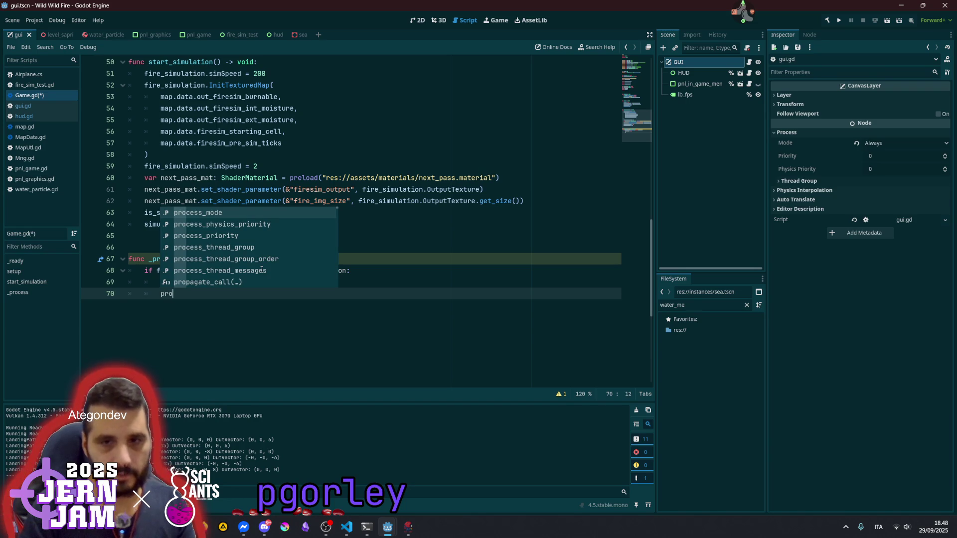
{"action": "type", "text": "ce"}
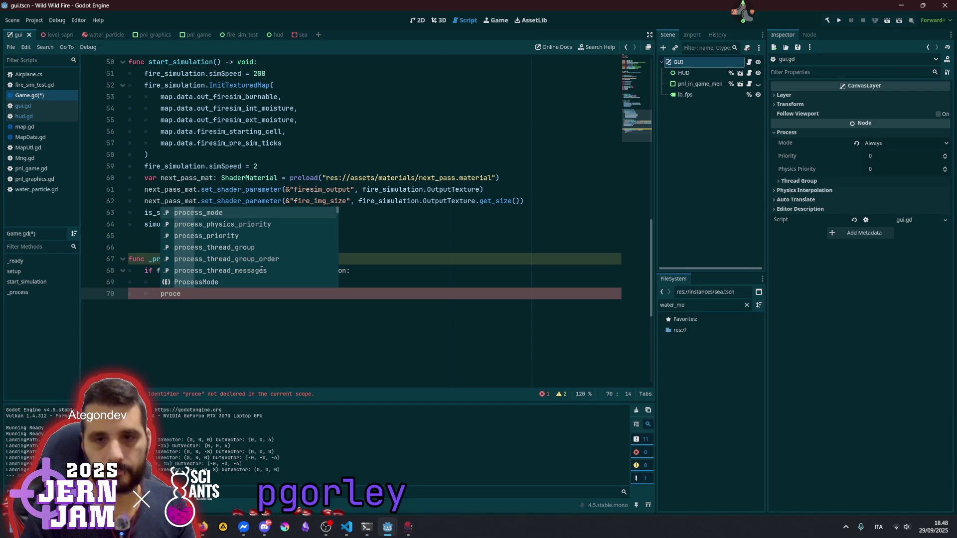
{"action": "key", "text": "Home"}
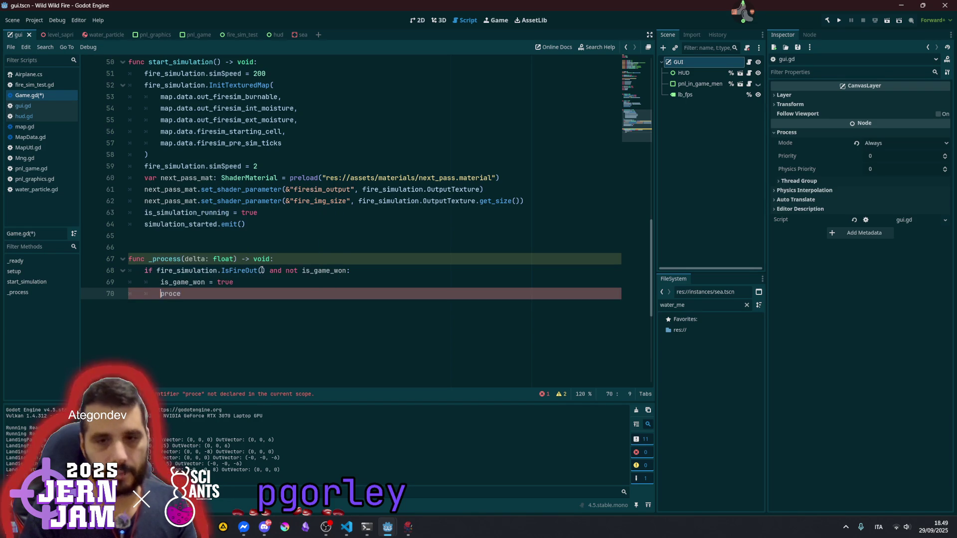
{"action": "type", "text": "t_"}
{"action": "key", "text": "End"}
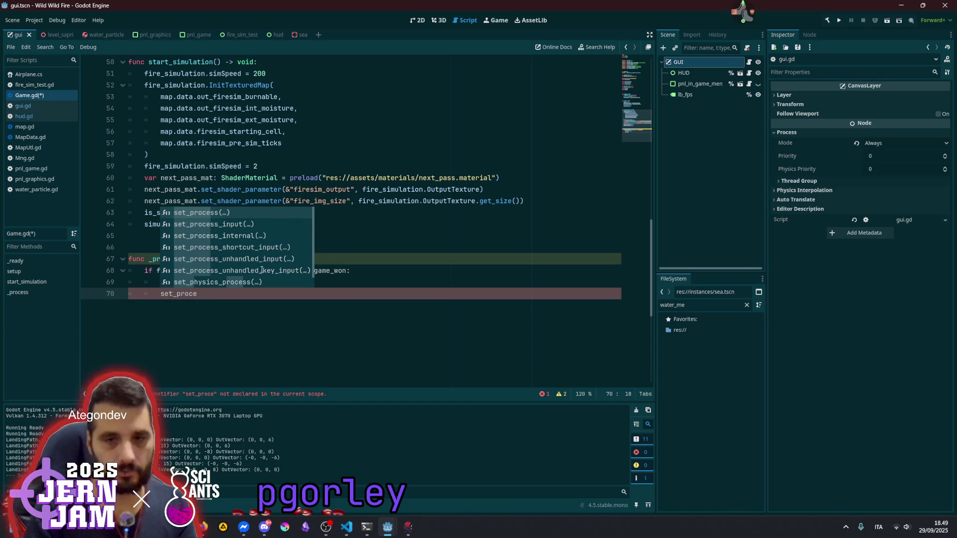
{"action": "key", "text": "Return"}
{"action": "type", "text": "fal"}
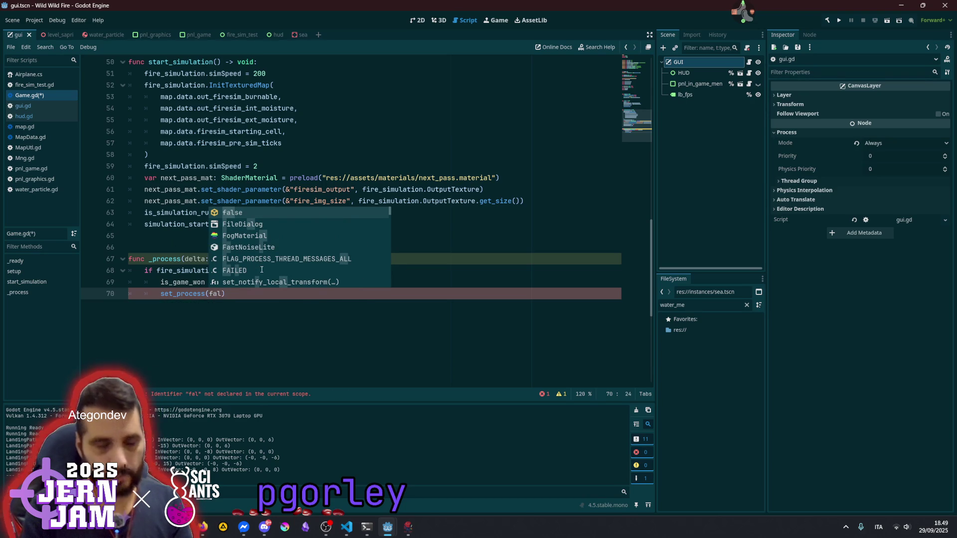
{"action": "type", "text": "se"}
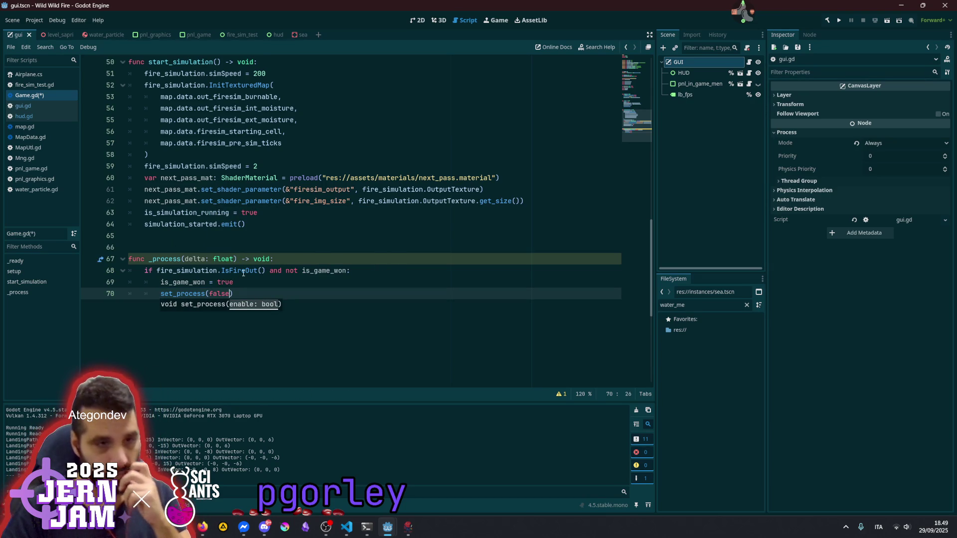
Add game_won.emit() after is_game_won = true and save Game.gd
{"action": "left_click", "coordinate": [243, 284]}
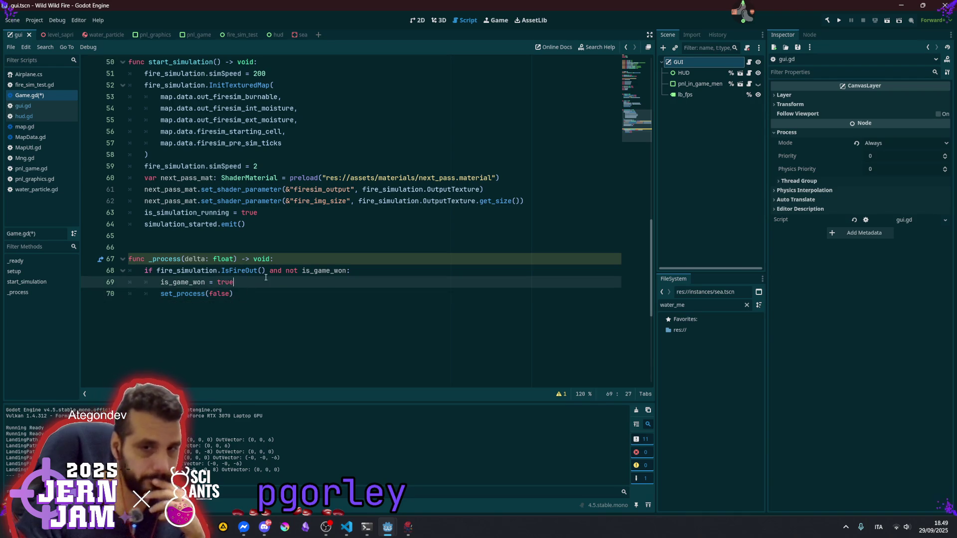
{"action": "key", "text": "Return"}
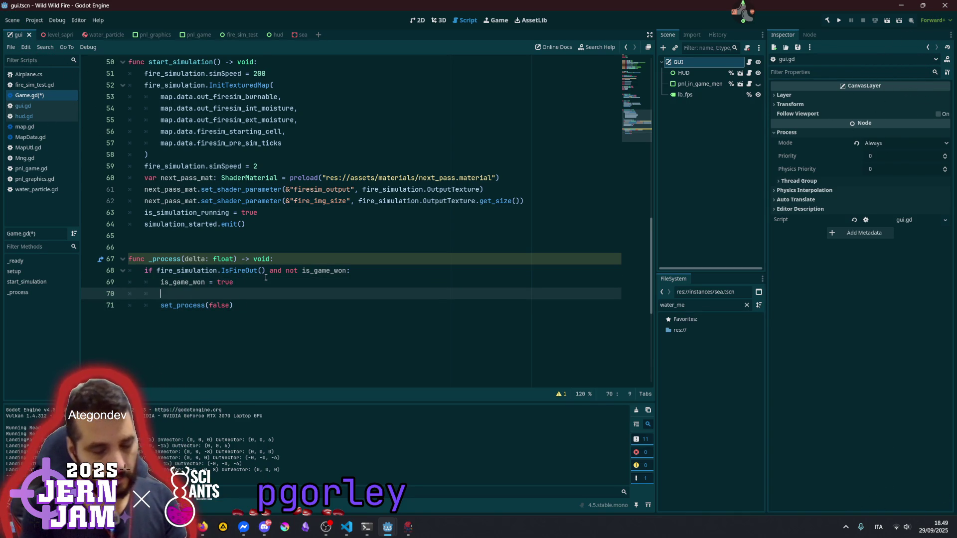
{"action": "type", "text": "game"}
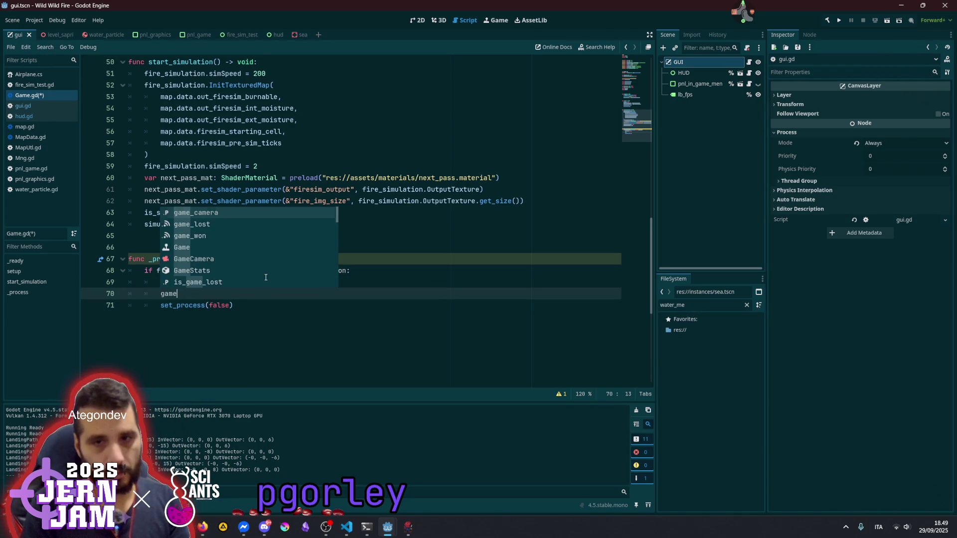
{"action": "key", "text": "Down"}
{"action": "key", "text": "Down"}
{"action": "key", "text": "Return"}
{"action": "type", "text": ".emit"}
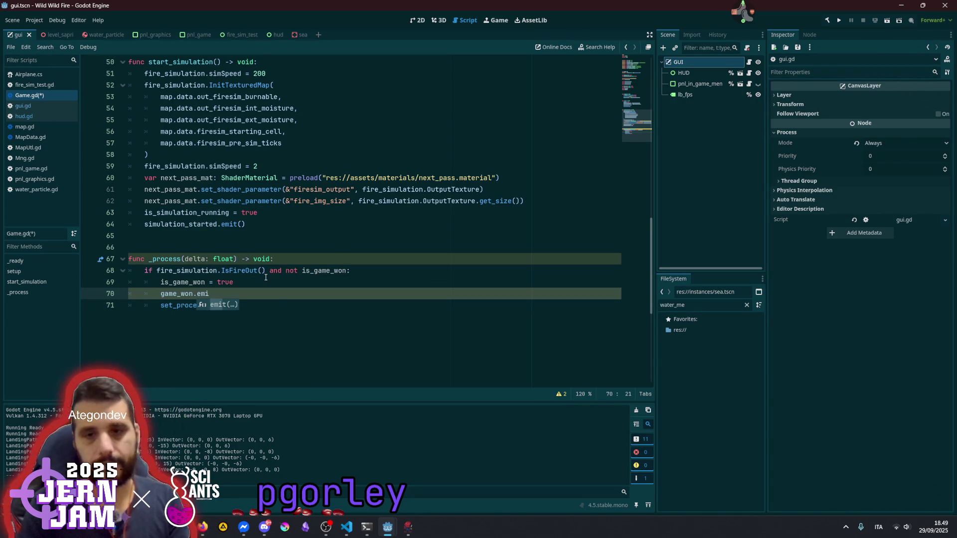
{"action": "key", "text": "Return"}
{"action": "left_click", "coordinate": [266, 278]}
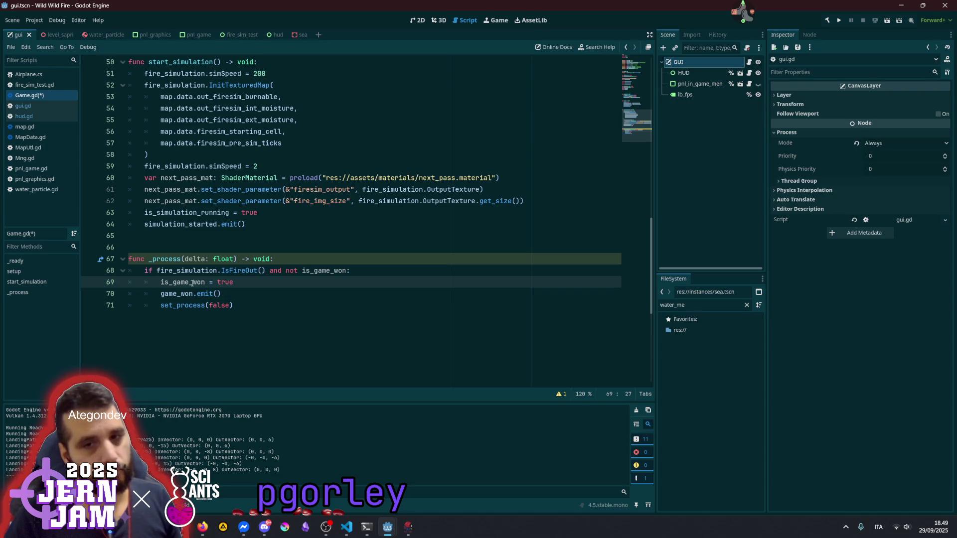
{"action": "left_click", "coordinate": [252, 290]}
{"action": "key", "text": "ctrl+s"}
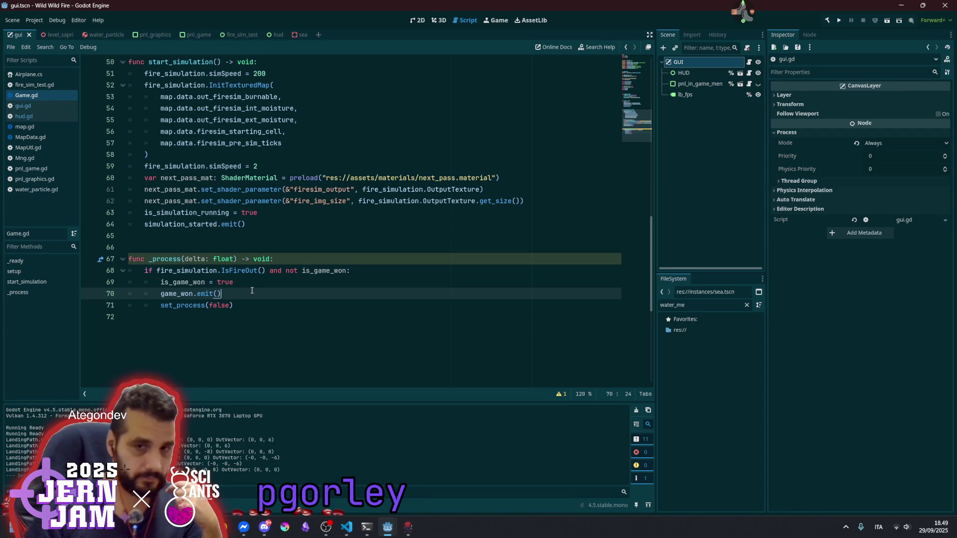
Rename _process's delta parameter to _delta and save Game.gd again
{"action": "left_click", "coordinate": [187, 259]}
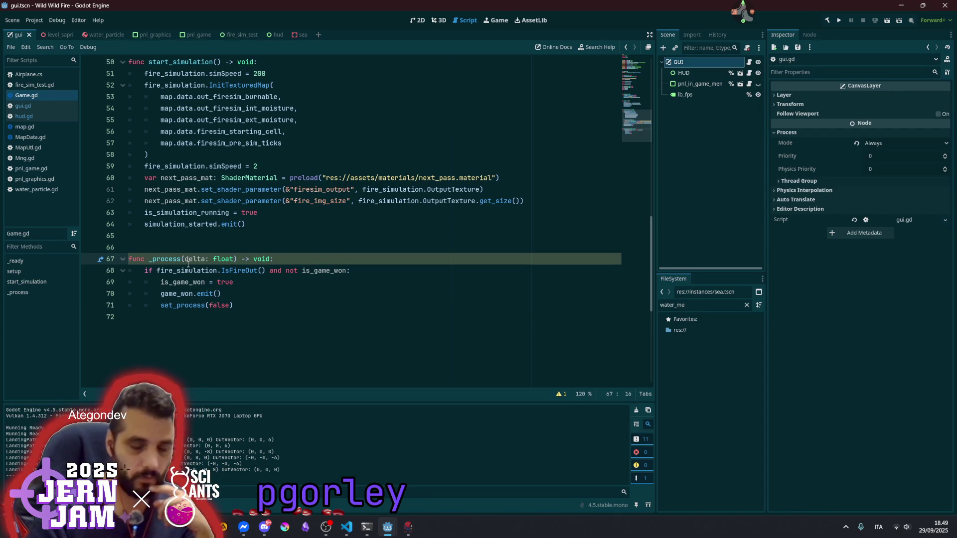
{"action": "type", "text": "_"}
{"action": "left_click", "coordinate": [251, 242]}
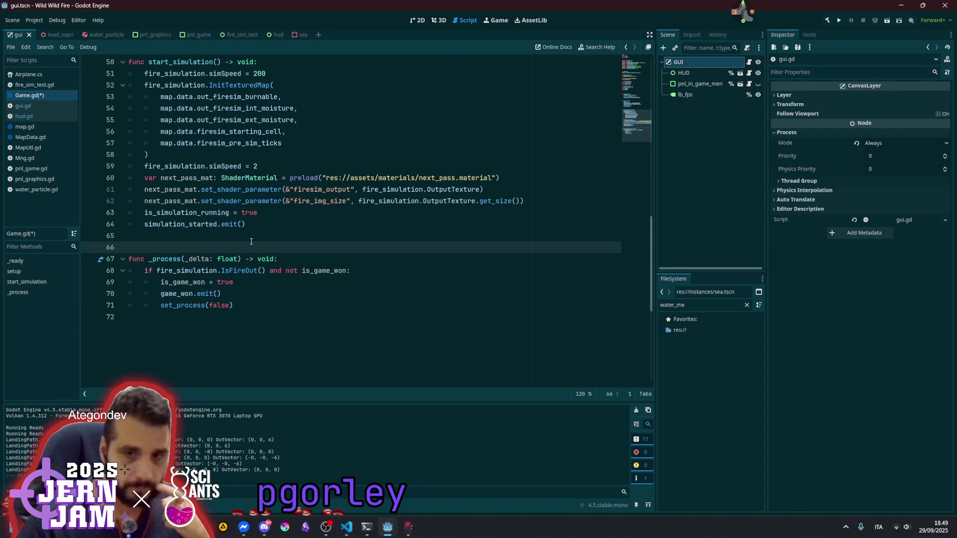
{"action": "left_click", "coordinate": [275, 293]}
{"action": "key", "text": "ctrl+s"}
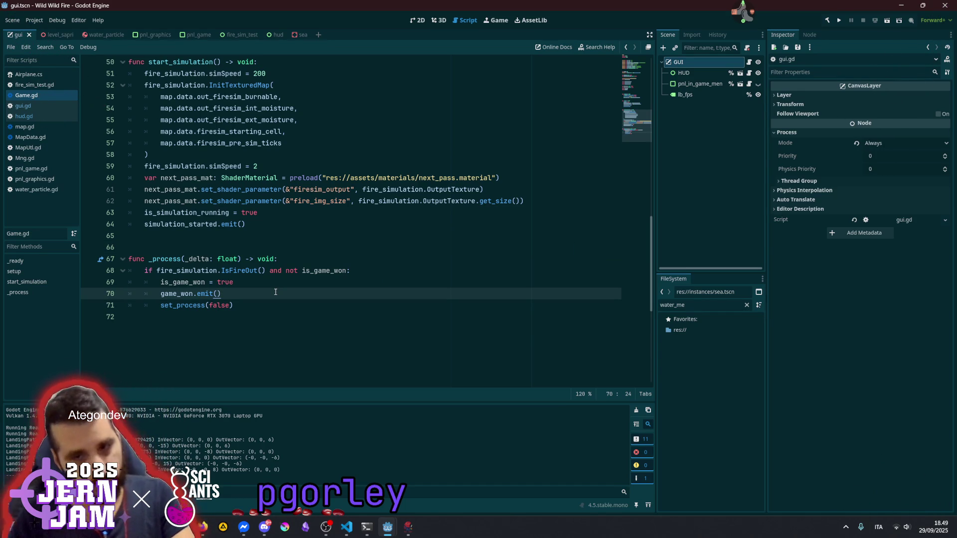
{"action": "left_click", "coordinate": [43, 118]}
Confirm hud.gd's _on_game_won holds only pass, then show the hud scene in 2D
{"action": "scroll", "coordinate": [195, 171], "scroll_direction": "up", "scroll_amount": 6}
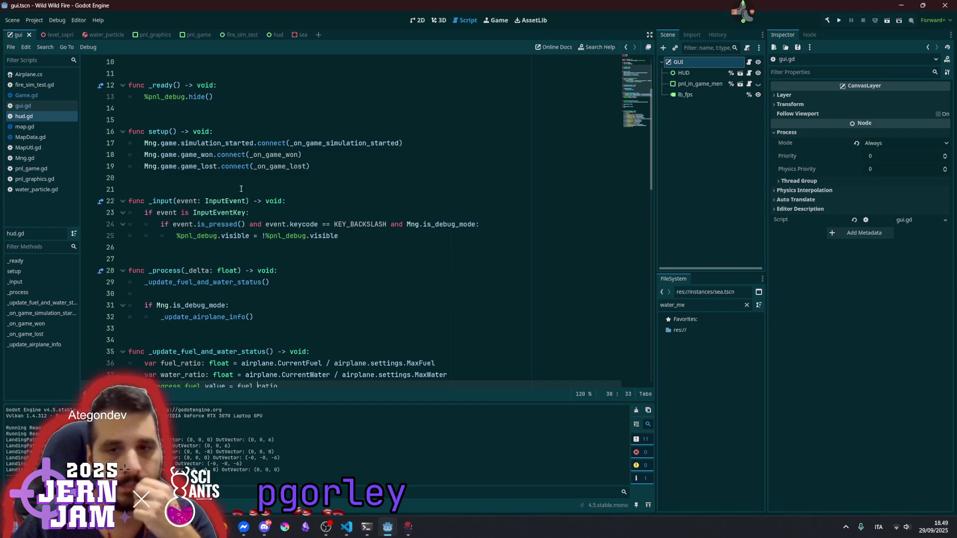
{"action": "scroll", "coordinate": [248, 284], "scroll_direction": "down", "scroll_amount": 5}
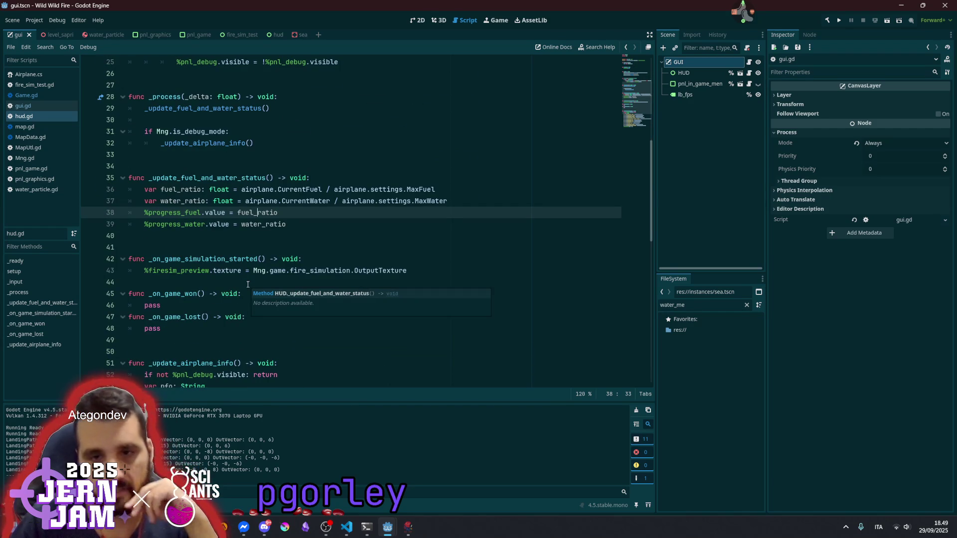
{"action": "left_click", "coordinate": [203, 300]}
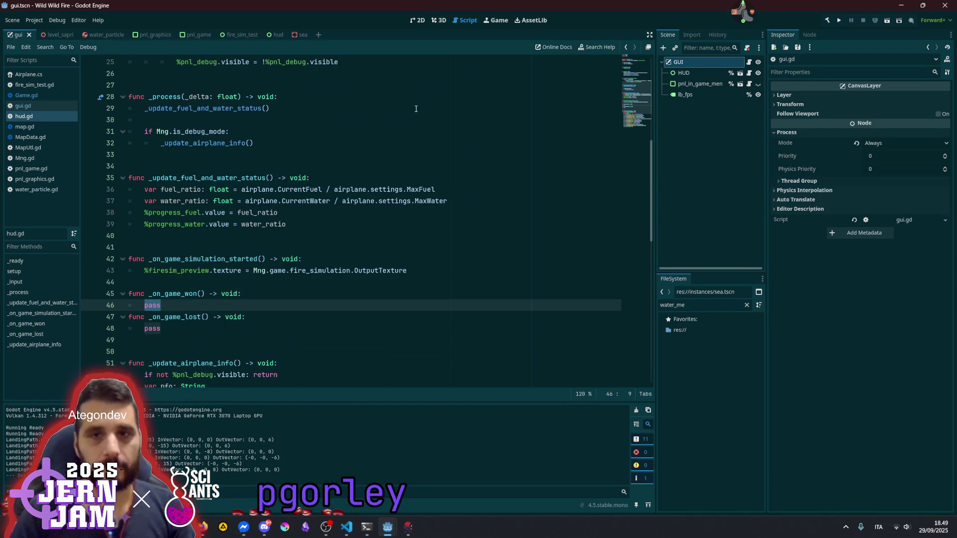
{"action": "left_click", "coordinate": [269, 34]}
{"action": "left_click", "coordinate": [420, 20]}
{"action": "scroll", "coordinate": [249, 199], "scroll_direction": "up", "scroll_amount": 2}
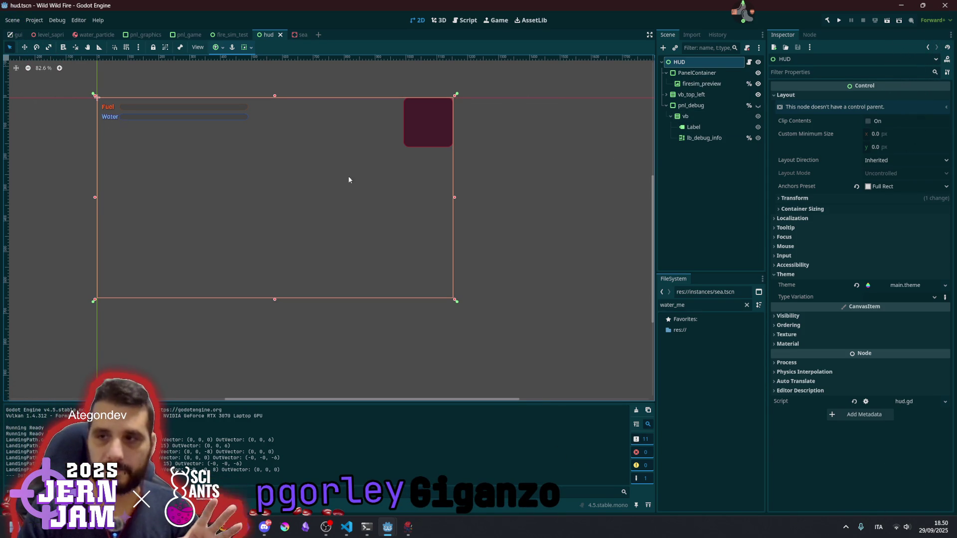
Add a PanelContainer to the HUD scene and rename it pnl_won
{"action": "key", "text": "ctrl+a"}
{"action": "type", "text": "panel"}
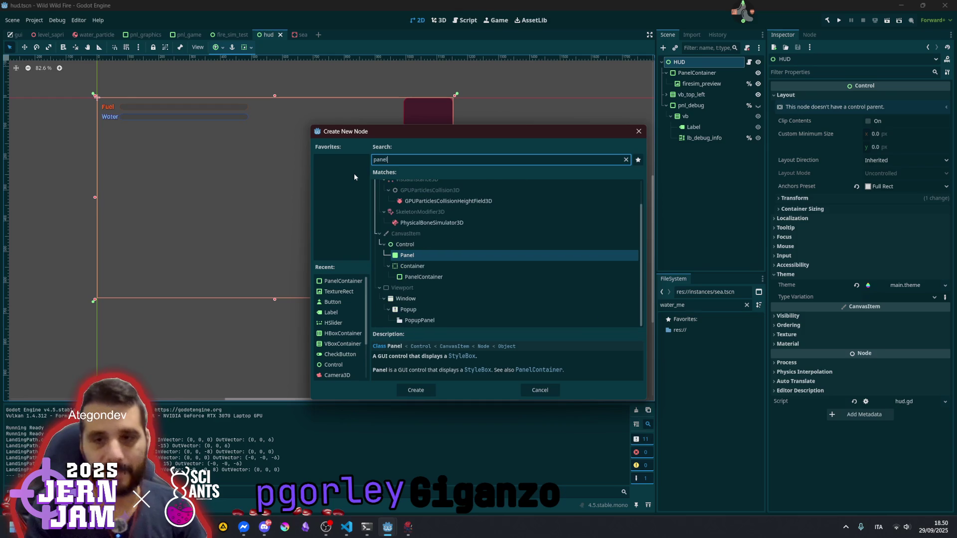
{"action": "key", "text": "Down"}
{"action": "key", "text": "Down"}
{"action": "key", "text": "Return"}
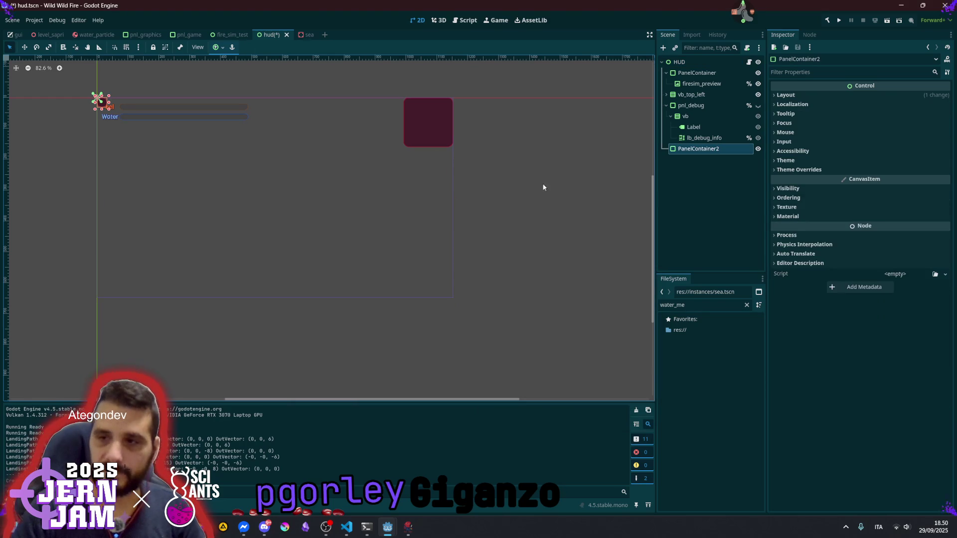
{"action": "double_click", "coordinate": [712, 151]}
{"action": "double_click", "coordinate": [713, 152]}
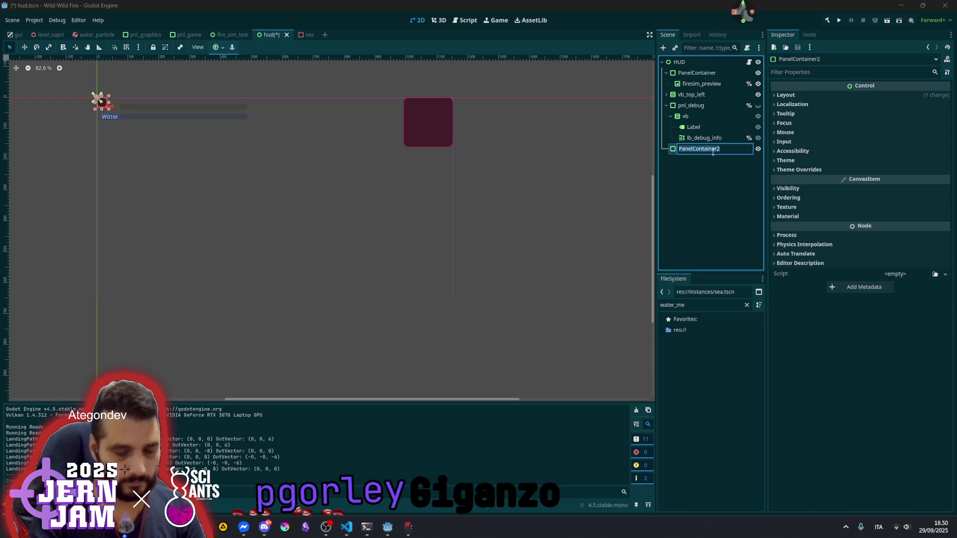
{"action": "type", "text": "pnl_"}
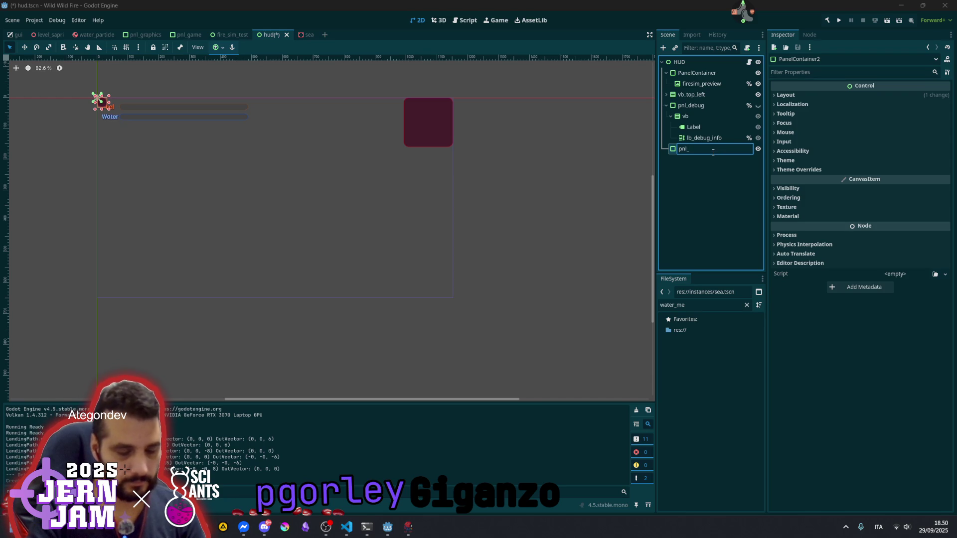
{"action": "type", "text": "won"}
{"action": "key", "text": "Return"}
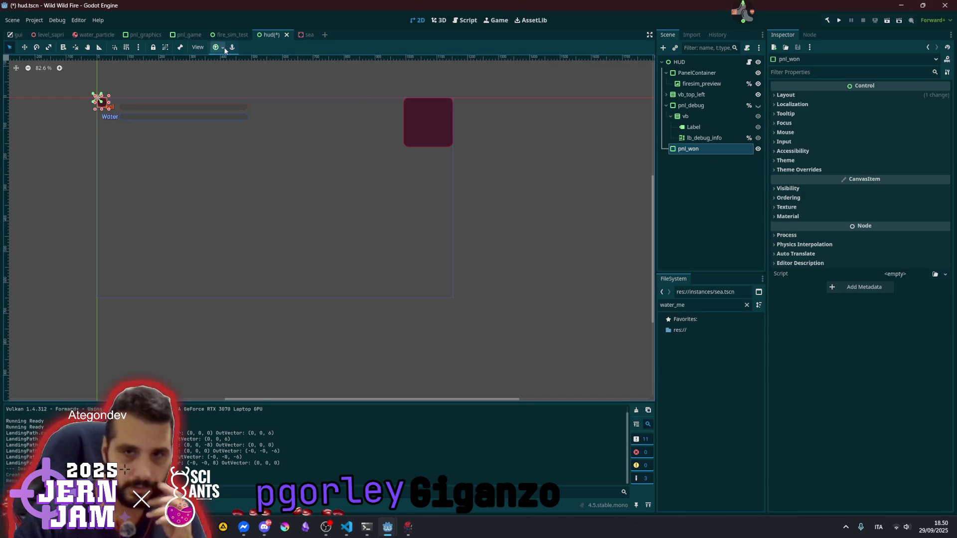
Apply the Center anchor preset to pnl_won
{"action": "left_click", "coordinate": [223, 47]}
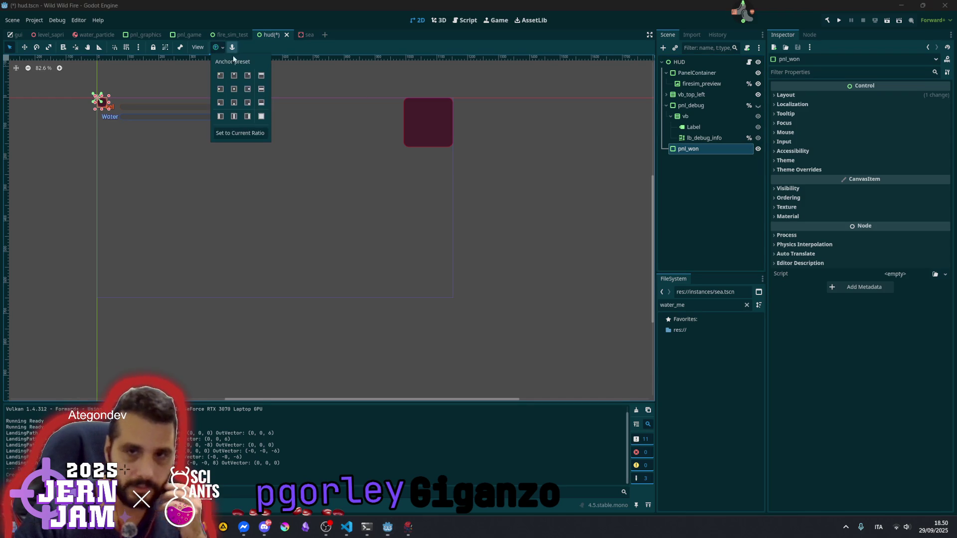
{"action": "left_click", "coordinate": [232, 91]}
{"action": "left_click", "coordinate": [697, 171]}
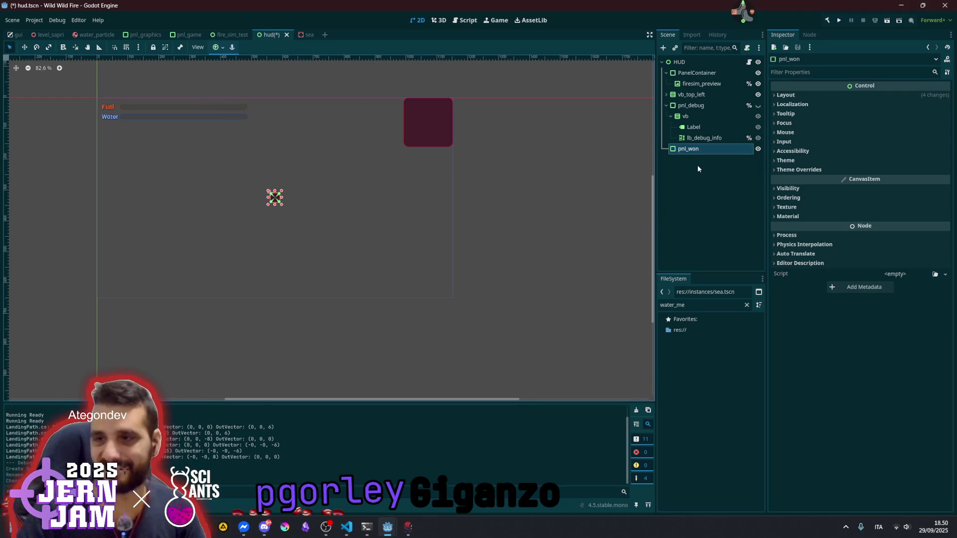
{"action": "key", "text": "ctrl+a"}
Add a Label under pnl_won reading 'The fire is out!' with a 50 font size override
{"action": "type", "text": "la"}
{"action": "key", "text": "Return"}
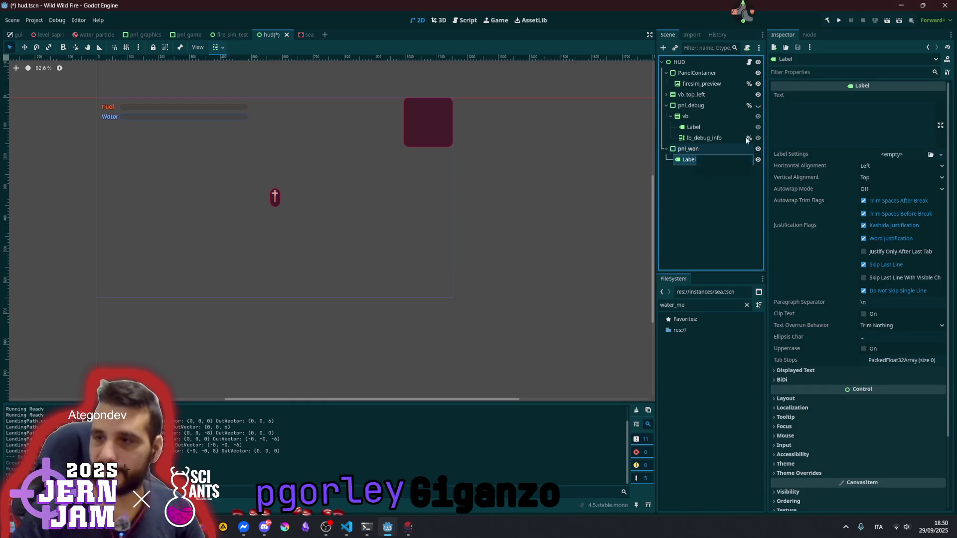
{"action": "left_click", "coordinate": [833, 123]}
{"action": "type", "text": "The fire is out!"}
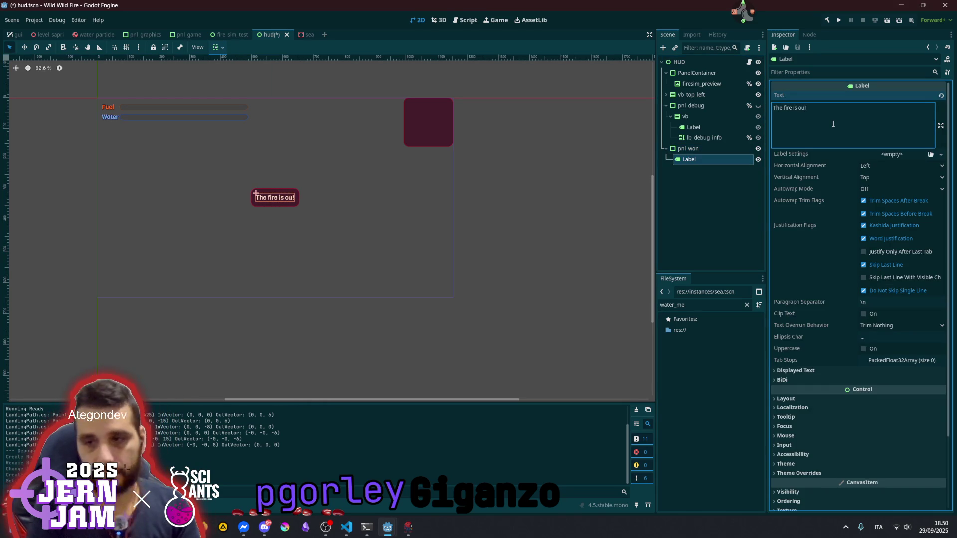
{"action": "type", "text": "!"}
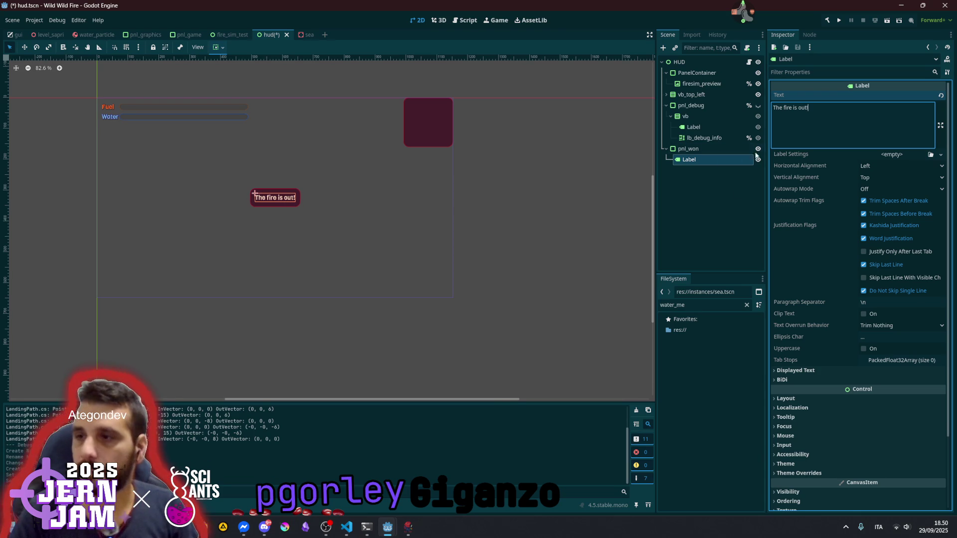
{"action": "left_click", "coordinate": [812, 473]}
{"action": "scroll", "coordinate": [823, 445], "scroll_direction": "down", "scroll_amount": 3}
{"action": "left_click", "coordinate": [820, 374]}
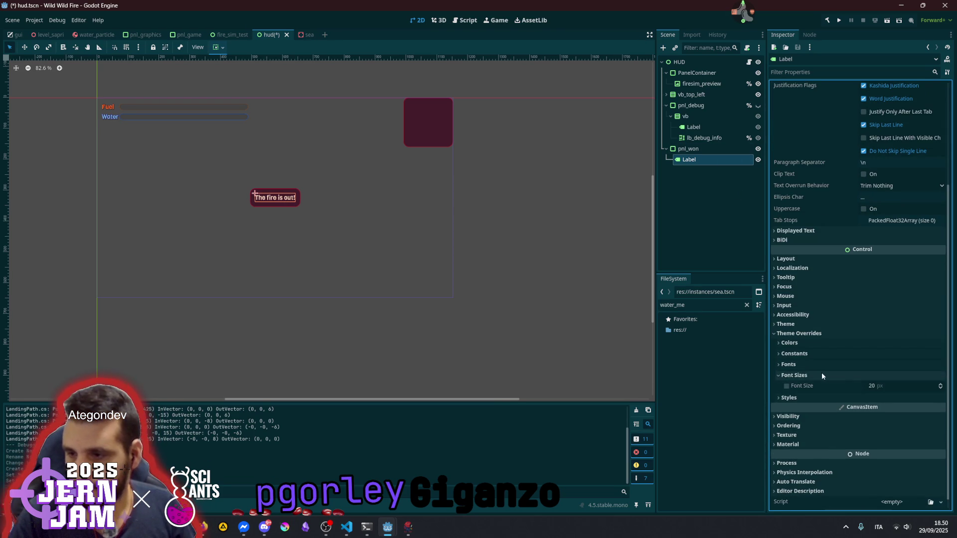
{"action": "left_click", "coordinate": [889, 385]}
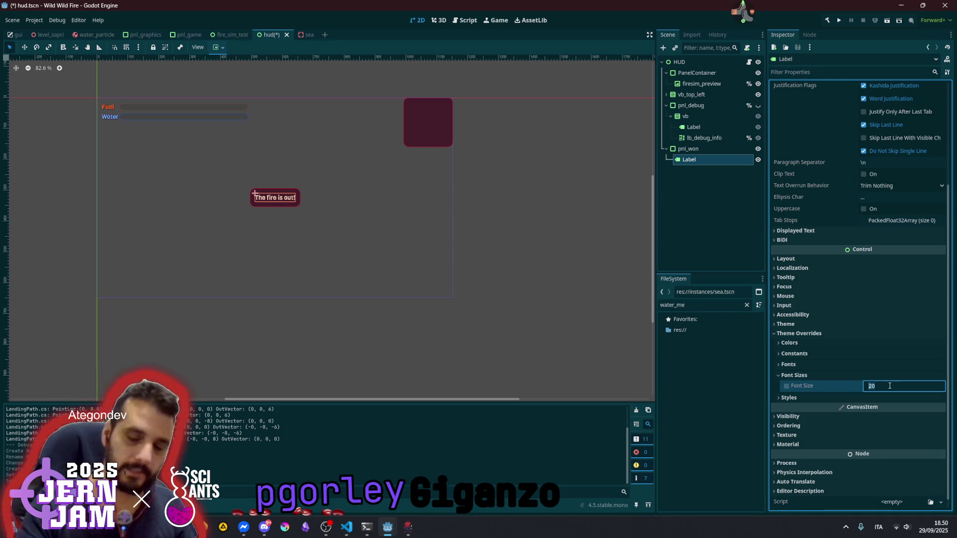
{"action": "type", "text": "50"}
{"action": "key", "text": "Return"}
{"action": "left_click", "coordinate": [504, 286]}
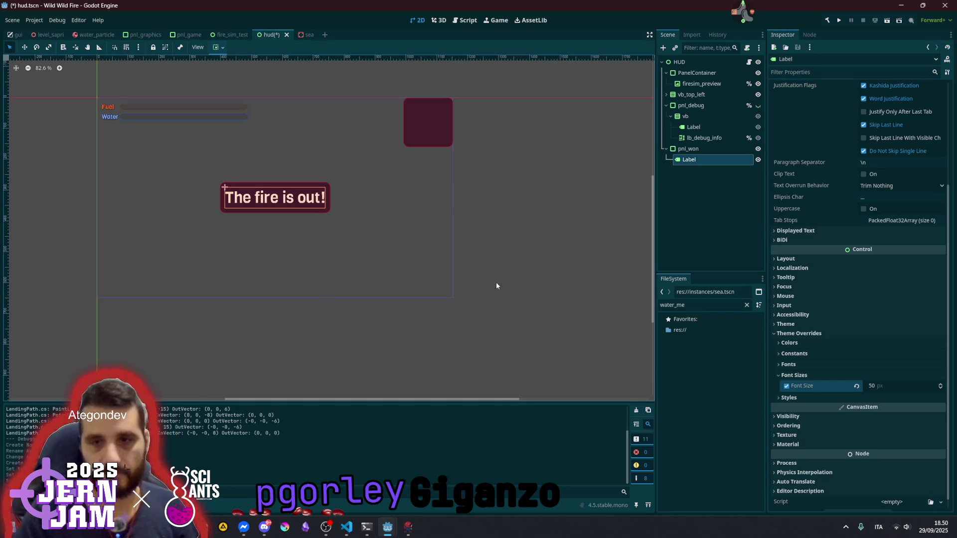
{"action": "scroll", "coordinate": [278, 214], "scroll_direction": "up", "scroll_amount": 1}
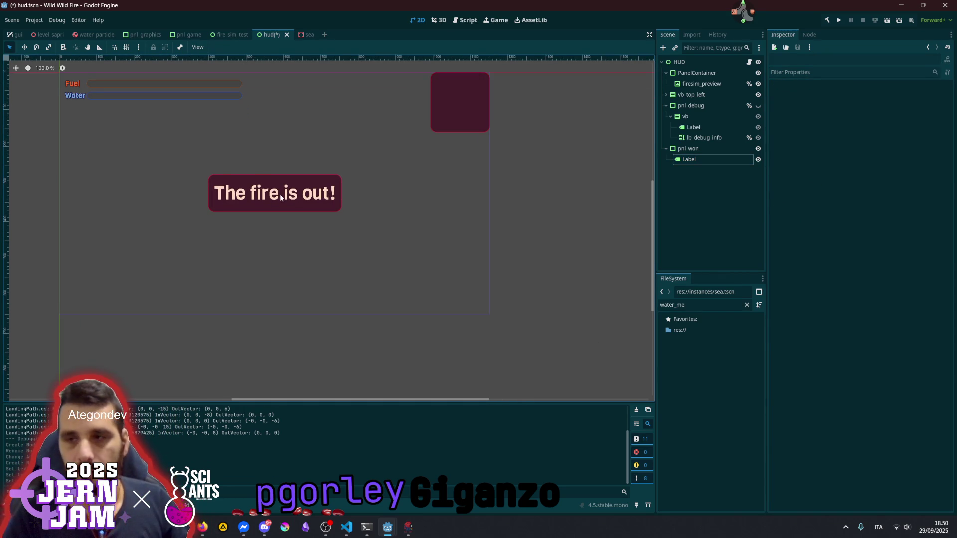
Convert the Label into a RichTextLabel with Fit Content on and Autowrap Off
{"action": "right_click", "coordinate": [694, 162]}
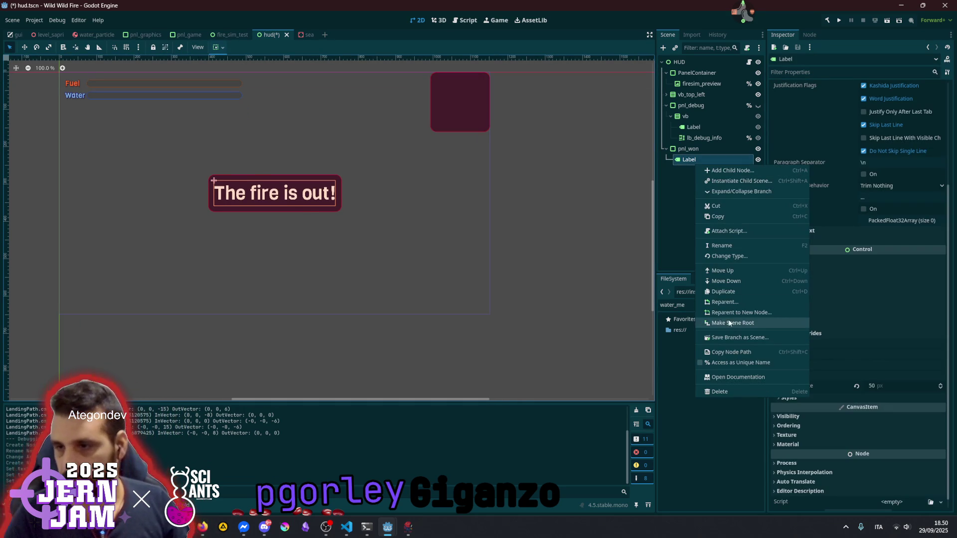
{"action": "left_click", "coordinate": [736, 256]}
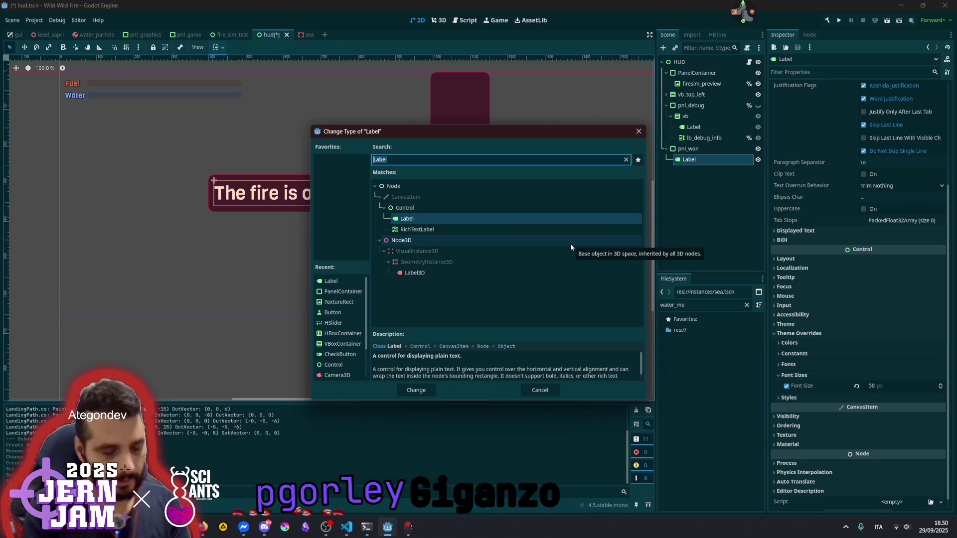
{"action": "type", "text": "rich"}
{"action": "key", "text": "Return"}
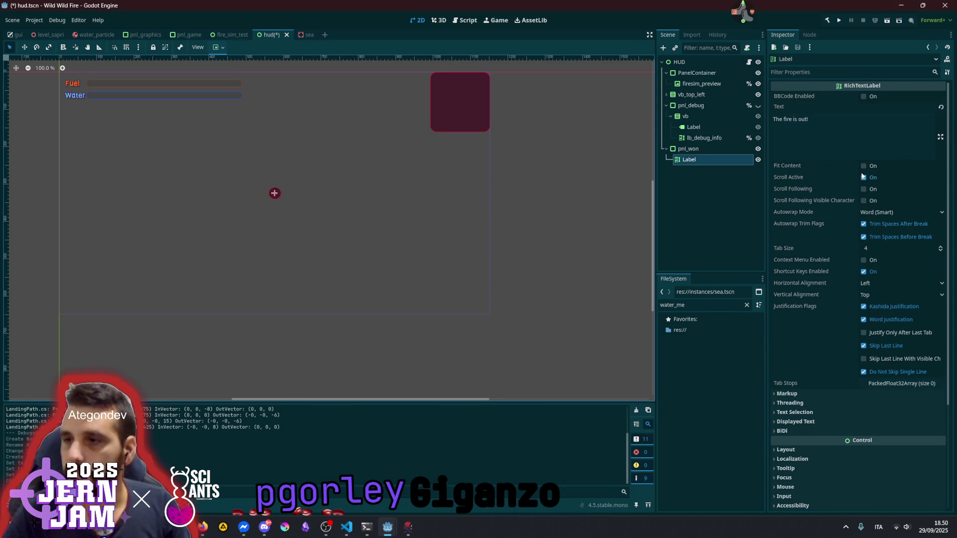
{"action": "left_click", "coordinate": [863, 166]}
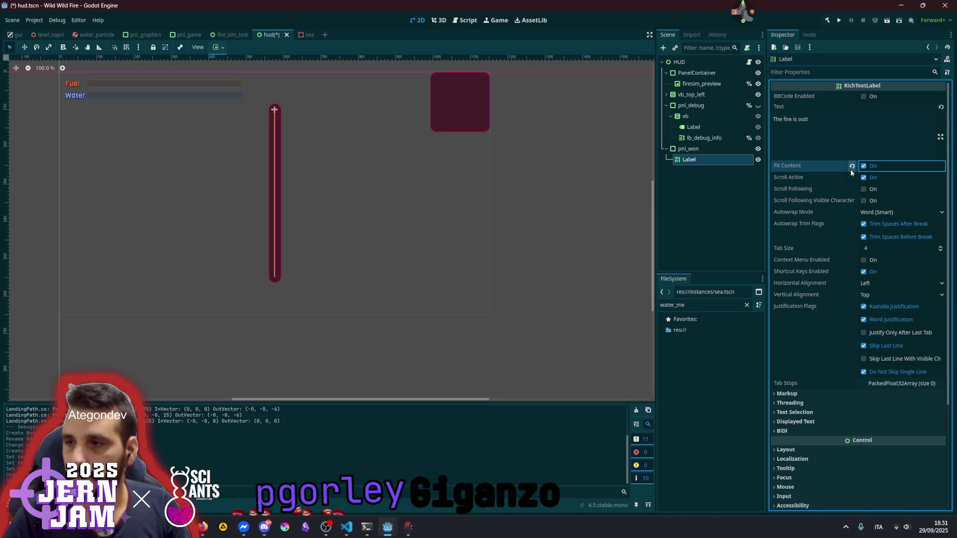
{"action": "left_click", "coordinate": [884, 212]}
{"action": "left_click", "coordinate": [870, 218]}
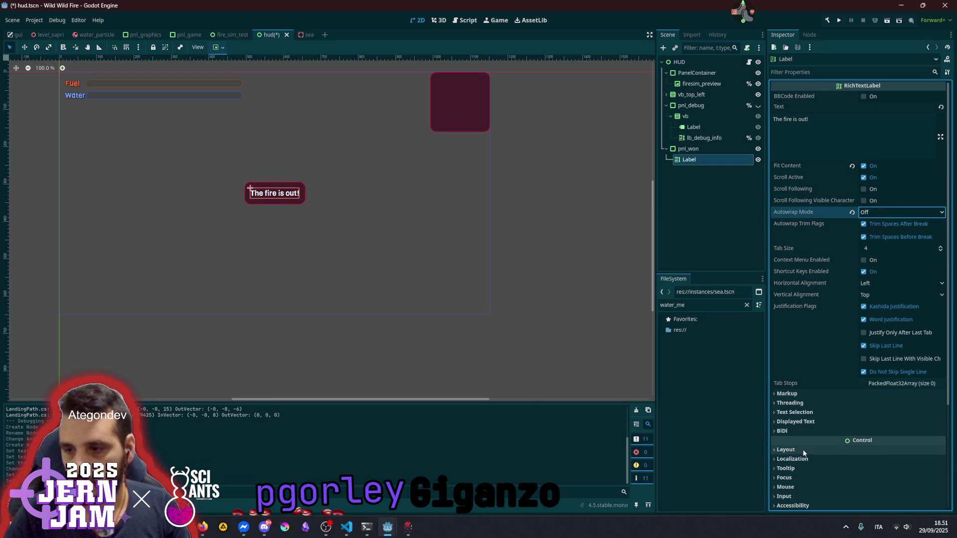
Set the RichTextLabel's Normal Font Size override to 50
{"action": "scroll", "coordinate": [803, 454], "scroll_direction": "down", "scroll_amount": 5}
{"action": "left_click", "coordinate": [808, 386]}
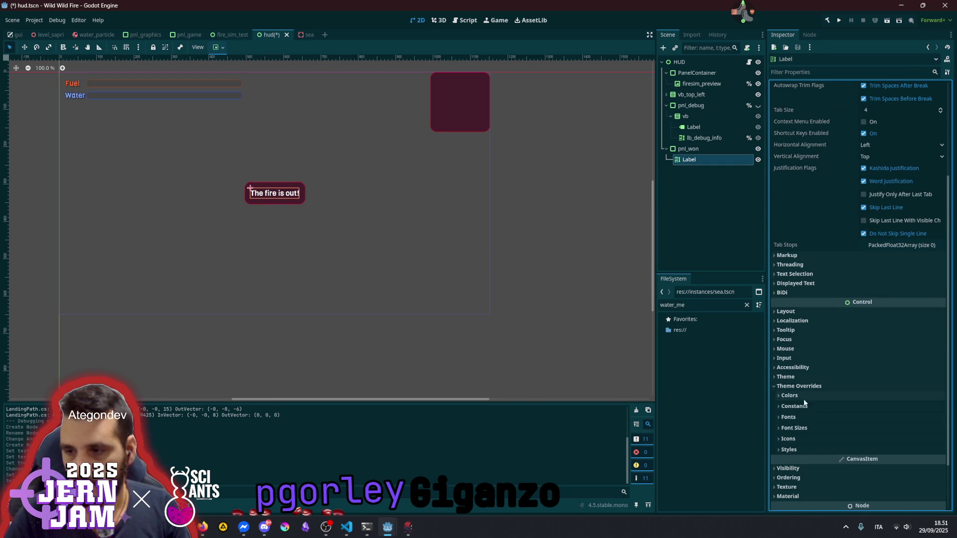
{"action": "left_click", "coordinate": [823, 428]}
{"action": "left_click", "coordinate": [891, 442]}
{"action": "type", "text": "50"}
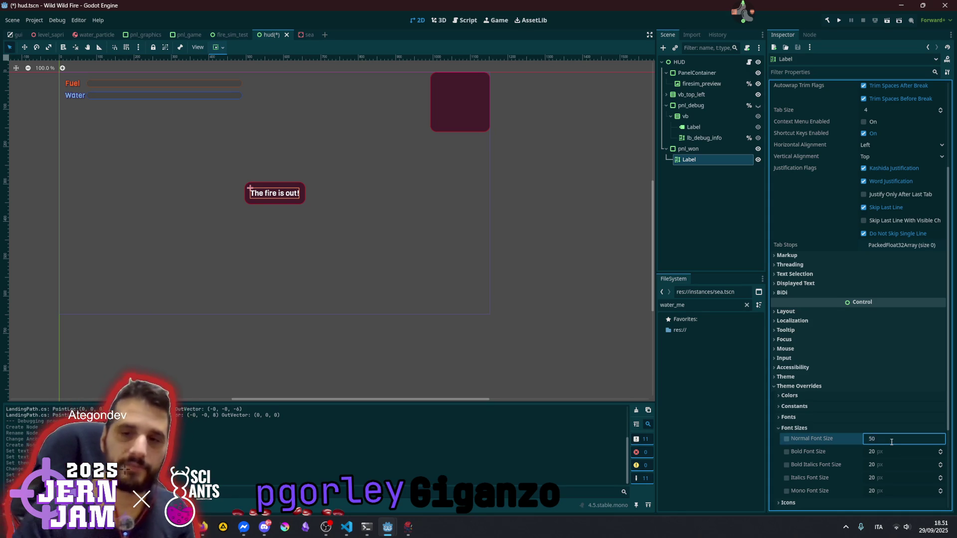
{"action": "key", "text": "Return"}
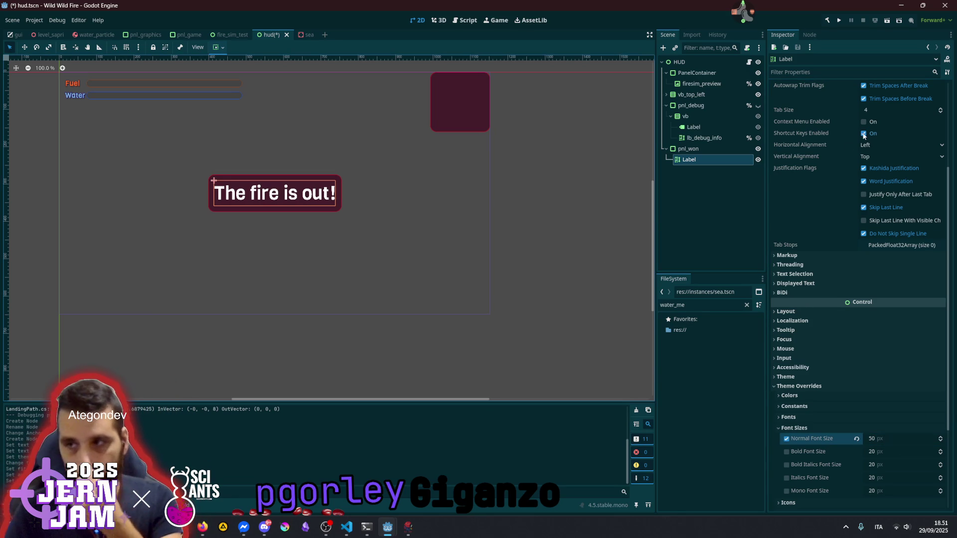
Enable BBCode and prefix the label text with a [wave] tag
{"action": "scroll", "coordinate": [824, 257], "scroll_direction": "up", "scroll_amount": 3}
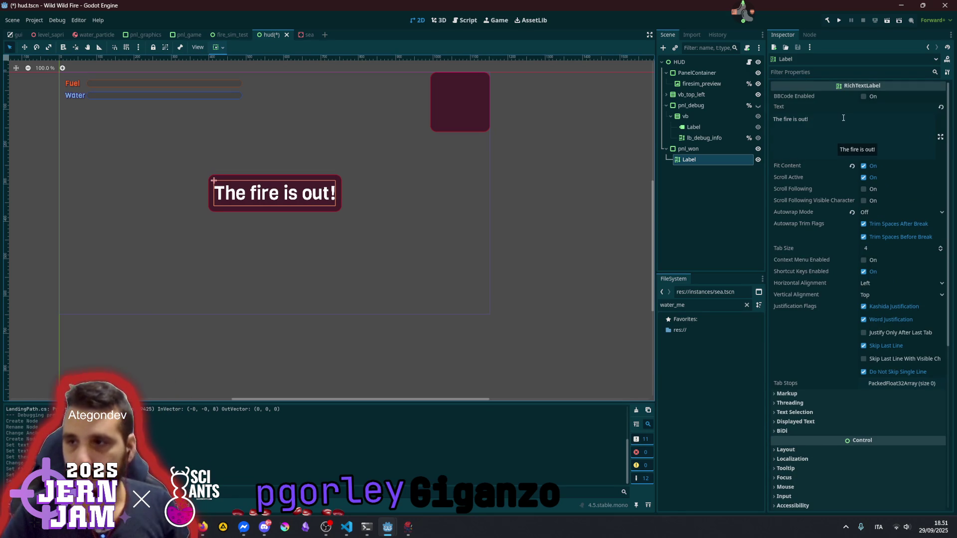
{"action": "left_click", "coordinate": [863, 95]}
{"action": "left_click", "coordinate": [860, 122]}
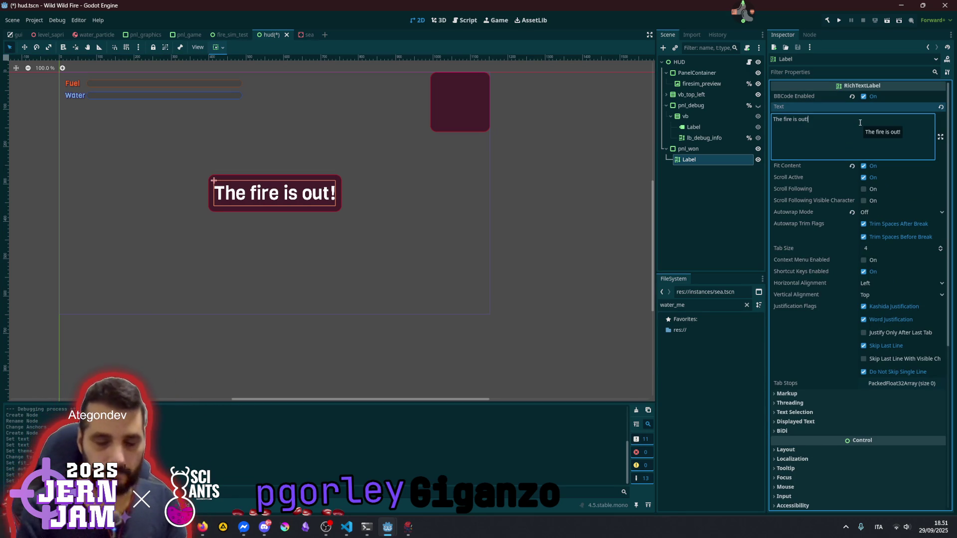
{"action": "type", "text": "[wave"}
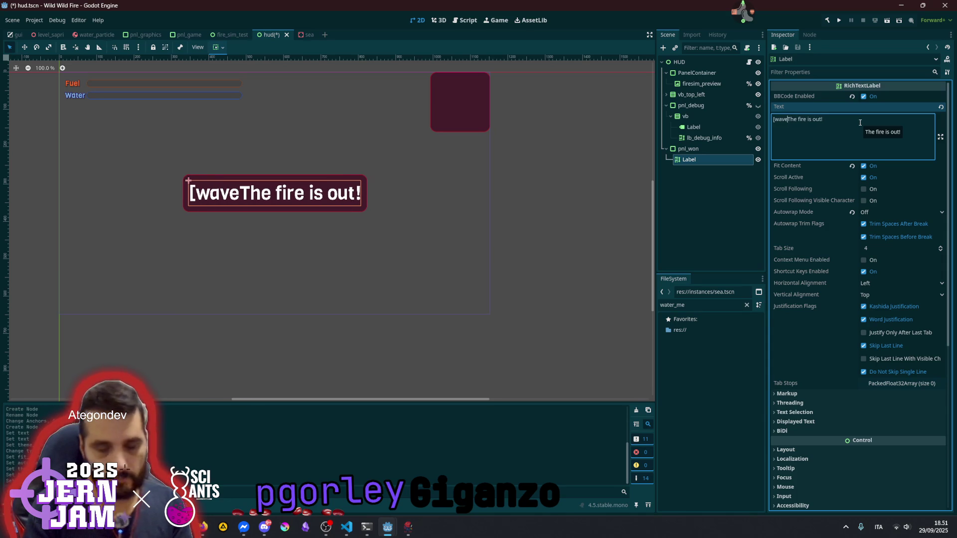
{"action": "type", "text": "]"}
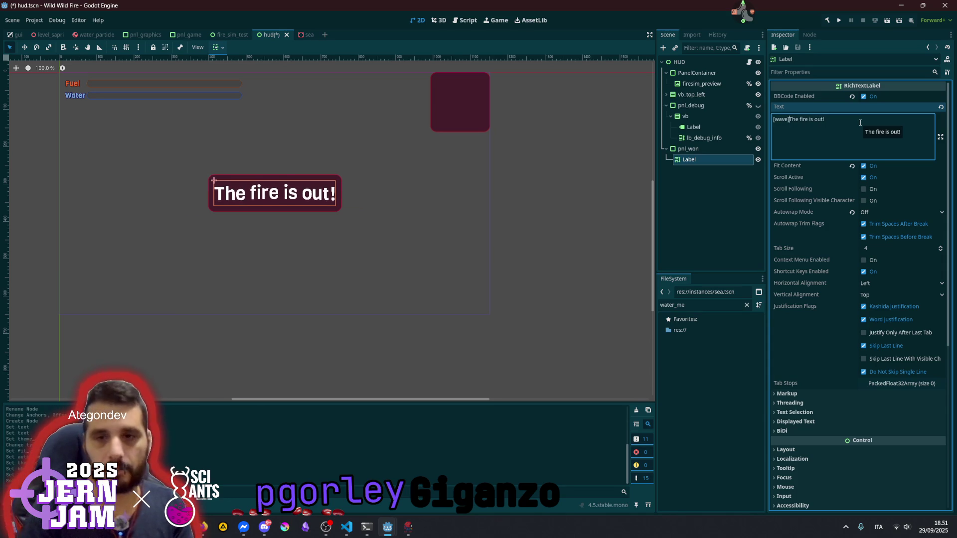
{"action": "left_click", "coordinate": [578, 216]}
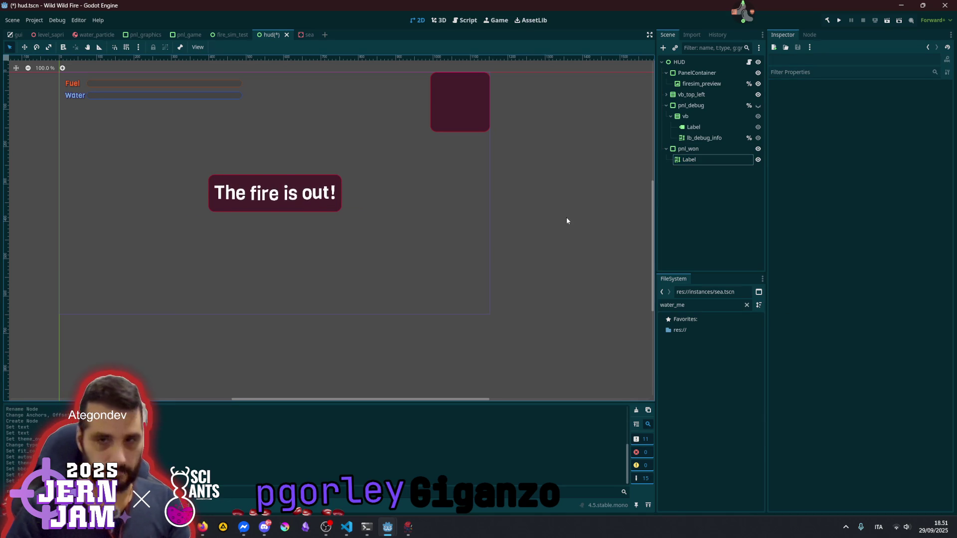
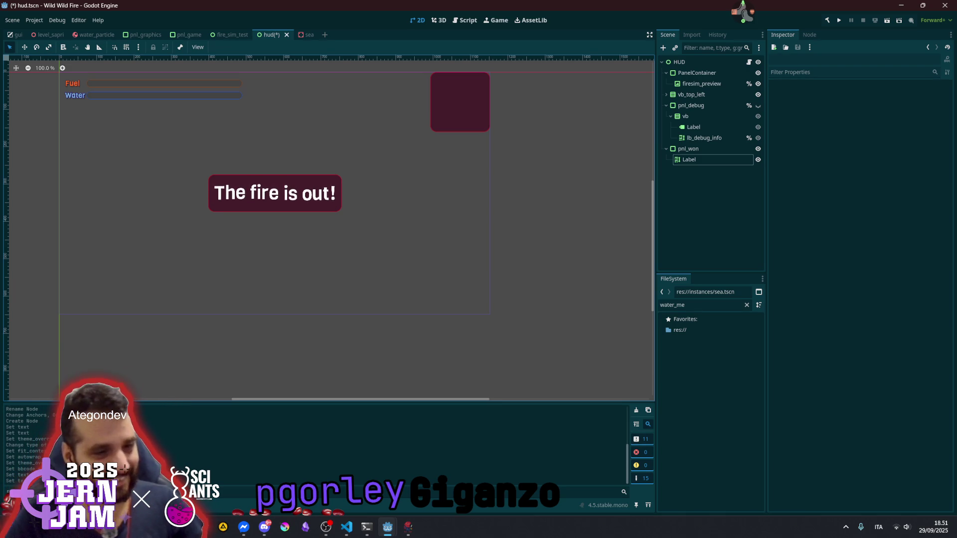
Switch to the browser and open the scopecreep Steam store page from the studio's link page
{"action": "key", "text": "alt+Tab"}
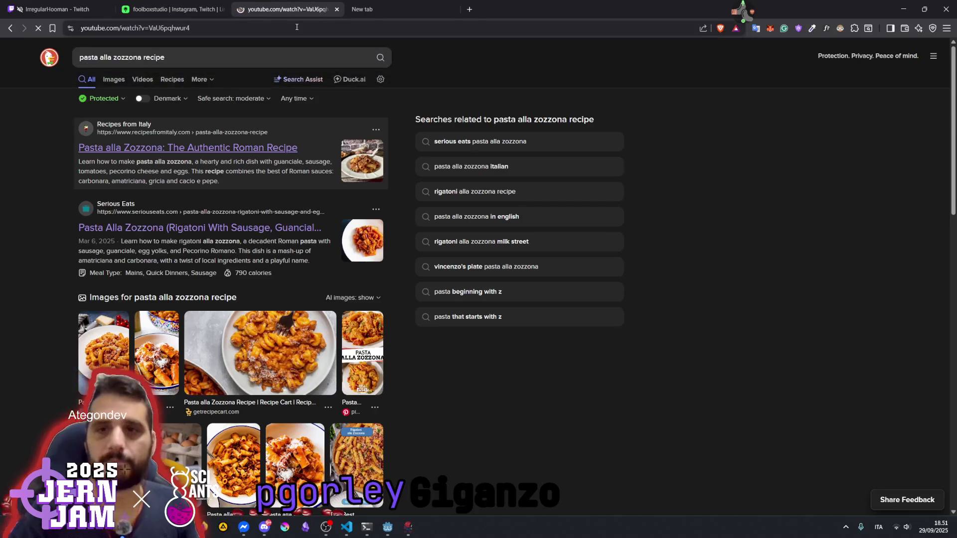
{"action": "key", "text": "alt+Left"}
{"action": "left_click", "coordinate": [174, 9]}
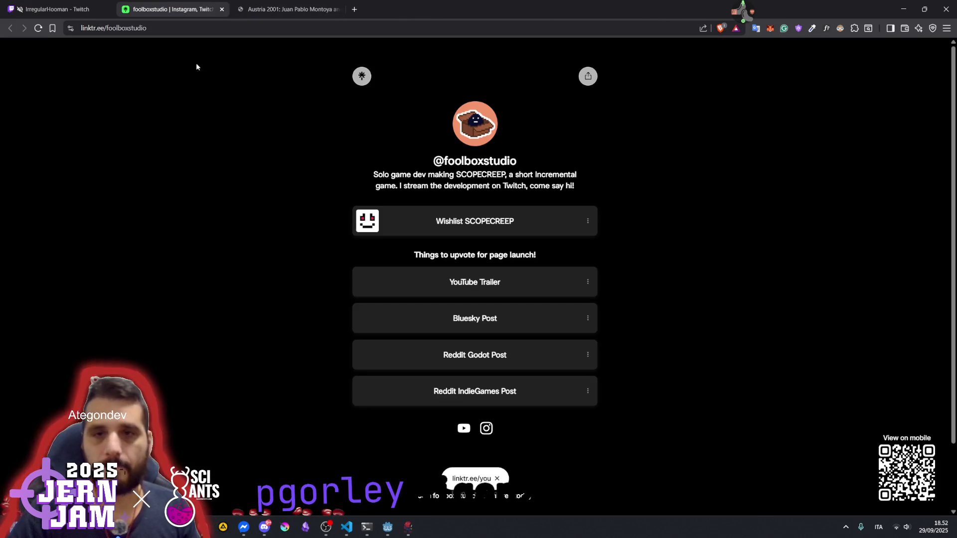
{"action": "left_click", "coordinate": [490, 222]}
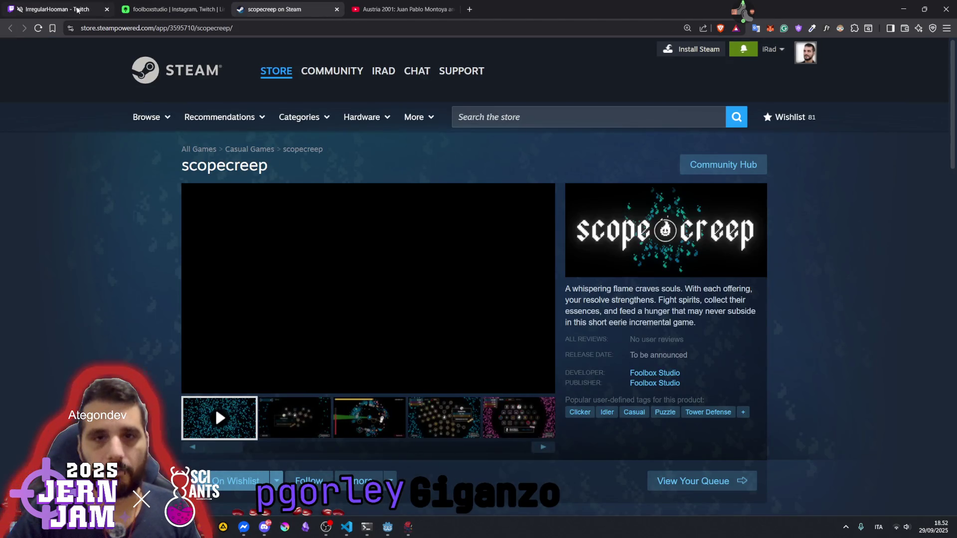
Open another followed Twitch channel in a background tab, view it, then go to the Austria 2001 video
{"action": "left_click", "coordinate": [77, 10]}
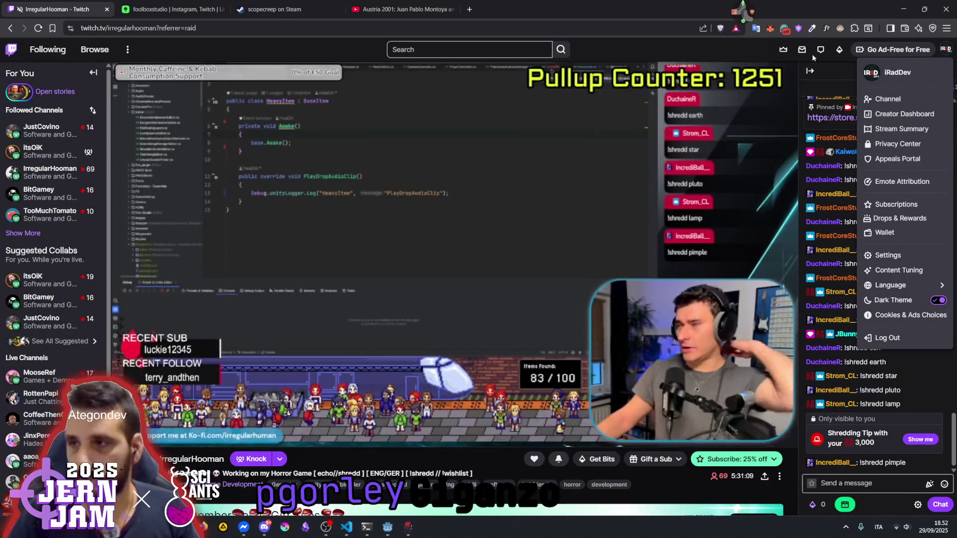
{"action": "left_click", "coordinate": [943, 52]}
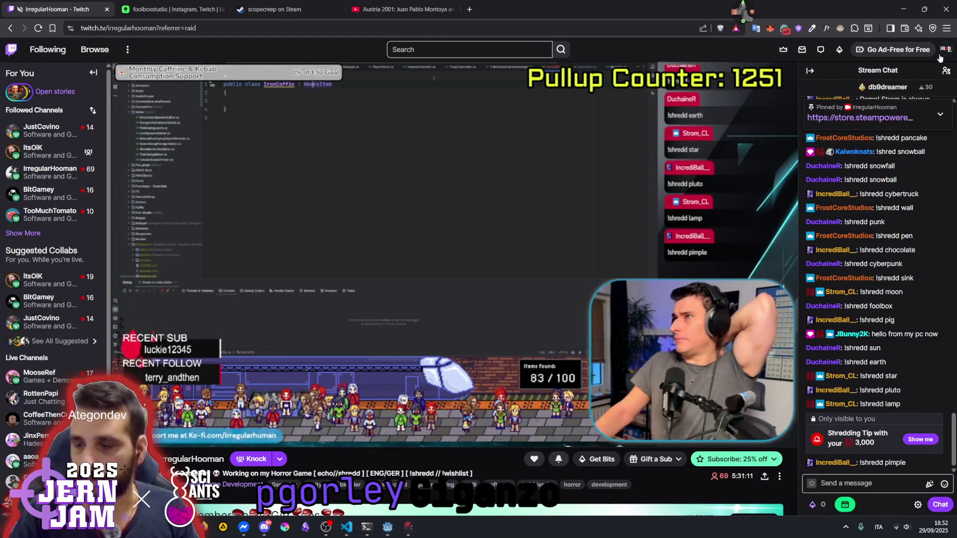
{"action": "middle_click", "coordinate": [49, 132]}
{"action": "scroll", "coordinate": [48, 138], "scroll_direction": "down", "scroll_amount": 1}
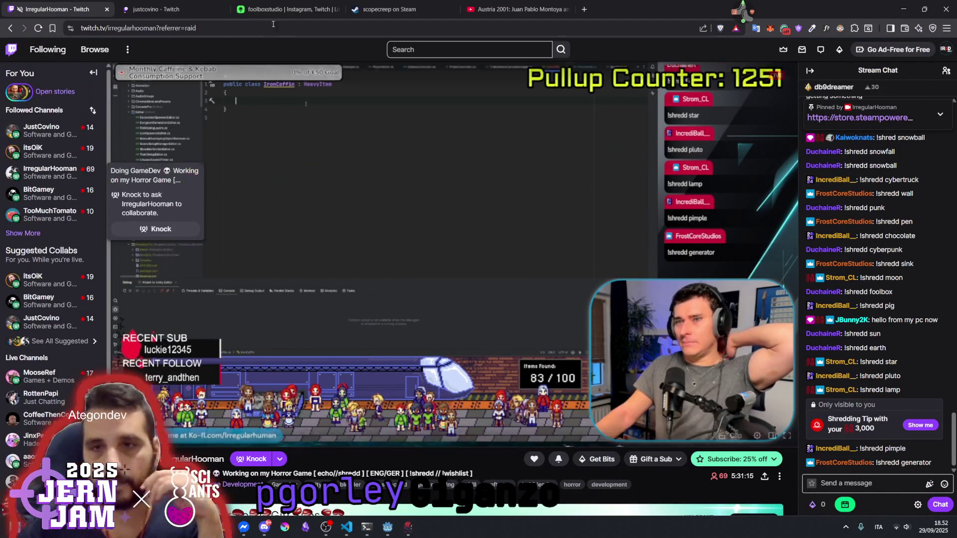
{"action": "left_click", "coordinate": [134, 9]}
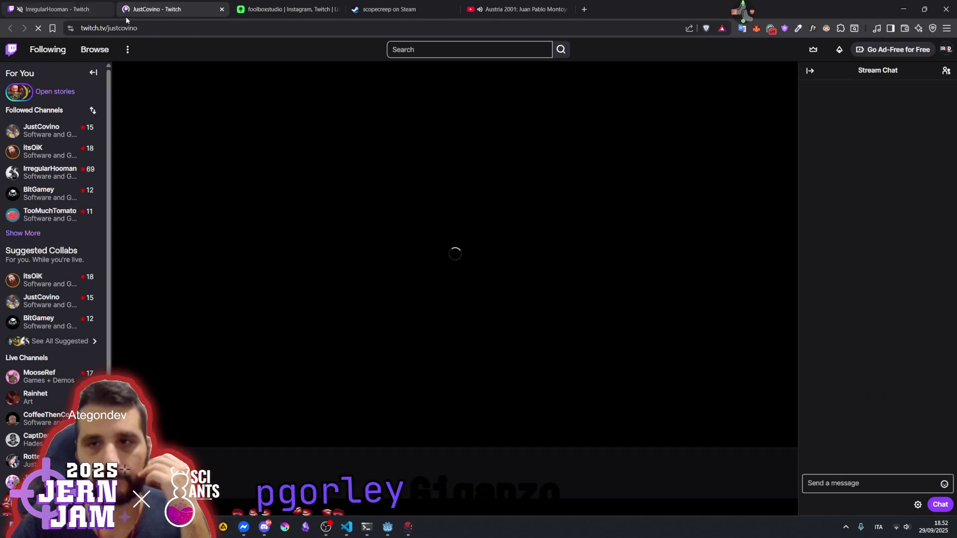
{"action": "left_click", "coordinate": [501, 10]}
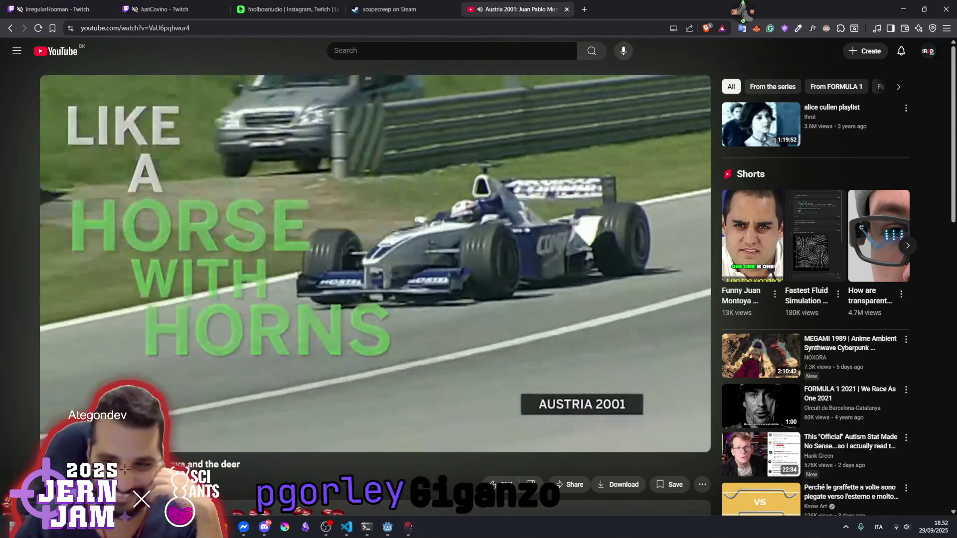
Close the Austria 2001 YouTube tab and return to the Godot editor showing hud.tscn
{"action": "mouse_move", "coordinate": [180, 422]}
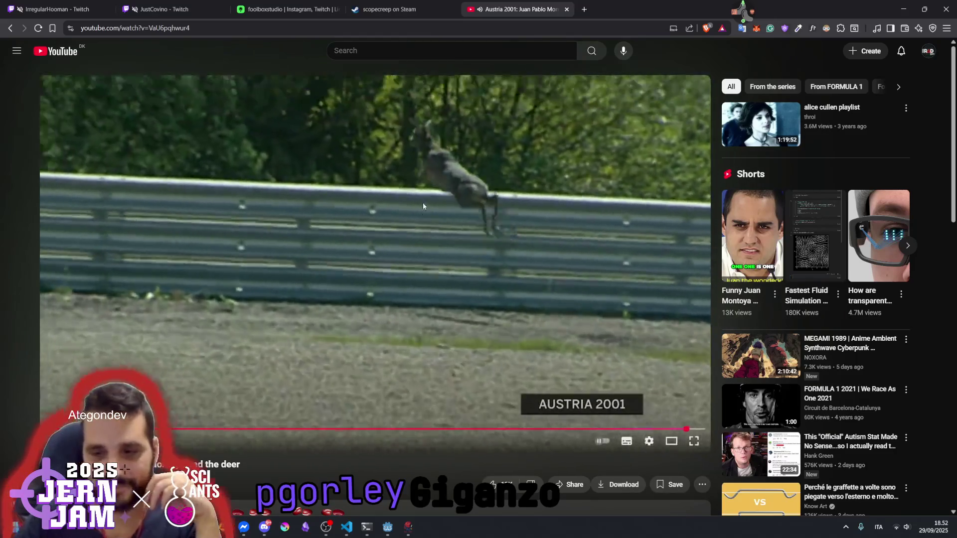
{"action": "key", "text": "ctrl+w"}
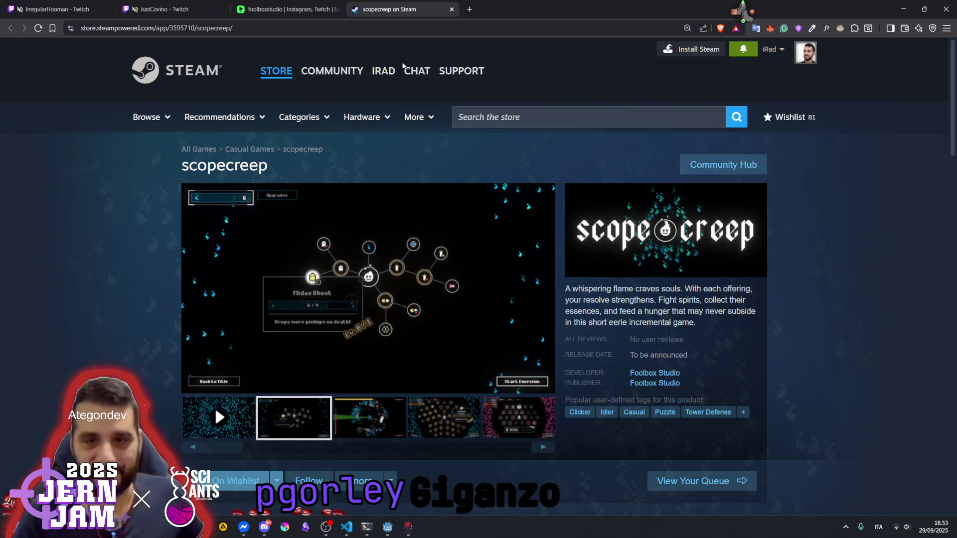
{"action": "scroll", "coordinate": [297, 341], "scroll_direction": "down", "scroll_amount": 1}
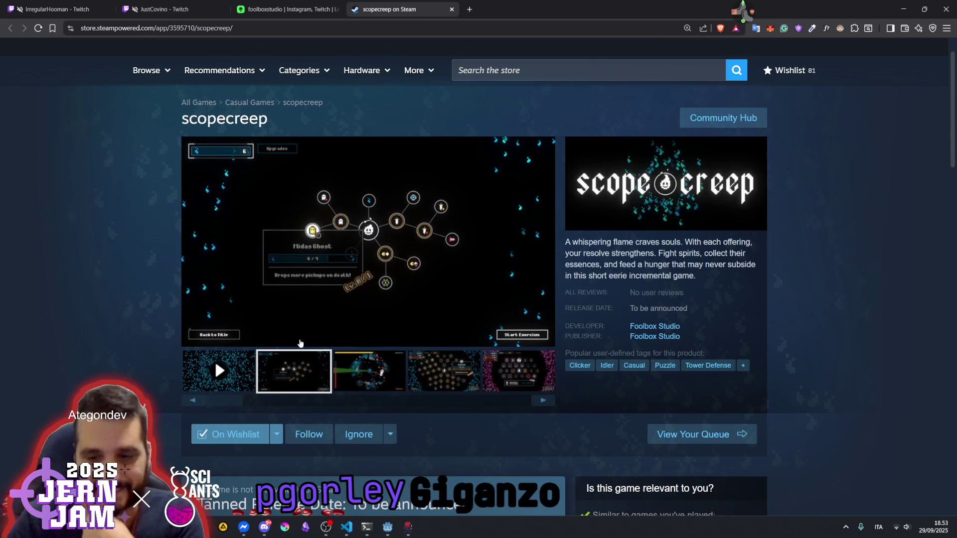
{"action": "mouse_move", "coordinate": [387, 527]}
{"action": "left_click", "coordinate": [439, 473]}
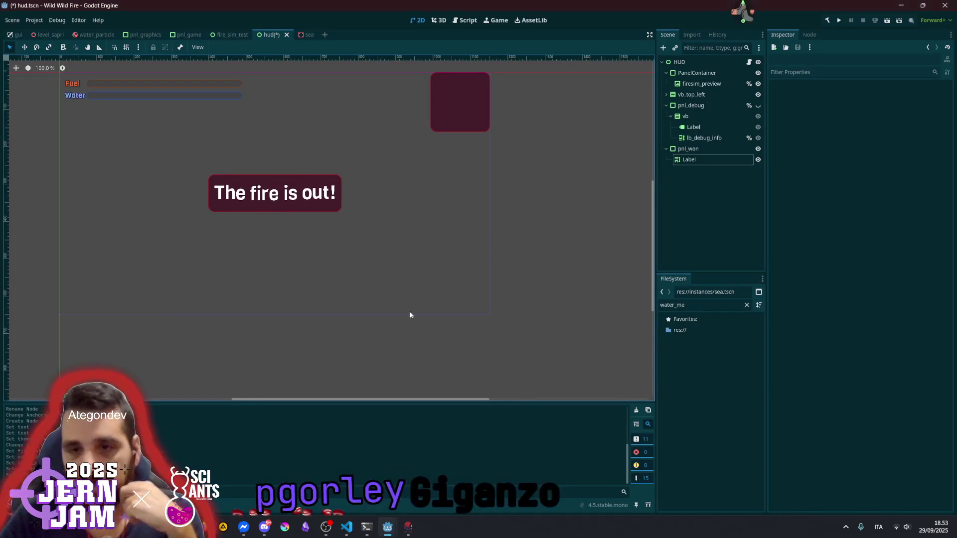
Make pnl_won a scene-unique name and add %pnl_won.hide() to _ready in hud.gd
{"action": "left_click", "coordinate": [705, 149]}
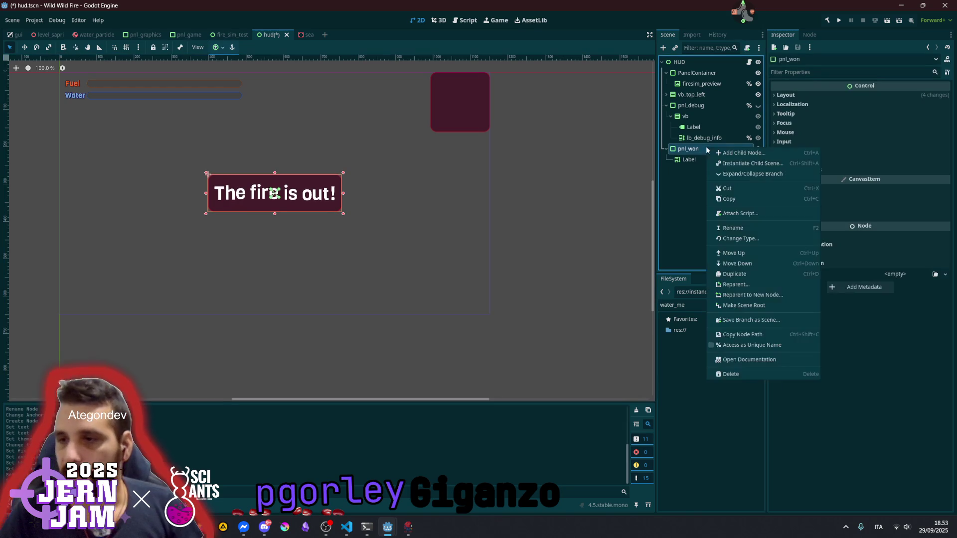
{"action": "left_click", "coordinate": [728, 343]}
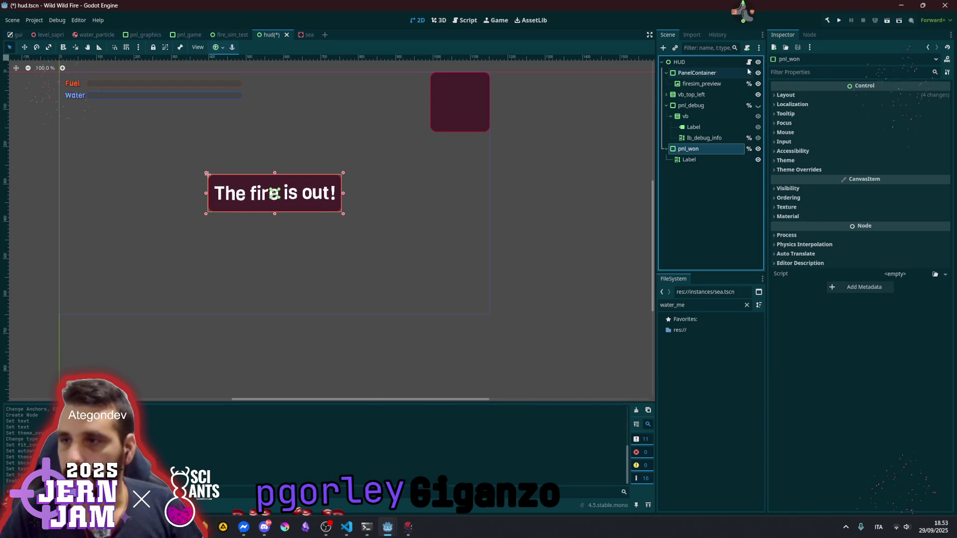
{"action": "left_click", "coordinate": [748, 62]}
{"action": "scroll", "coordinate": [319, 179], "scroll_direction": "up", "scroll_amount": 10}
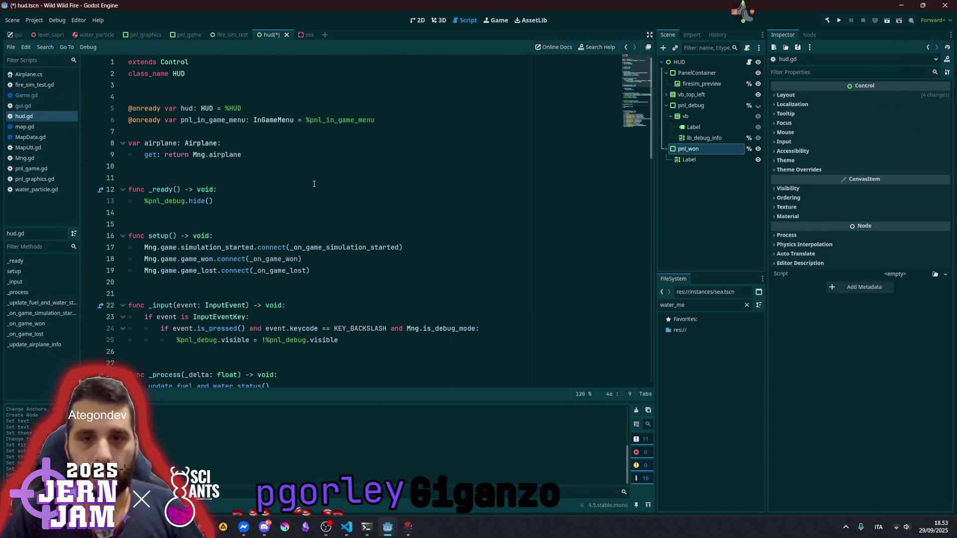
{"action": "left_click", "coordinate": [306, 191]}
{"action": "left_click", "coordinate": [282, 201]}
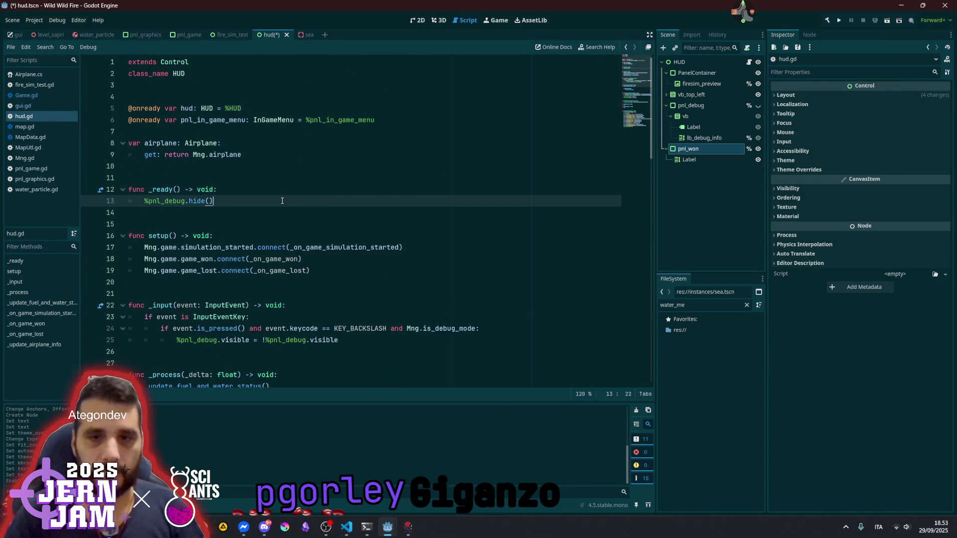
{"action": "key", "text": "Return"}
{"action": "mouse_move", "coordinate": [703, 151]}
{"action": "left_mouse_down"}
{"action": "mouse_move", "coordinate": [259, 234]}
{"action": "mouse_move", "coordinate": [248, 209]}
{"action": "left_mouse_up"}
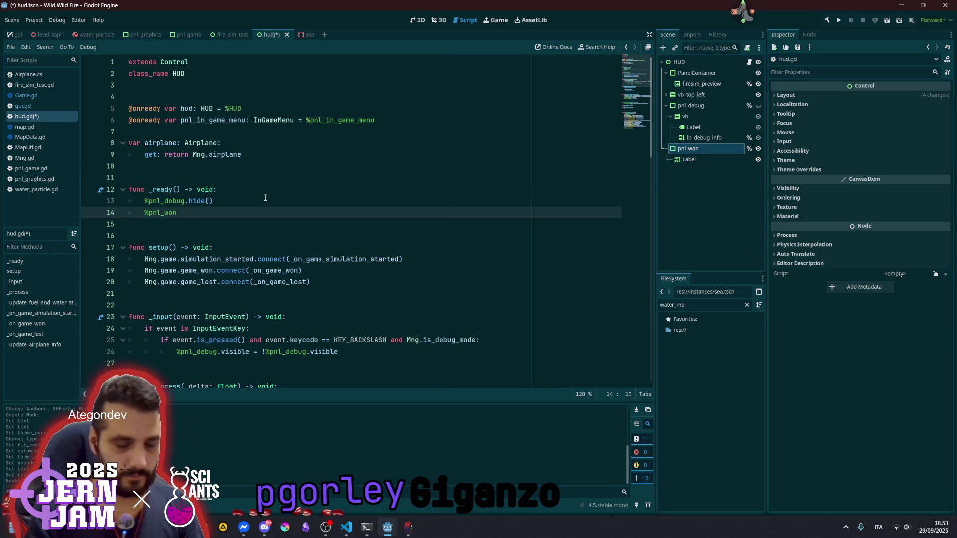
{"action": "type", "text": ".hi"}
{"action": "key", "text": "Down"}
{"action": "key", "text": "Return"}
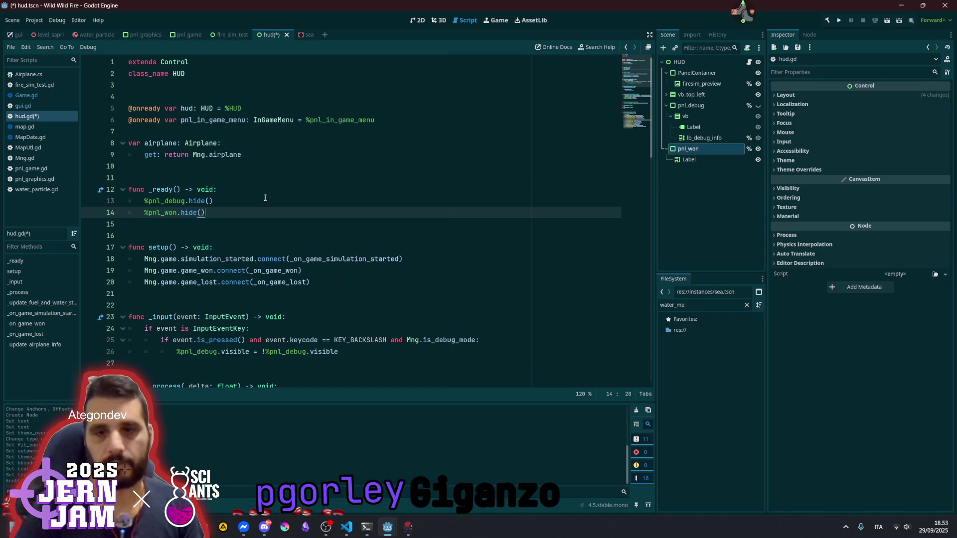
Replace pass in _on_game_won with %pnl_won.show() and save hud.gd
{"action": "scroll", "coordinate": [263, 202], "scroll_direction": "down", "scroll_amount": 7}
{"action": "scroll", "coordinate": [188, 292], "scroll_direction": "down", "scroll_amount": 2}
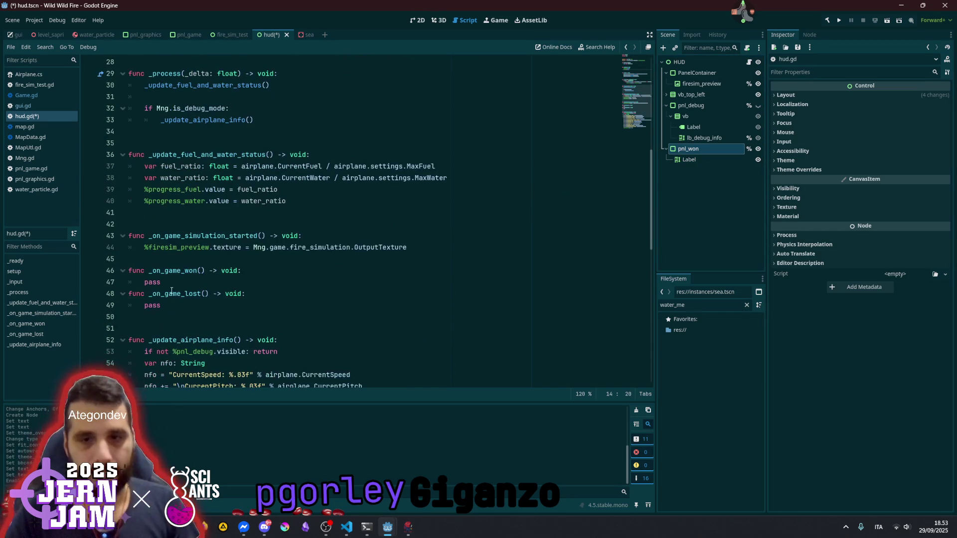
{"action": "double_click", "coordinate": [153, 283]}
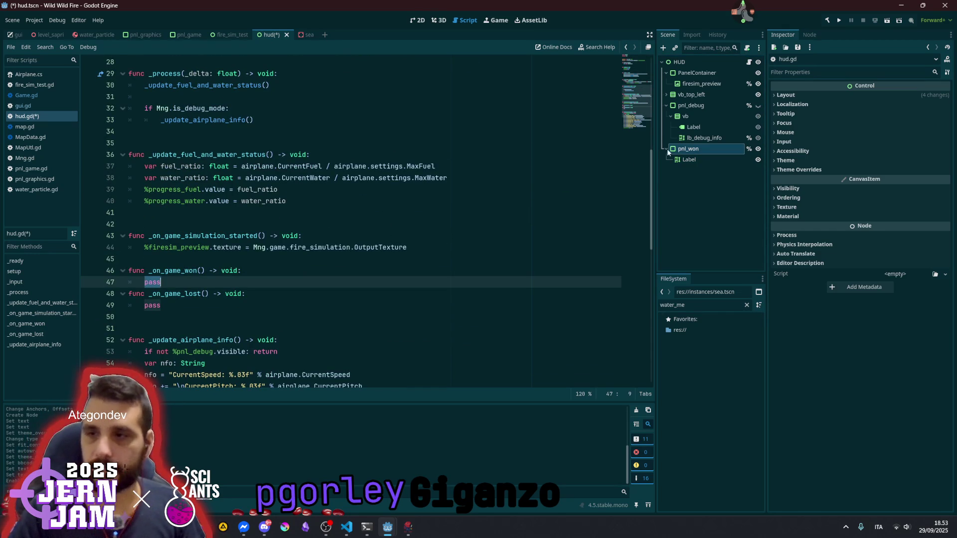
{"action": "mouse_move", "coordinate": [688, 150]}
{"action": "left_mouse_down"}
{"action": "mouse_move", "coordinate": [224, 314]}
{"action": "mouse_move", "coordinate": [252, 281]}
{"action": "left_mouse_up"}
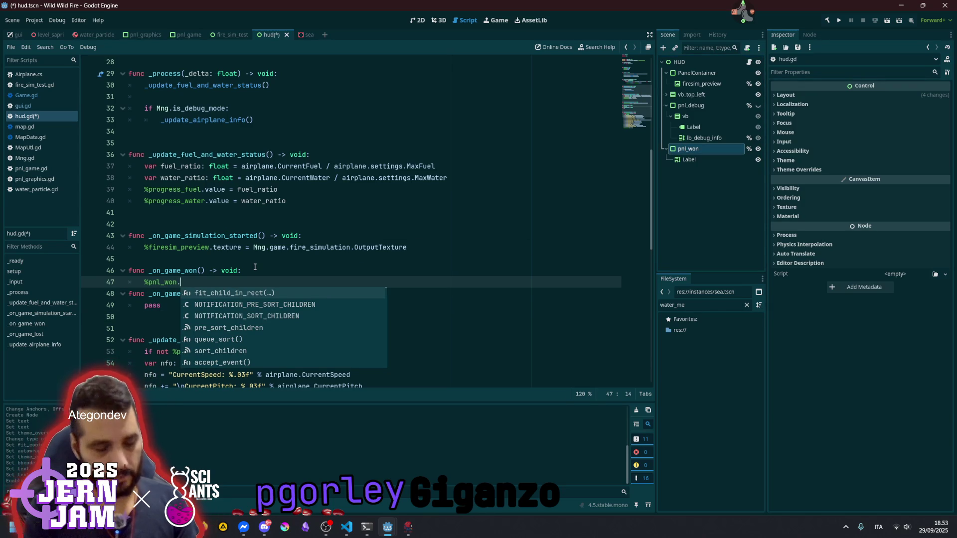
{"action": "type", "text": "sho"}
{"action": "key", "text": "Return"}
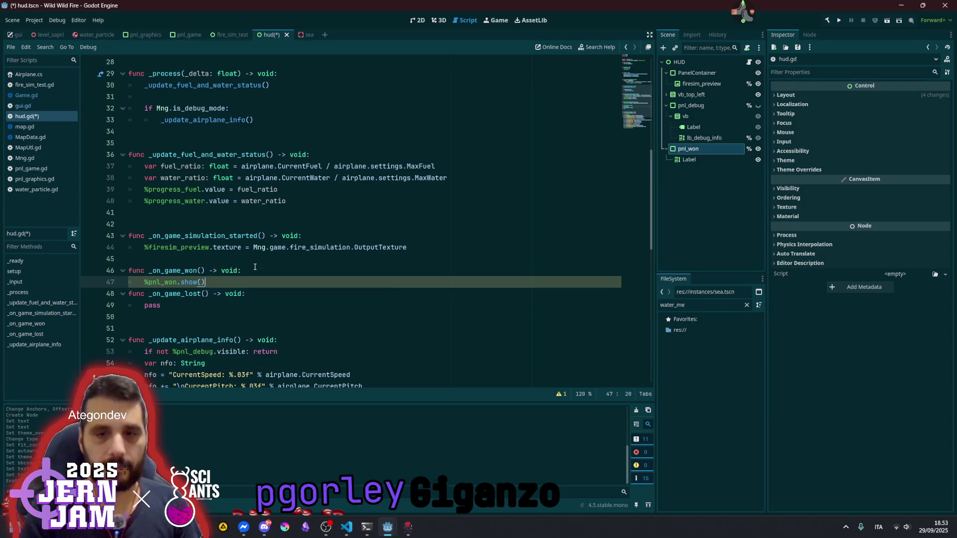
{"action": "left_click", "coordinate": [256, 268]}
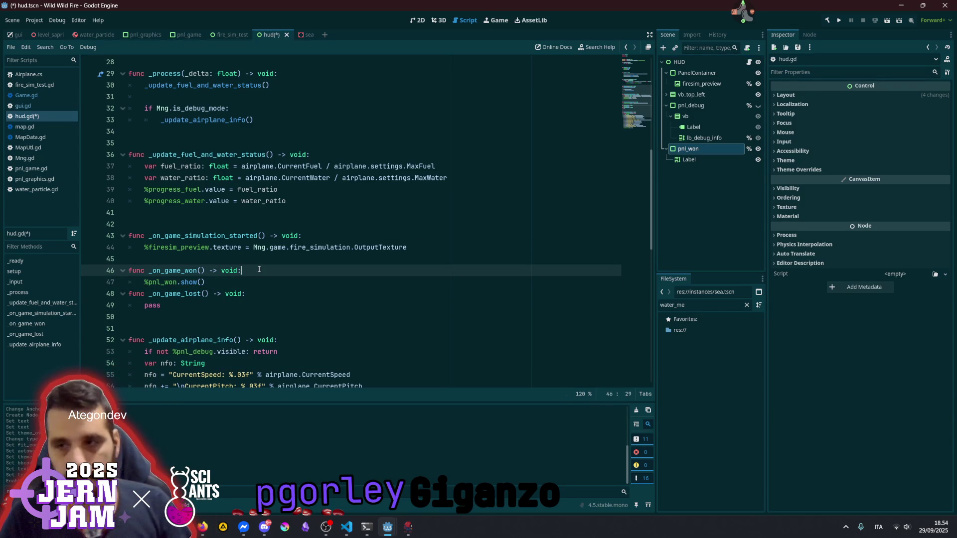
{"action": "key", "text": "ctrl+s"}
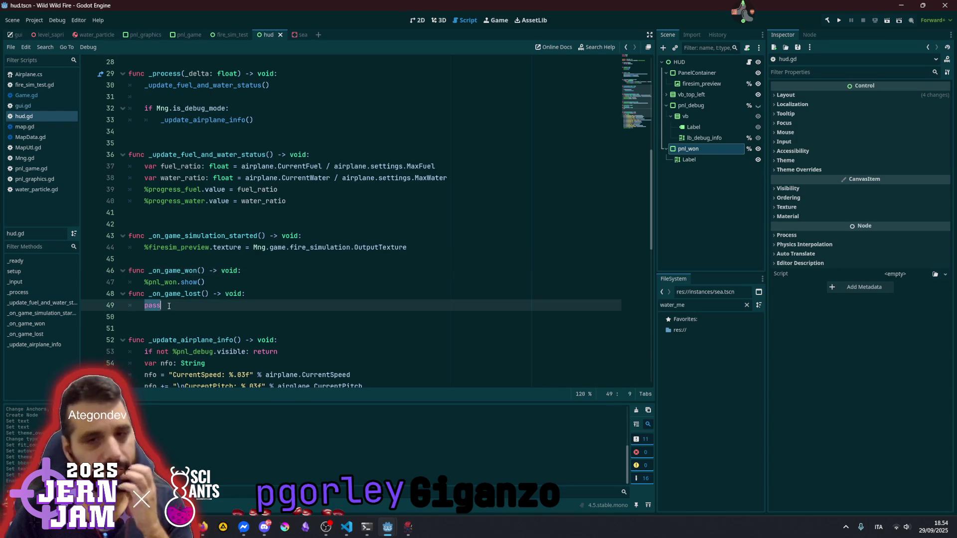
{"action": "left_click", "coordinate": [287, 278]}
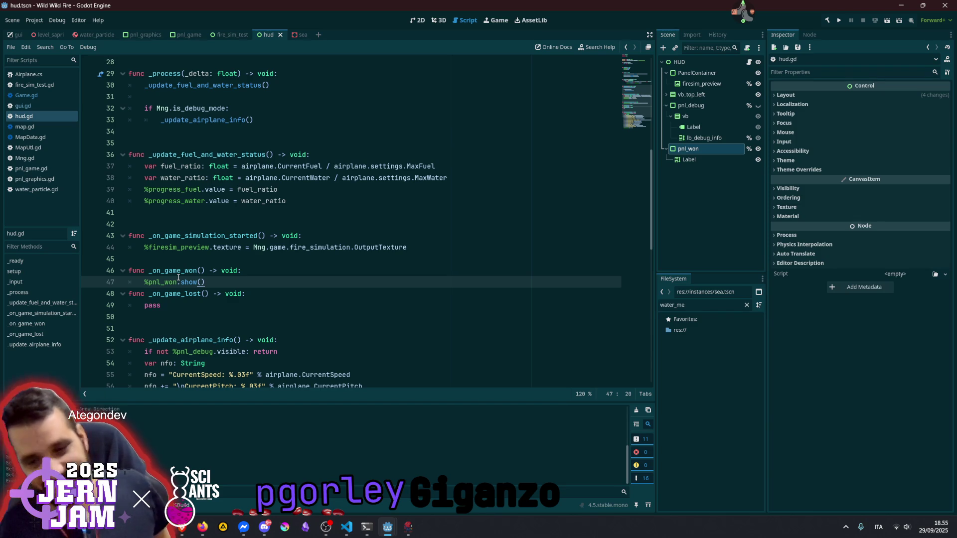
Check the running game window, then return to editing hud.gd
{"action": "left_click", "coordinate": [408, 527]}
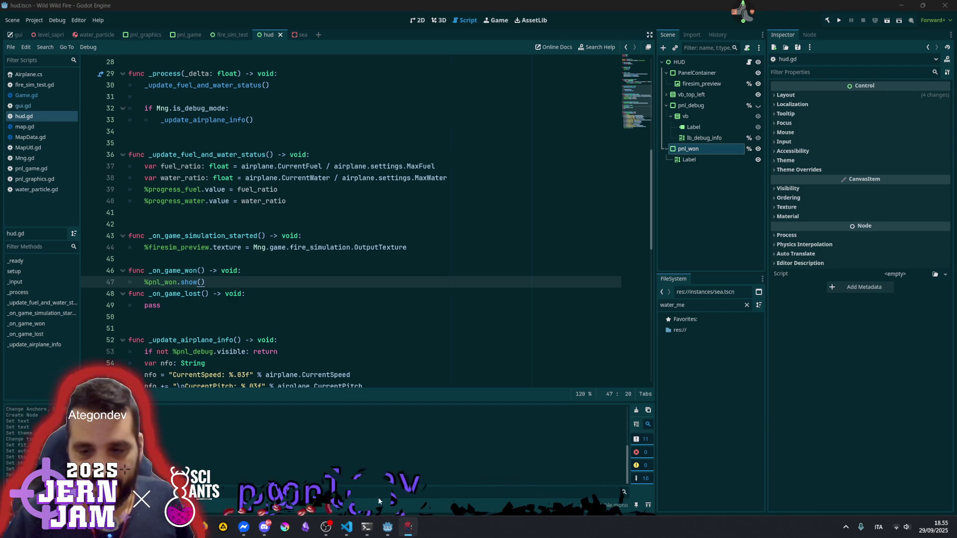
{"action": "left_click", "coordinate": [741, 11]}
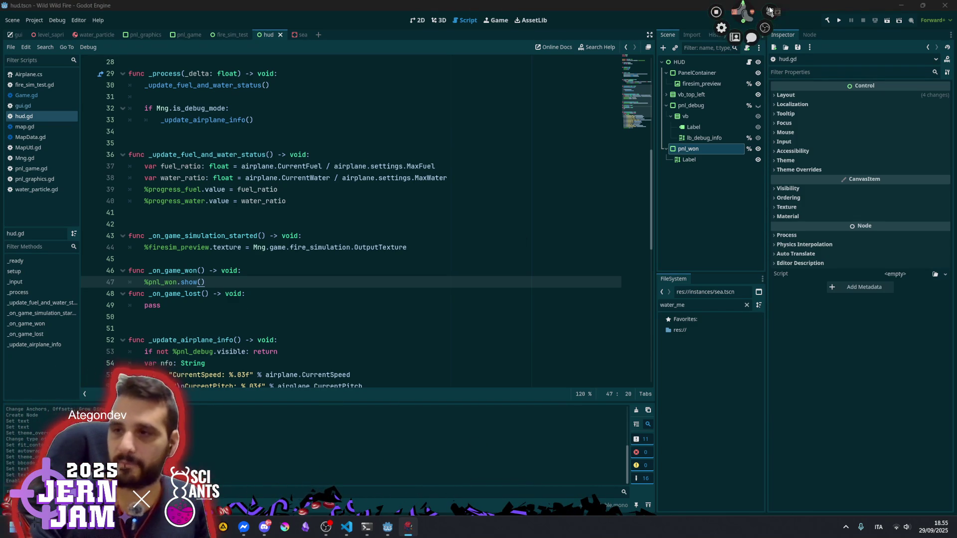
{"action": "left_click", "coordinate": [812, 11]}
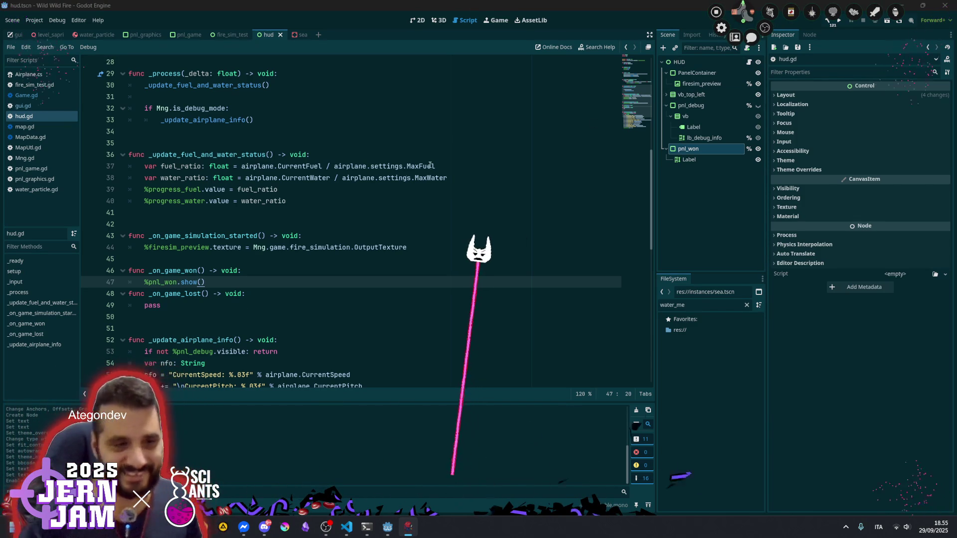
{"action": "left_click", "coordinate": [245, 189]}
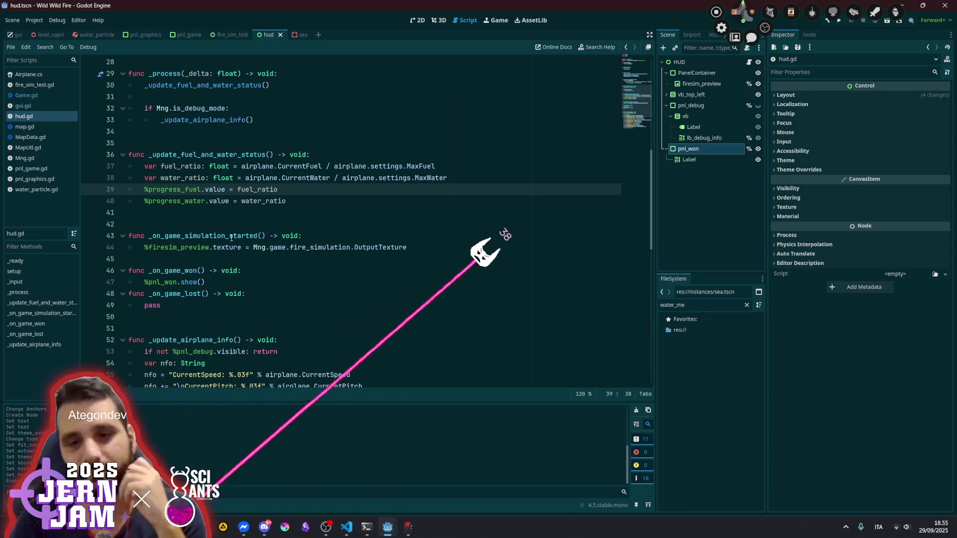
Insert a blank line between _on_game_simulation_started and _on_game_won
{"action": "left_click", "coordinate": [231, 238]}
{"action": "left_click", "coordinate": [228, 248]}
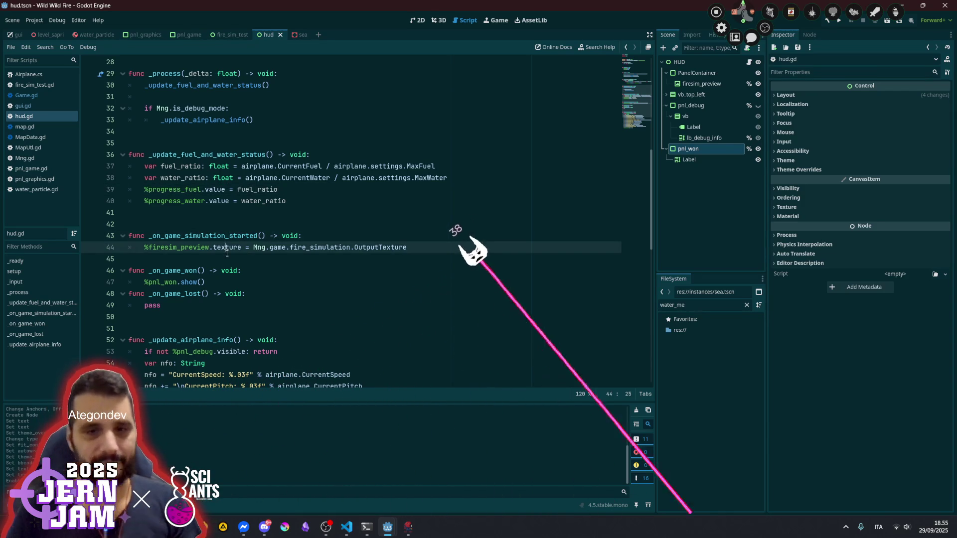
{"action": "left_click", "coordinate": [226, 253]}
{"action": "key", "text": "Return"}
{"action": "left_click", "coordinate": [226, 248]}
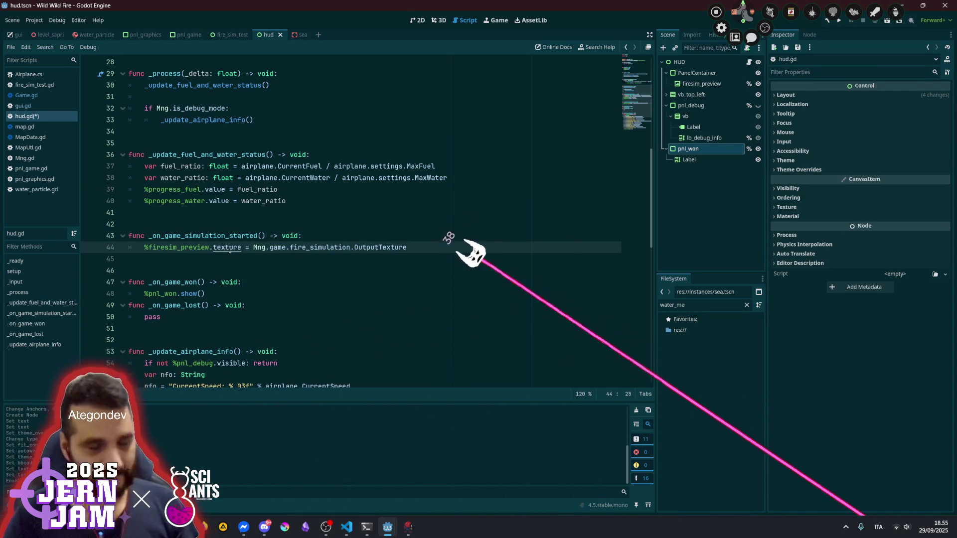
{"action": "left_click", "coordinate": [263, 225]}
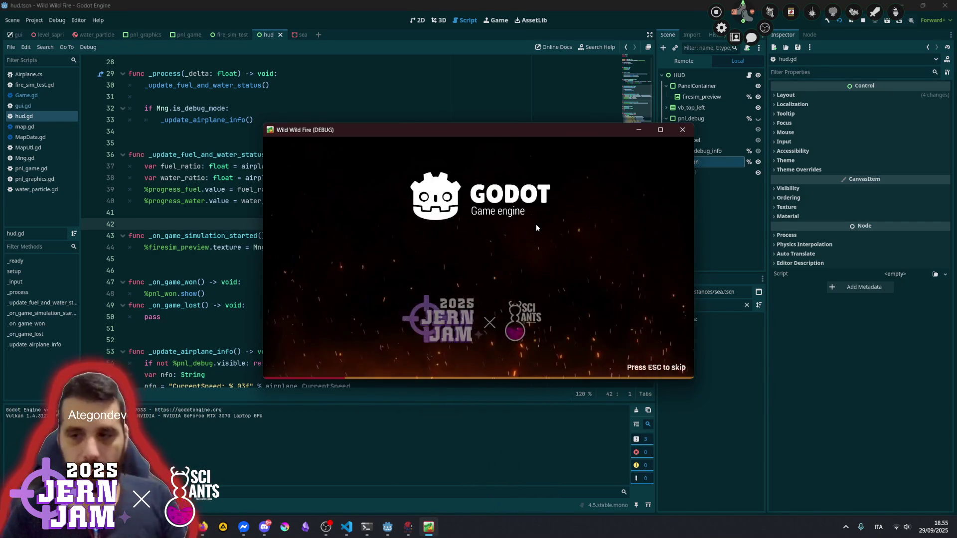
Skip the intro, start a new game and pause it
{"action": "key", "text": "Escape"}
{"action": "left_click", "coordinate": [658, 227]}
{"action": "key", "text": "Escape"}
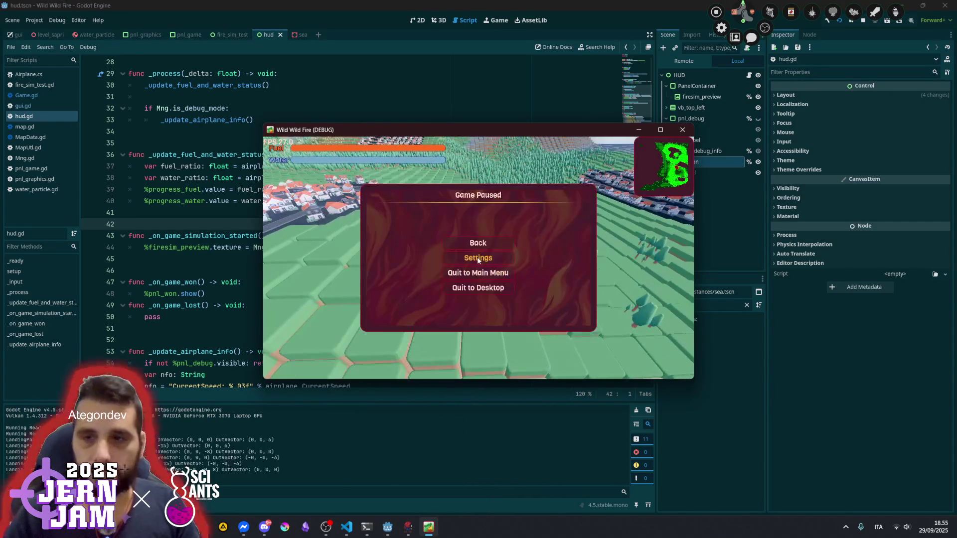
In Settings > Game, enable Infinite fuel and Infinite water tank, then resume flying
{"action": "left_click", "coordinate": [477, 257]}
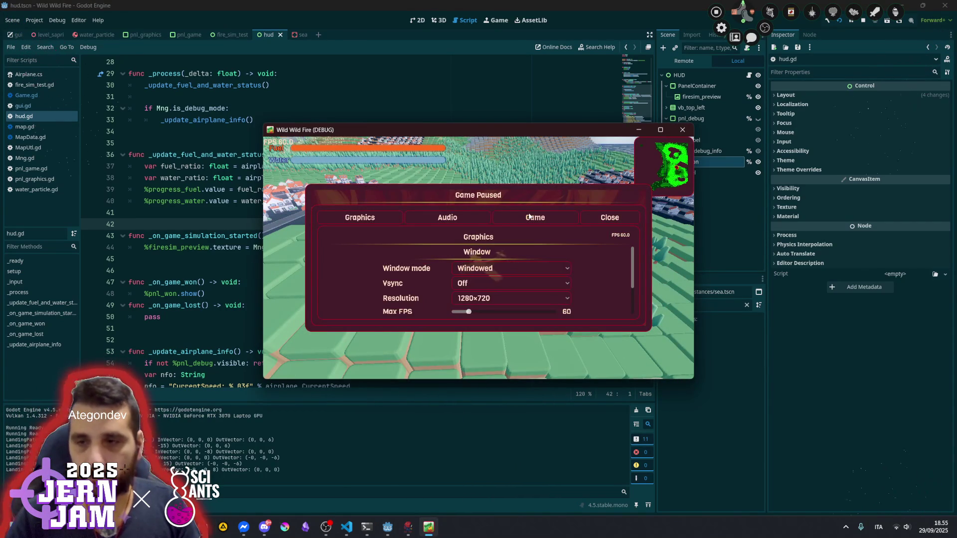
{"action": "left_click", "coordinate": [503, 218]}
{"action": "left_click", "coordinate": [477, 274]}
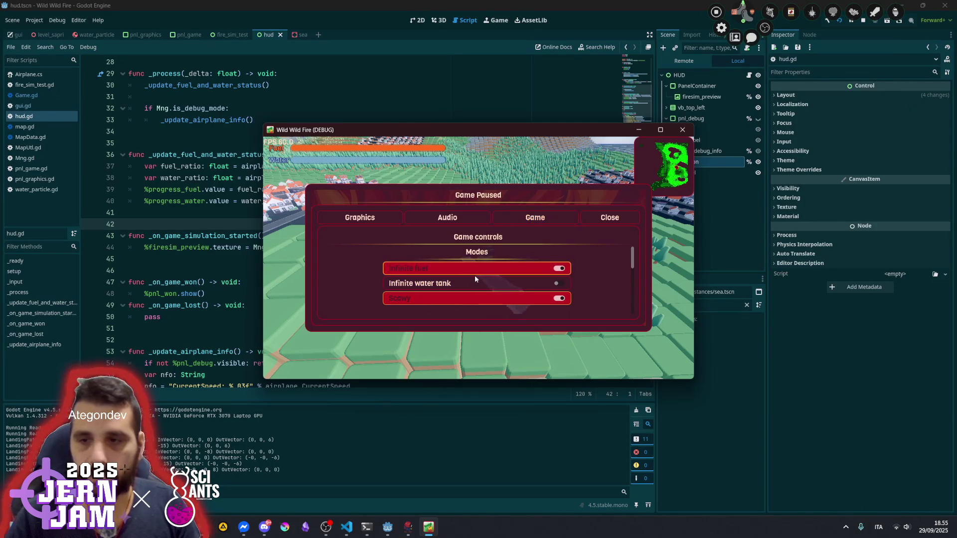
{"action": "key", "text": "Escape"}
{"action": "key", "text": "Escape"}
{"action": "left_click", "coordinate": [477, 281]}
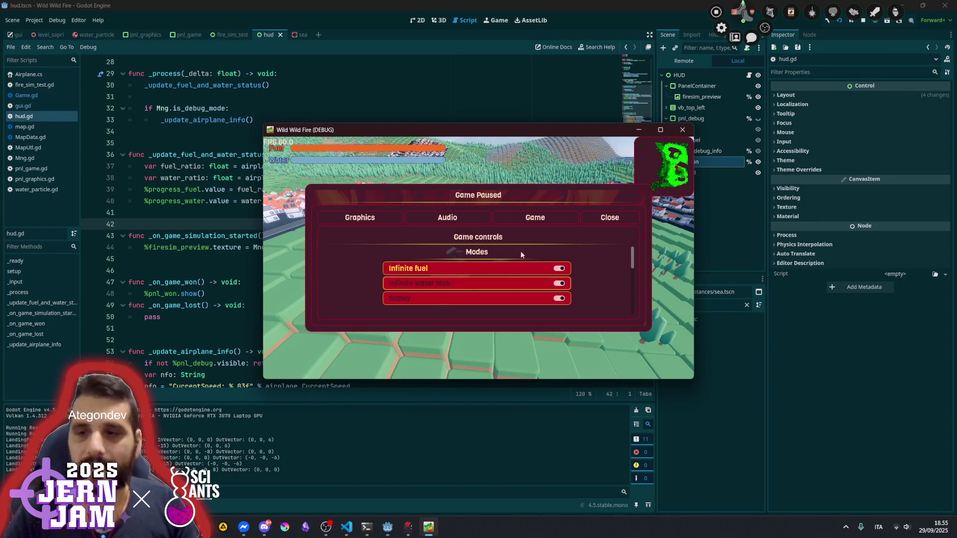
{"action": "key", "text": "Escape"}
{"action": "key", "text": "a"}
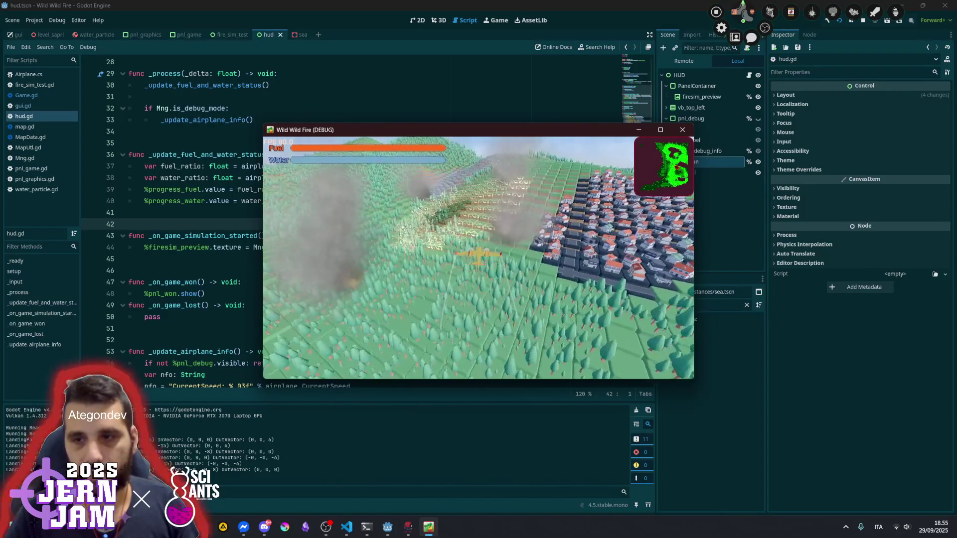
Drop water twice on the fires near the town, show the FPS readout, then pause
{"action": "key", "text": "space"}
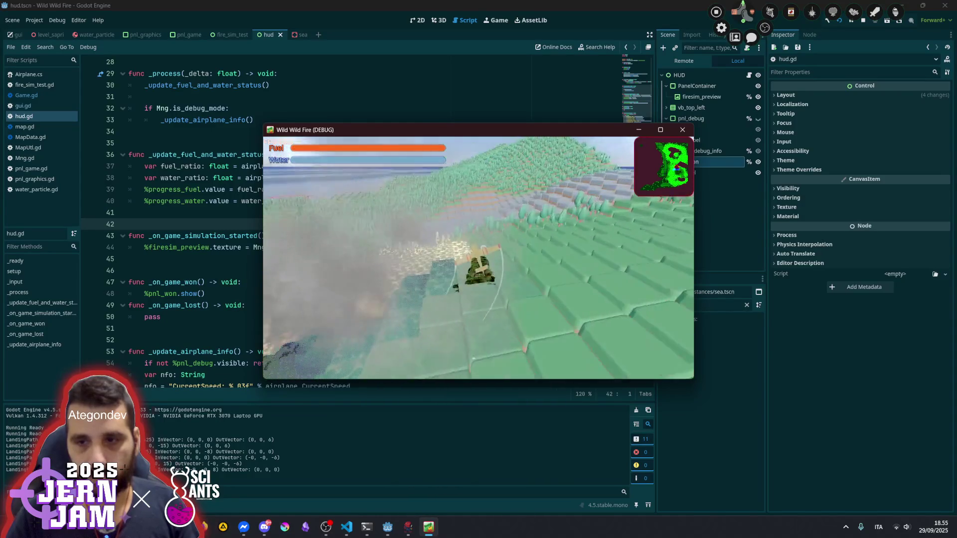
{"action": "key", "text": "space"}
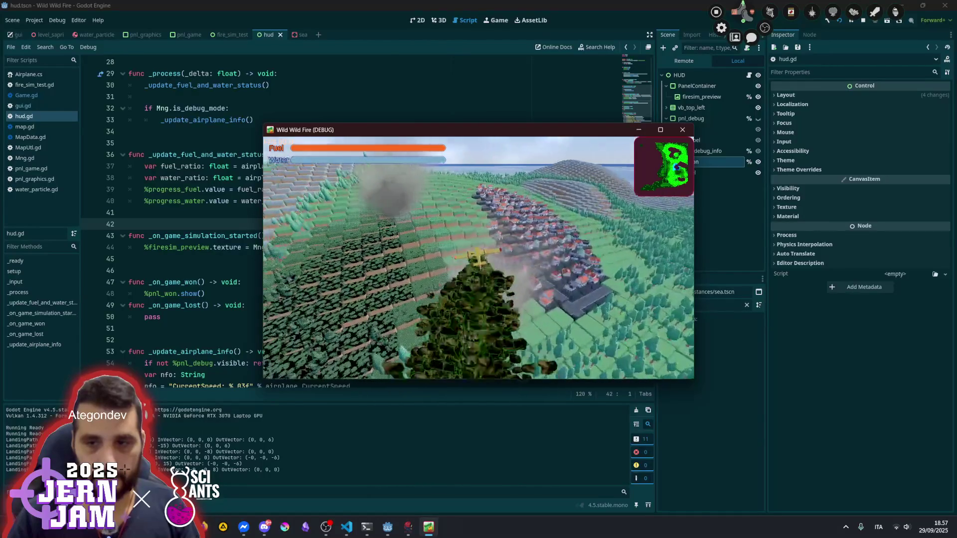
{"action": "key", "text": "F3"}
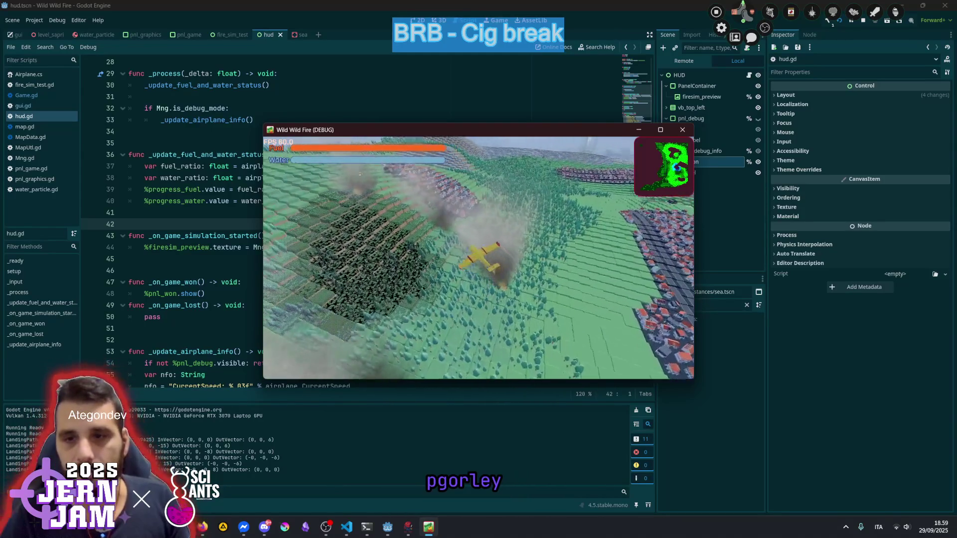
{"action": "key", "text": "Escape"}
Maximize the game window, resume flying to watch the fire-sim preview, then stop the run with F8
{"action": "double_click", "coordinate": [530, 129]}
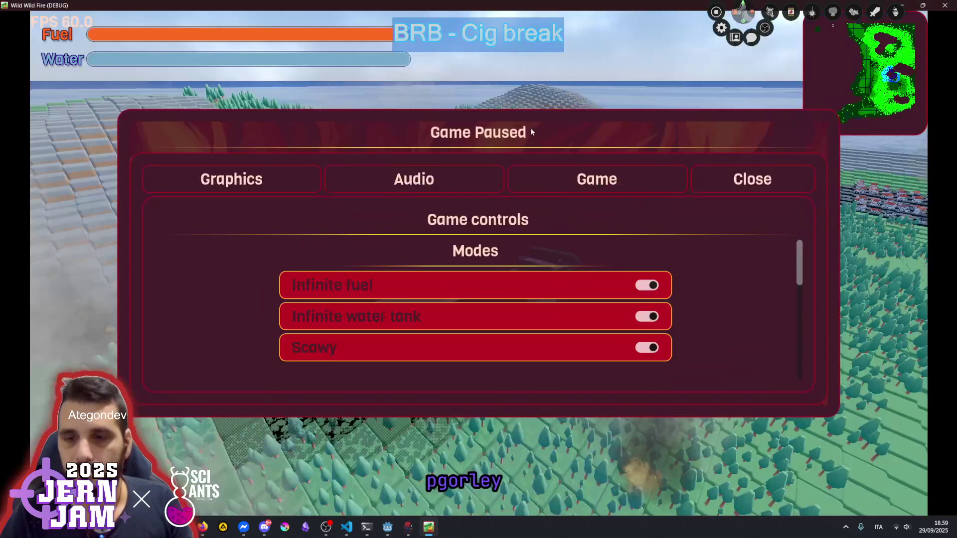
{"action": "key", "text": "Escape"}
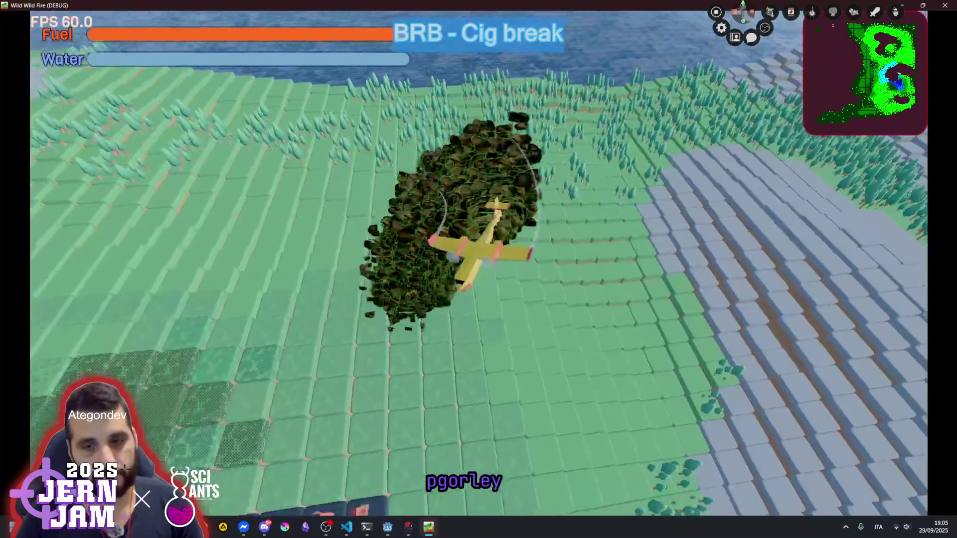
{"action": "key", "text": "F8"}
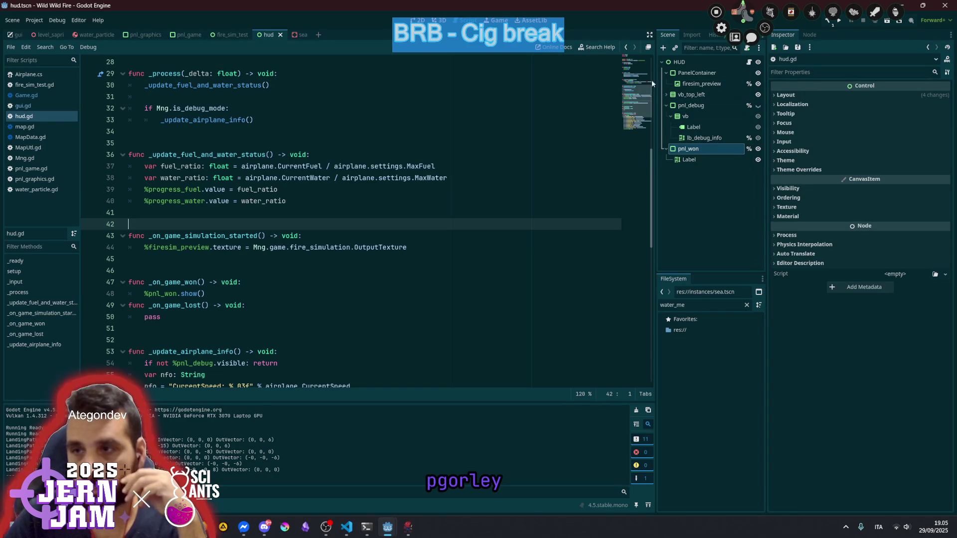
Rename the HUD's PanelContainer node to minimap
{"action": "left_click", "coordinate": [703, 73]}
{"action": "type", "text": "minimap"}
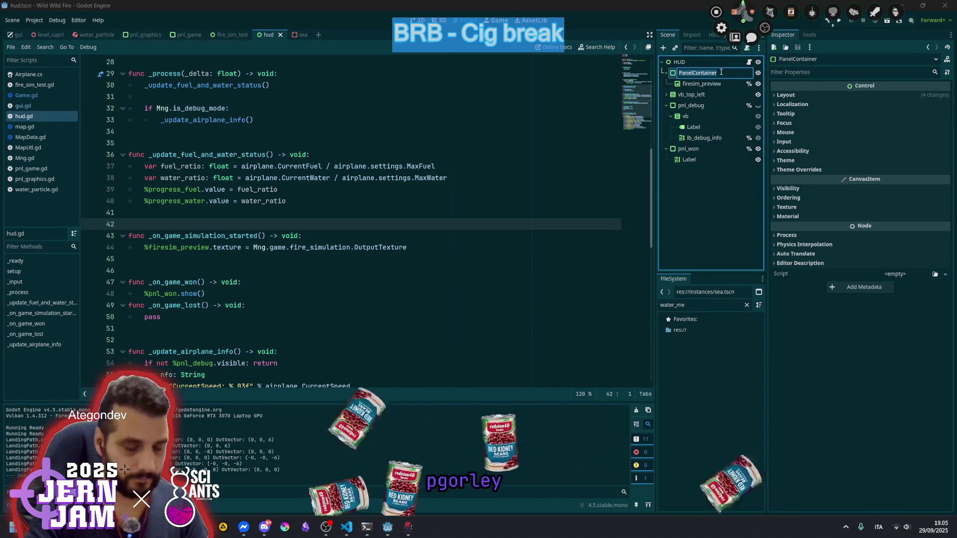
{"action": "key", "text": "Return"}
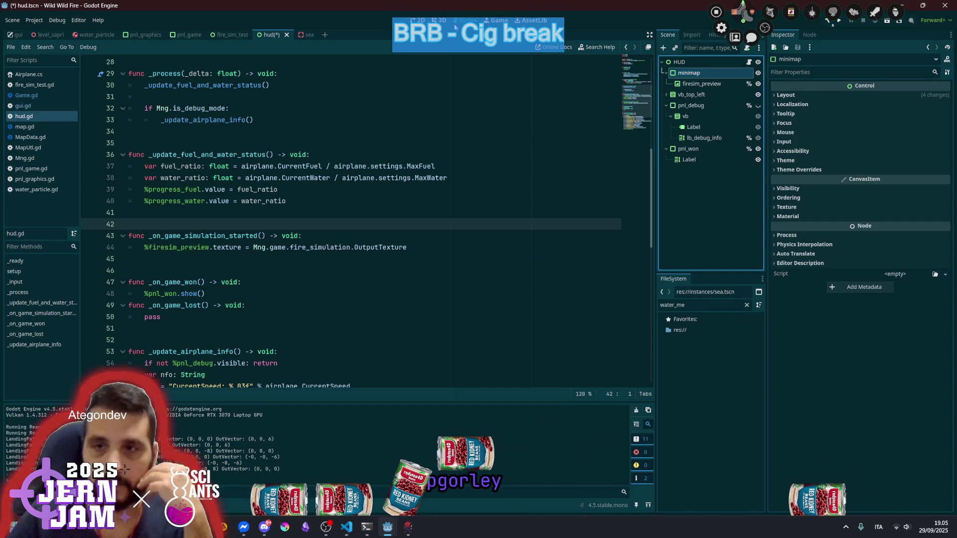
{"action": "left_click", "coordinate": [701, 84]}
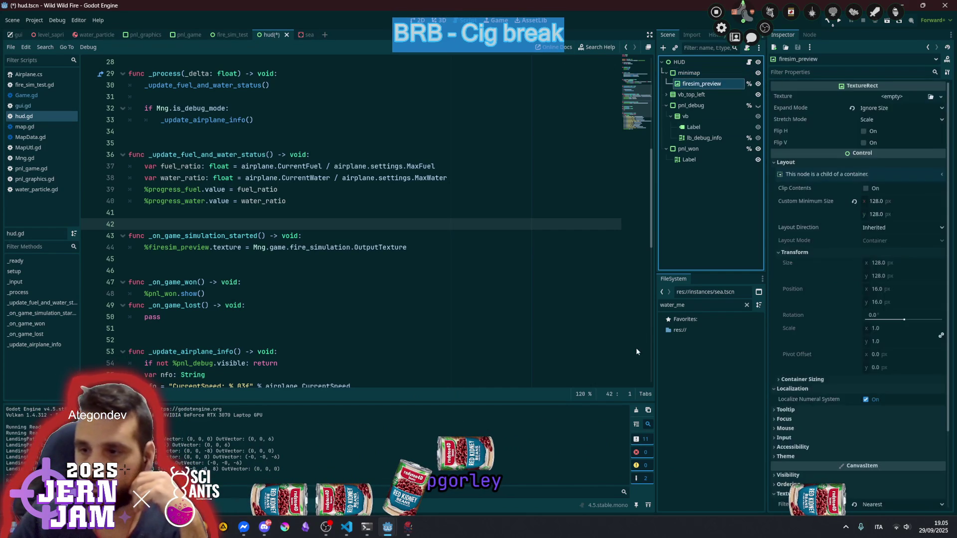
Filter FileSystem for 'test' and assign test_fire_sim_output.png as firesim_preview's texture
{"action": "double_click", "coordinate": [695, 305]}
{"action": "type", "text": "fire"}
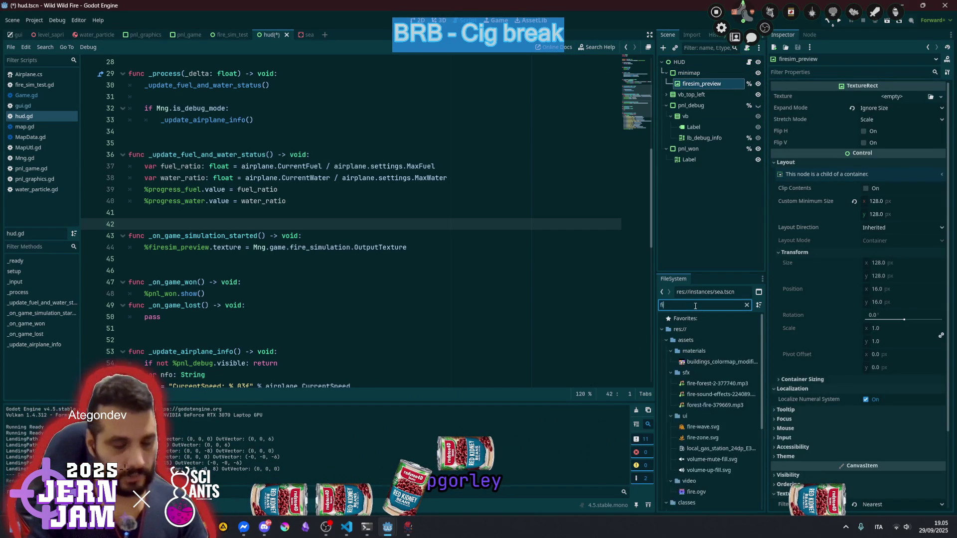
{"action": "key", "text": "BackSpace"}
{"action": "key", "text": "BackSpace"}
{"action": "key", "text": "BackSpace"}
{"action": "type", "text": "test"}
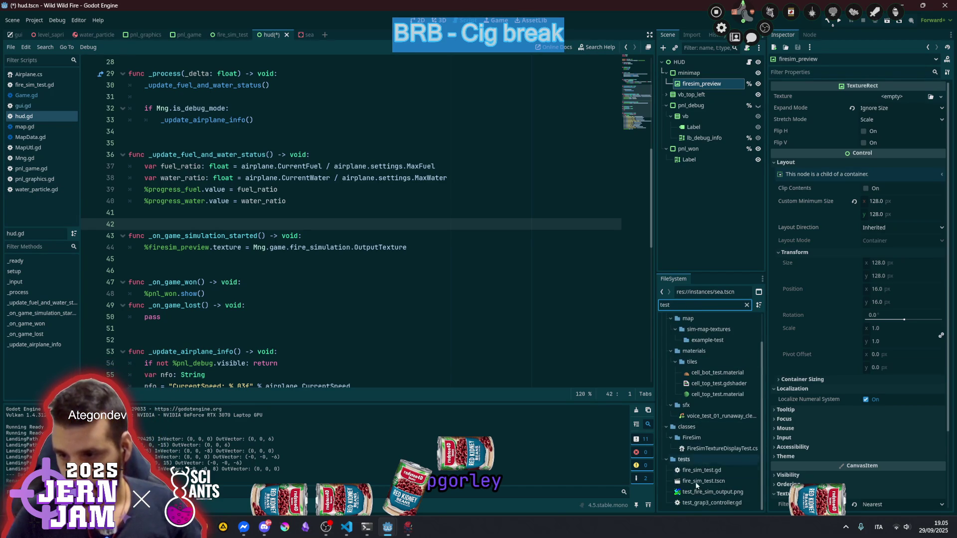
{"action": "left_click", "coordinate": [698, 492]}
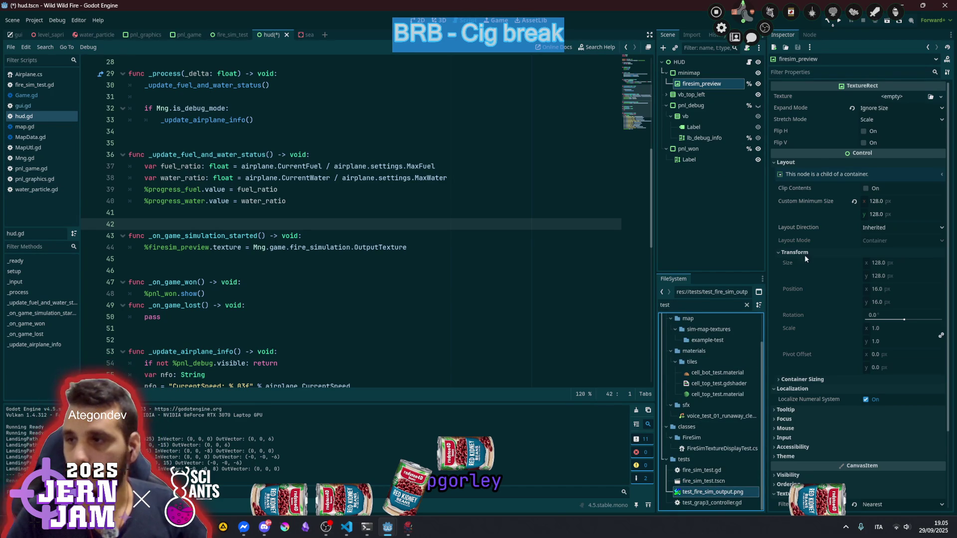
{"action": "left_click_drag", "start_coordinate": [709, 491], "coordinate": [892, 98]}
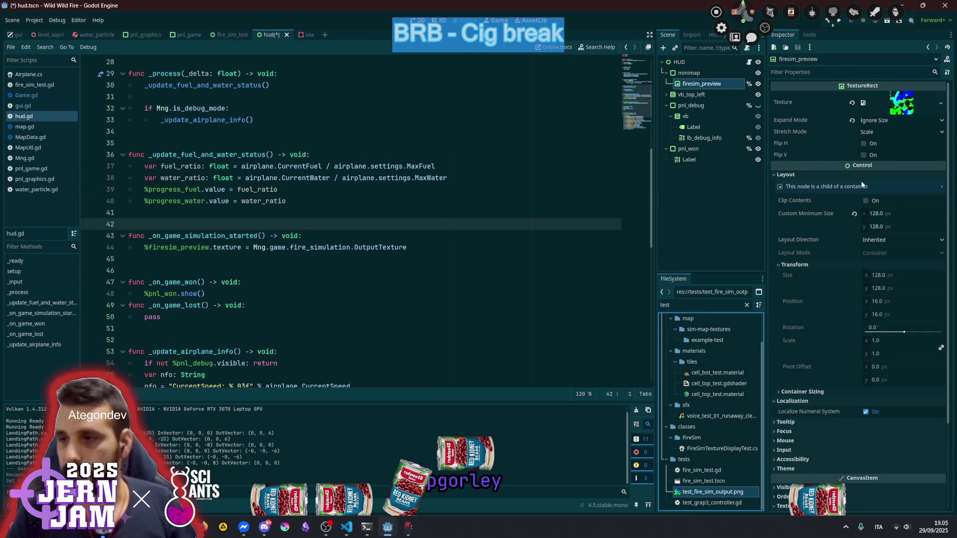
{"action": "left_click", "coordinate": [883, 214]}
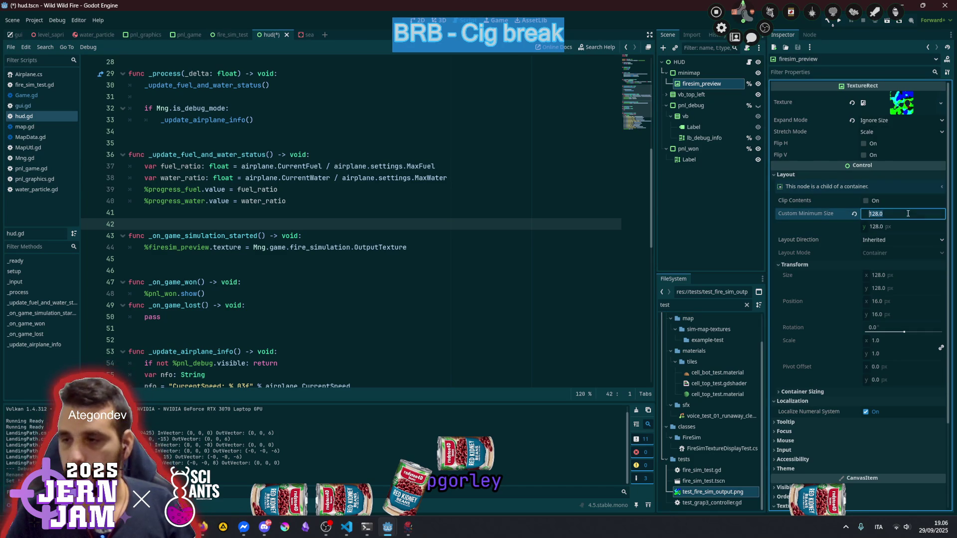
{"action": "left_click", "coordinate": [727, 208]}
{"action": "left_click", "coordinate": [435, 20]}
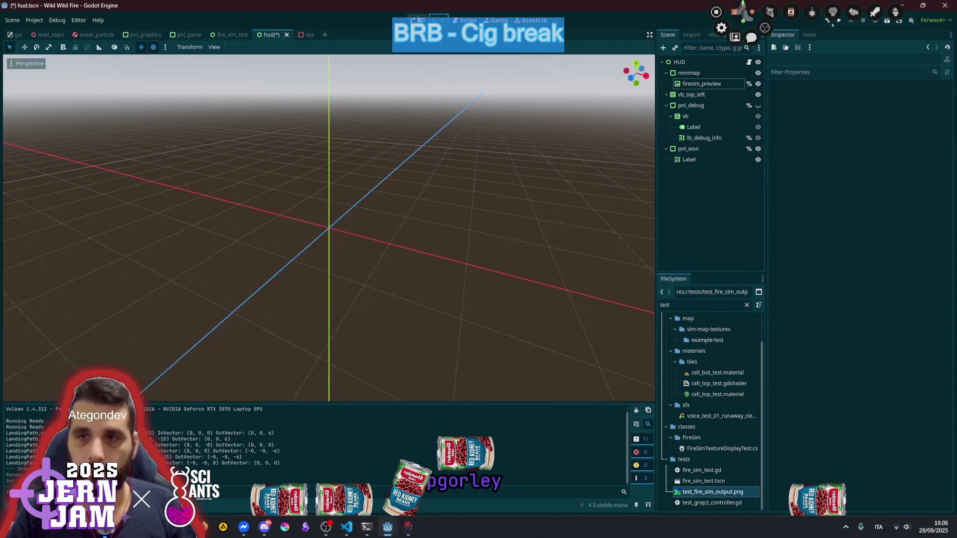
Add an HBoxContainer under minimap and move firesim_preview inside it
{"action": "left_click", "coordinate": [418, 20]}
{"action": "scroll", "coordinate": [429, 169], "scroll_direction": "up", "scroll_amount": 5}
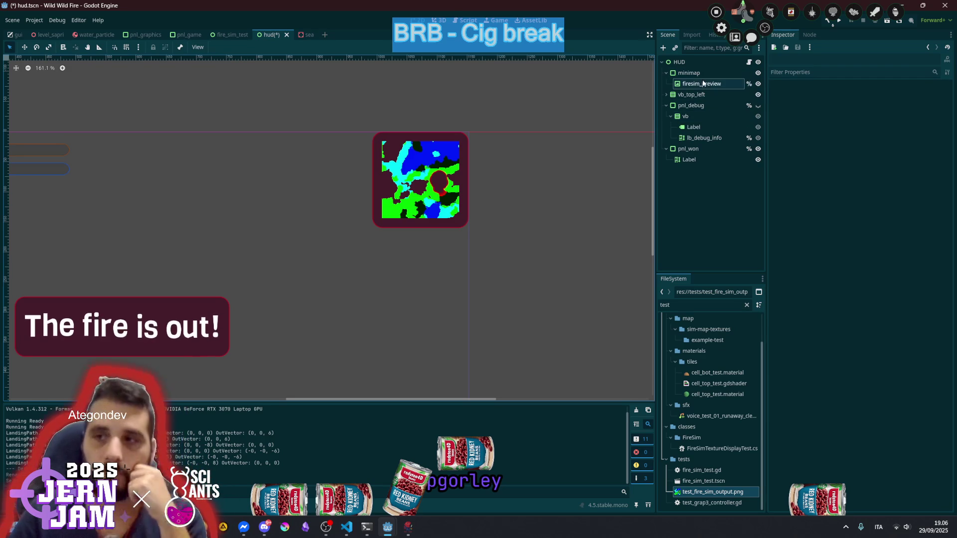
{"action": "left_click", "coordinate": [700, 74]}
{"action": "key", "text": "ctrl+a"}
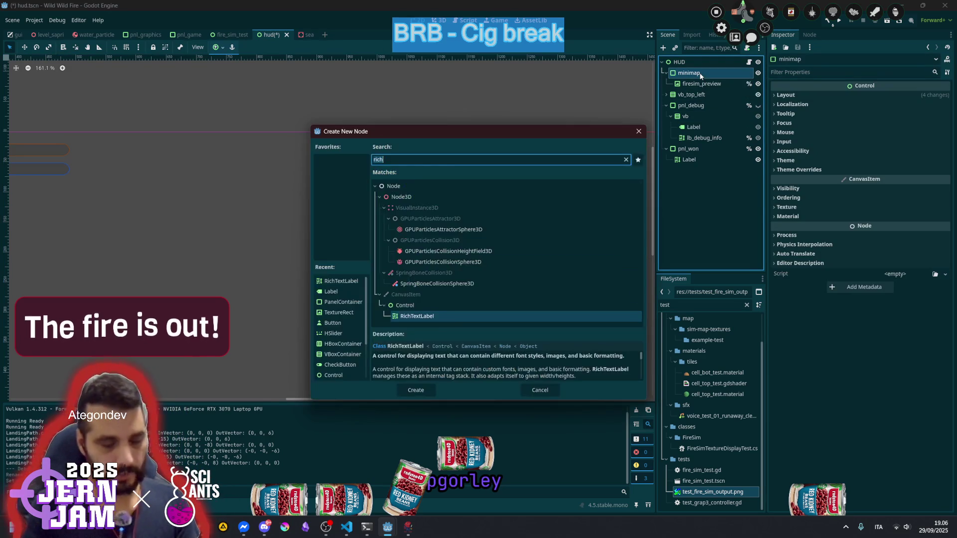
{"action": "type", "text": "hbox"}
{"action": "key", "text": "Return"}
{"action": "left_click_drag", "start_coordinate": [702, 94], "coordinate": [696, 79]}
{"action": "left_click", "coordinate": [695, 95]}
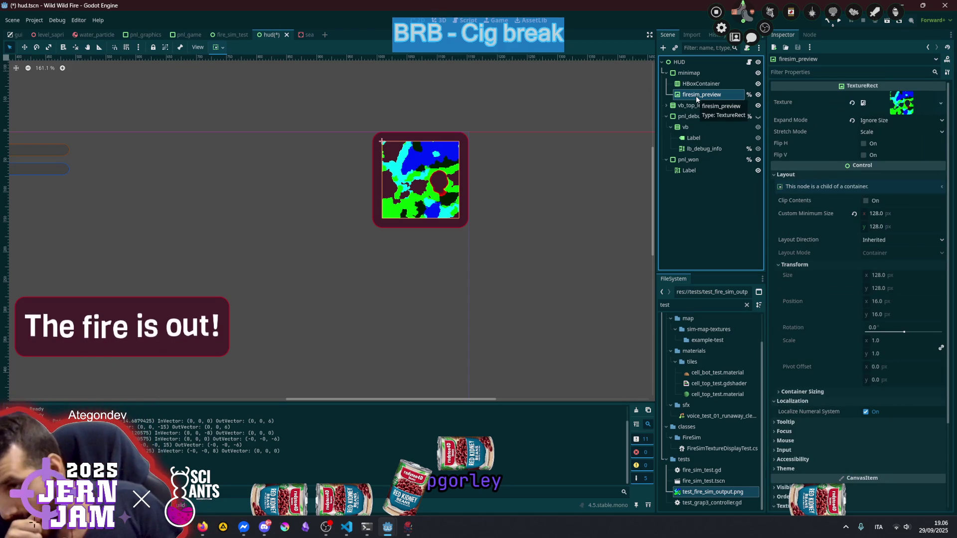
{"action": "left_click_drag", "start_coordinate": [695, 96], "coordinate": [700, 84]}
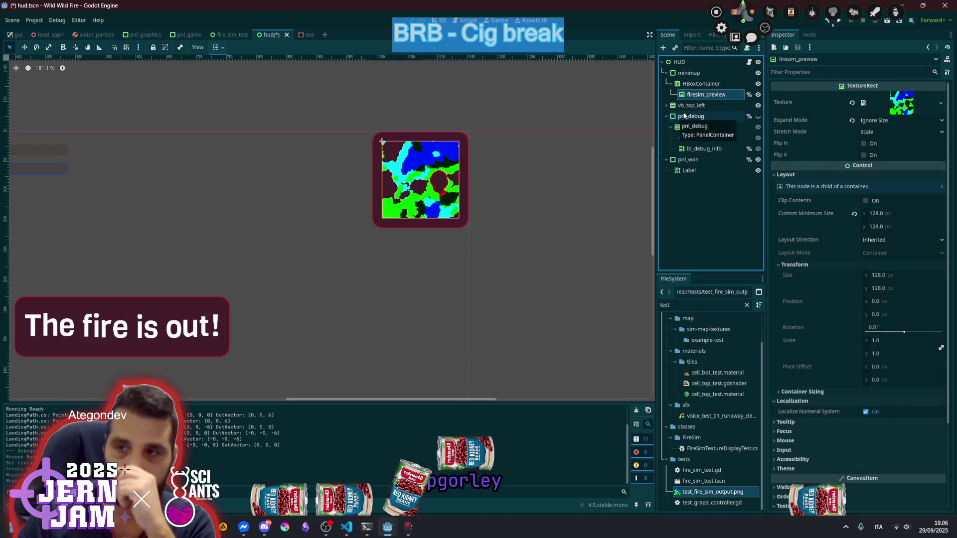
Add a VBoxContainer as another child of minimap
{"action": "left_click", "coordinate": [697, 75]}
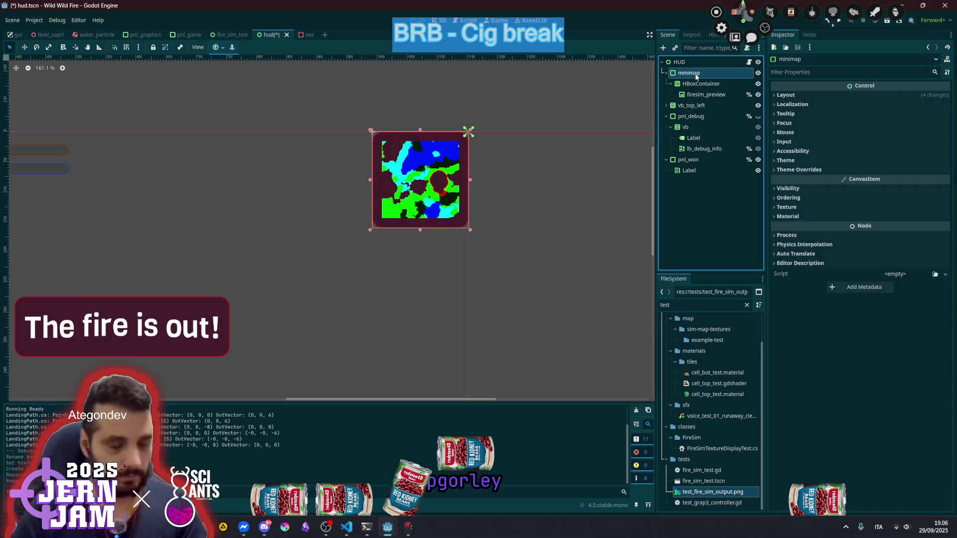
{"action": "key", "text": "ctrl+a"}
{"action": "type", "text": "hb"}
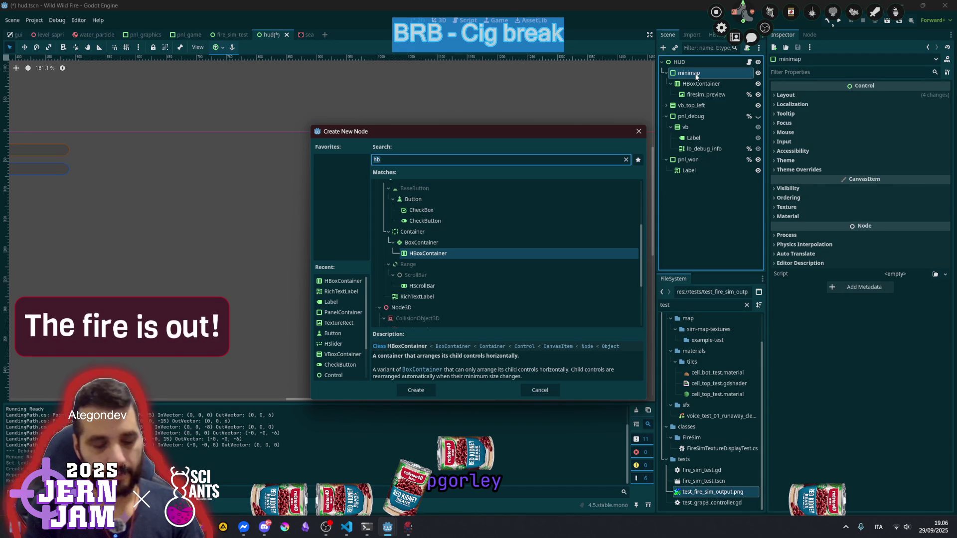
{"action": "type", "text": "vb"}
{"action": "key", "text": "Return"}
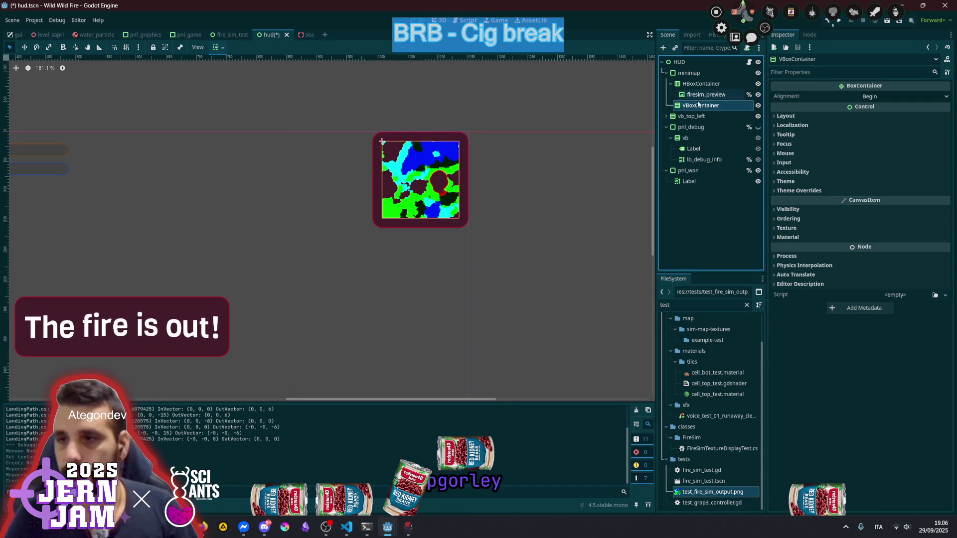
Nest the HBoxContainer inside the VBoxContainer and duplicate it as HBoxContainer2
{"action": "left_click_drag", "start_coordinate": [698, 105], "coordinate": [692, 85]}
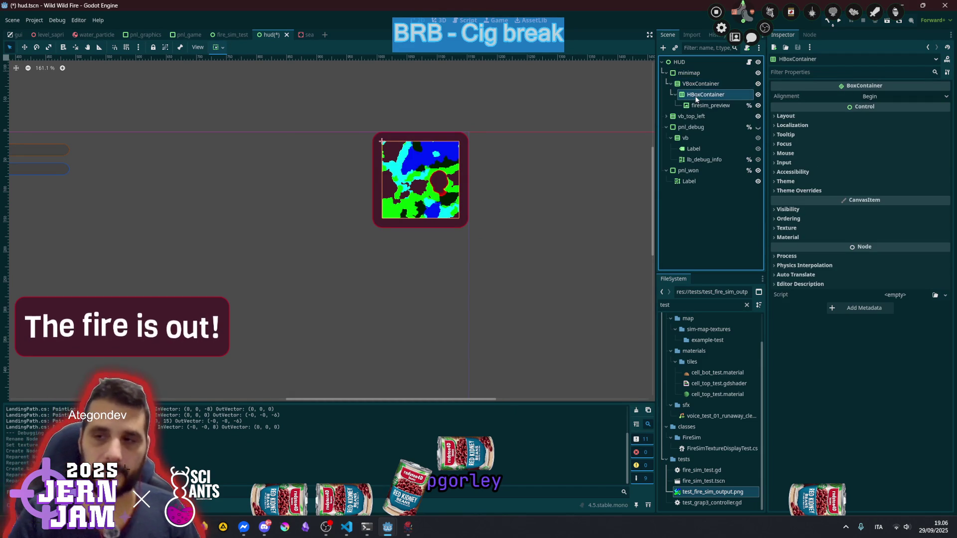
{"action": "left_click", "coordinate": [698, 96]}
{"action": "key", "text": "ctrl+d"}
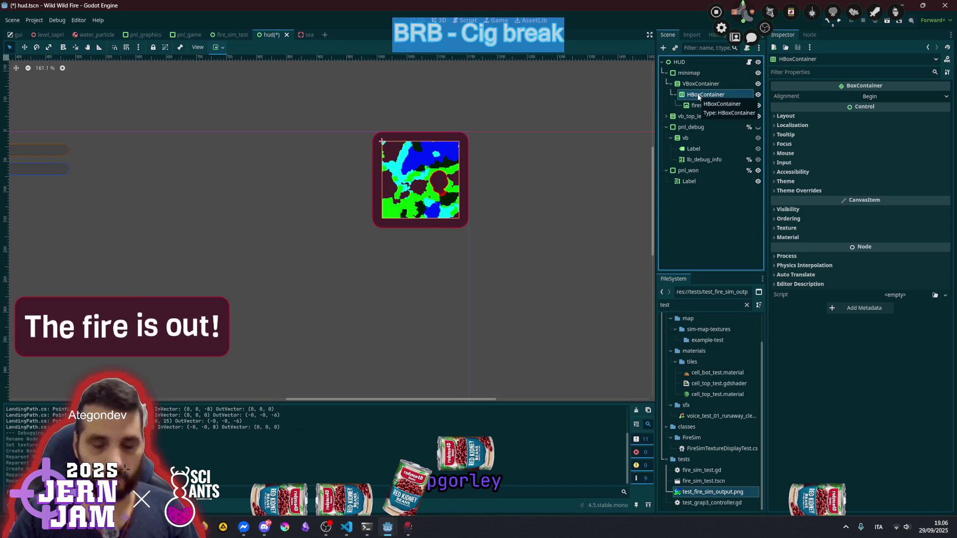
{"action": "double_click", "coordinate": [705, 116]}
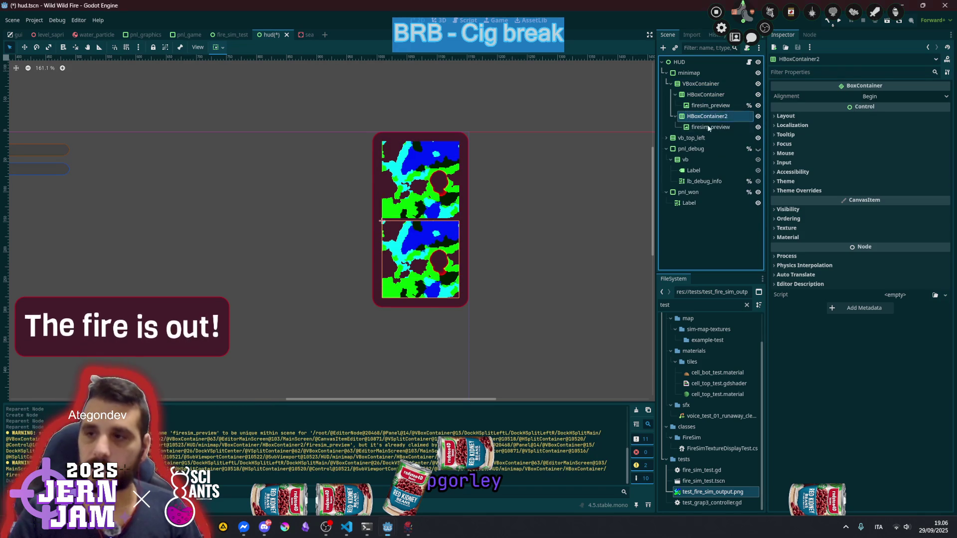
Delete the copied firesim_preview from HBoxContainer2 and start adding a Label child to it
{"action": "left_click", "coordinate": [710, 127]}
{"action": "left_click", "coordinate": [712, 106]}
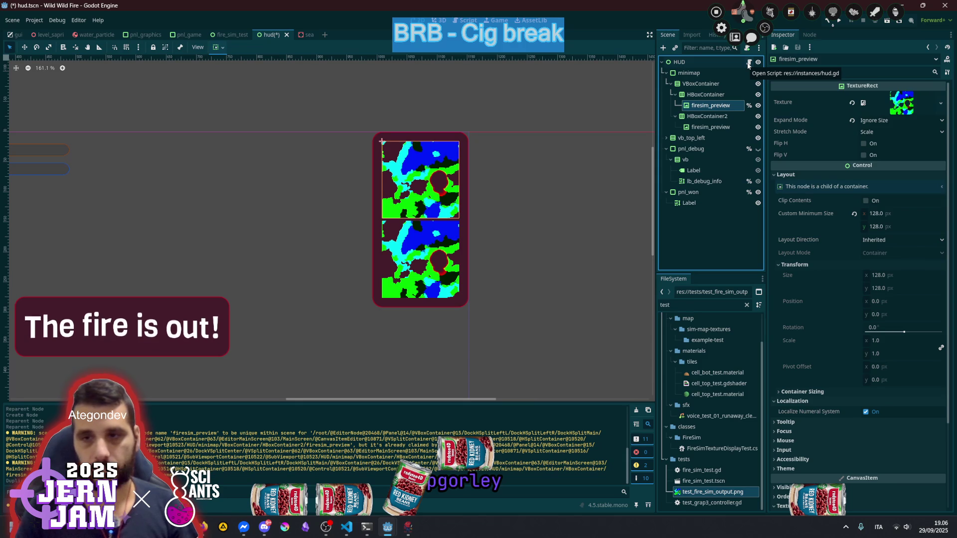
{"action": "left_click", "coordinate": [712, 128]}
{"action": "key", "text": "Delete"}
{"action": "key", "text": "Return"}
{"action": "left_click", "coordinate": [708, 119]}
{"action": "key", "text": "ctrl+a"}
Add a Label under HBoxContainer2 with its text centred horizontally and vertically
{"action": "type", "text": "la"}
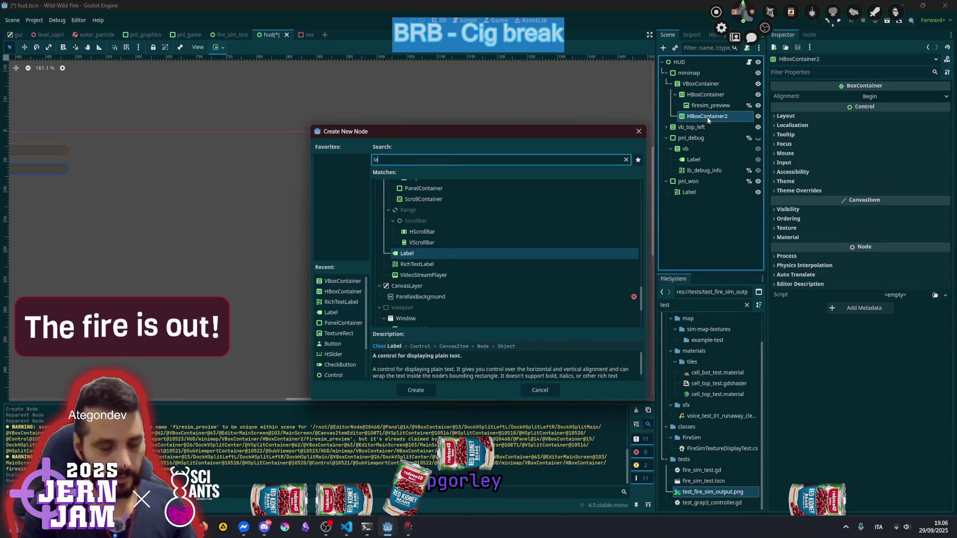
{"action": "key", "text": "Return"}
{"action": "left_click", "coordinate": [901, 166]}
{"action": "left_click", "coordinate": [872, 184]}
{"action": "left_click", "coordinate": [875, 178]}
{"action": "left_click", "coordinate": [876, 178]}
Set the label's Font Size theme override to 12
{"action": "scroll", "coordinate": [841, 319], "scroll_direction": "down", "scroll_amount": 3}
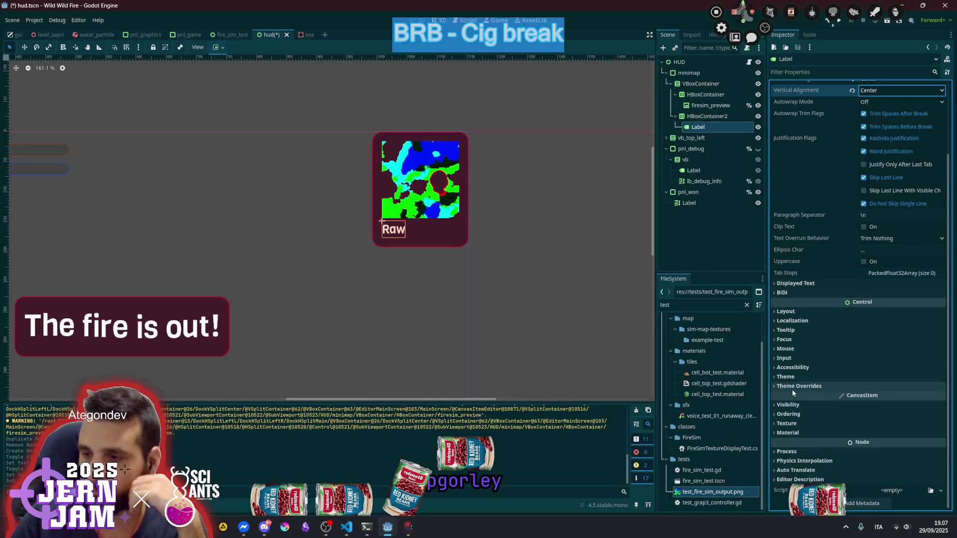
{"action": "left_click", "coordinate": [796, 387]}
{"action": "left_click", "coordinate": [799, 418]}
{"action": "left_click", "coordinate": [800, 418]}
{"action": "left_click", "coordinate": [800, 417]}
{"action": "left_click", "coordinate": [803, 417]}
{"action": "left_click", "coordinate": [802, 427]}
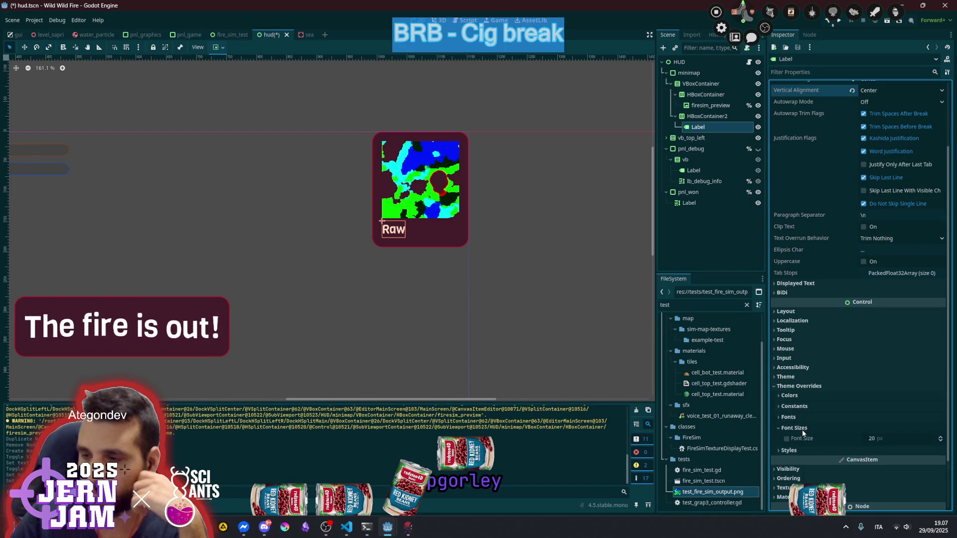
{"action": "left_click", "coordinate": [878, 438]}
{"action": "type", "text": "12"}
{"action": "key", "text": "Return"}
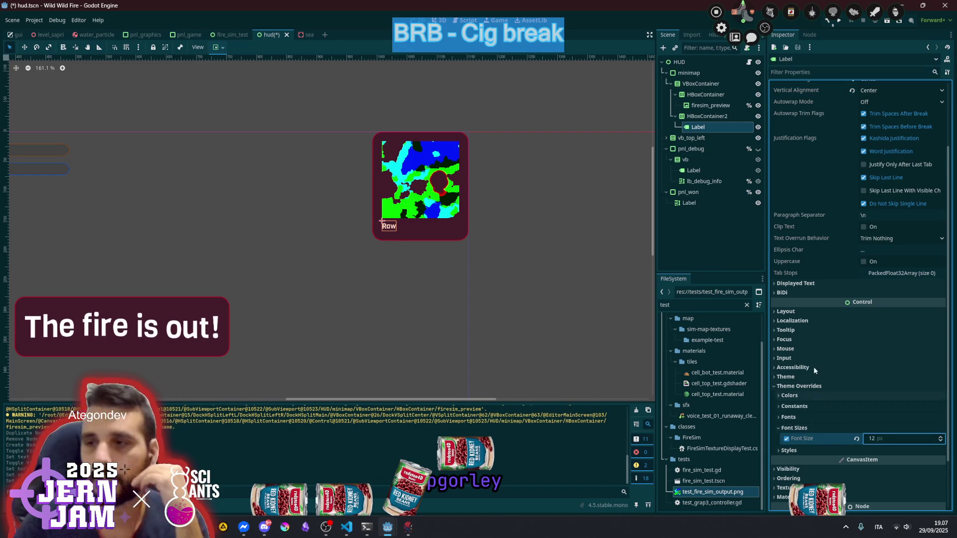
Make the label expand horizontally across the minimap and rename it lb1
{"action": "left_click", "coordinate": [218, 47]}
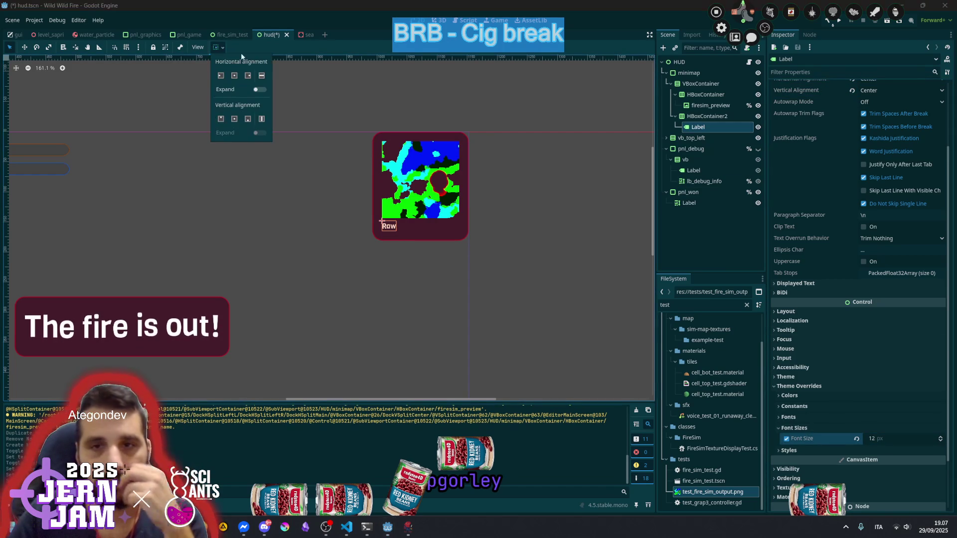
{"action": "left_click", "coordinate": [260, 90]}
{"action": "left_click", "coordinate": [540, 238]}
{"action": "left_click_drag", "start_coordinate": [540, 238], "coordinate": [412, 247]}
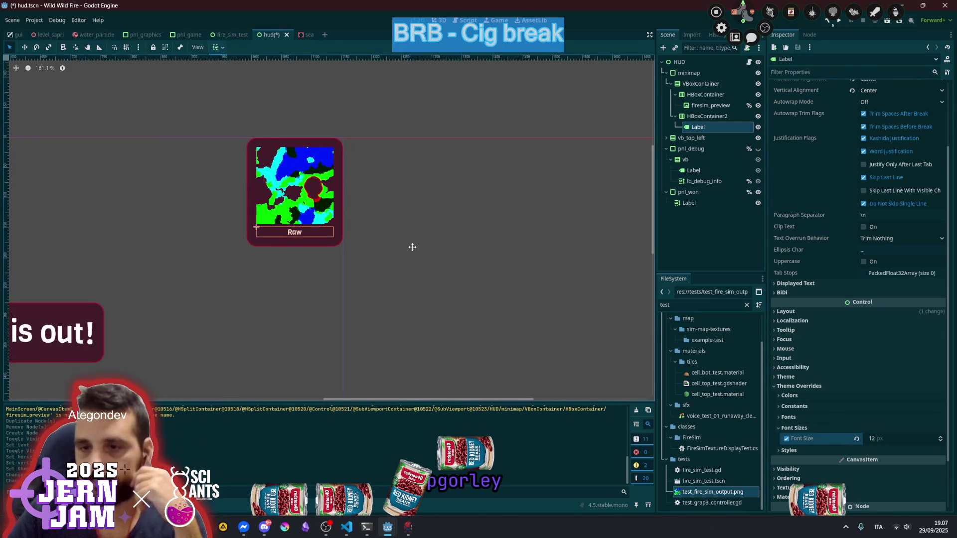
{"action": "double_click", "coordinate": [719, 127]}
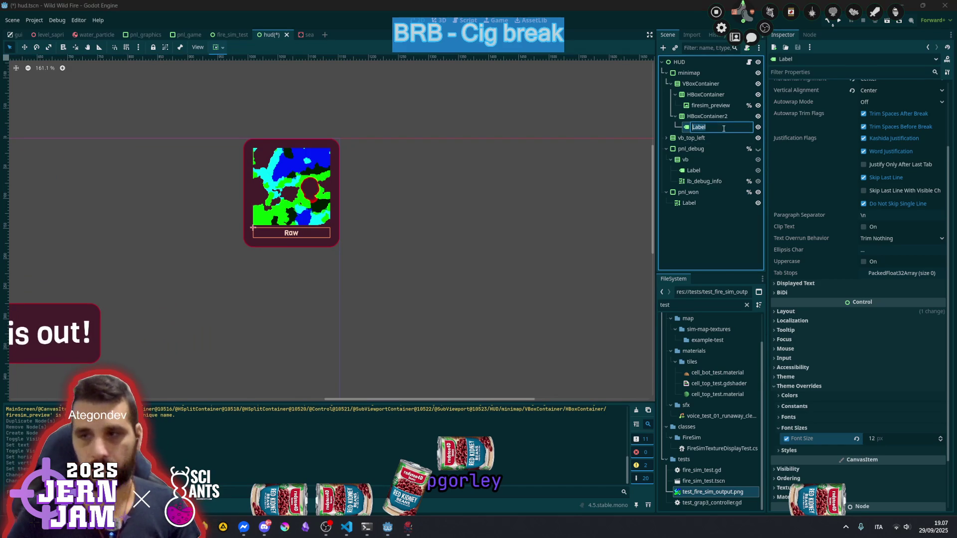
{"action": "type", "text": "lb1"}
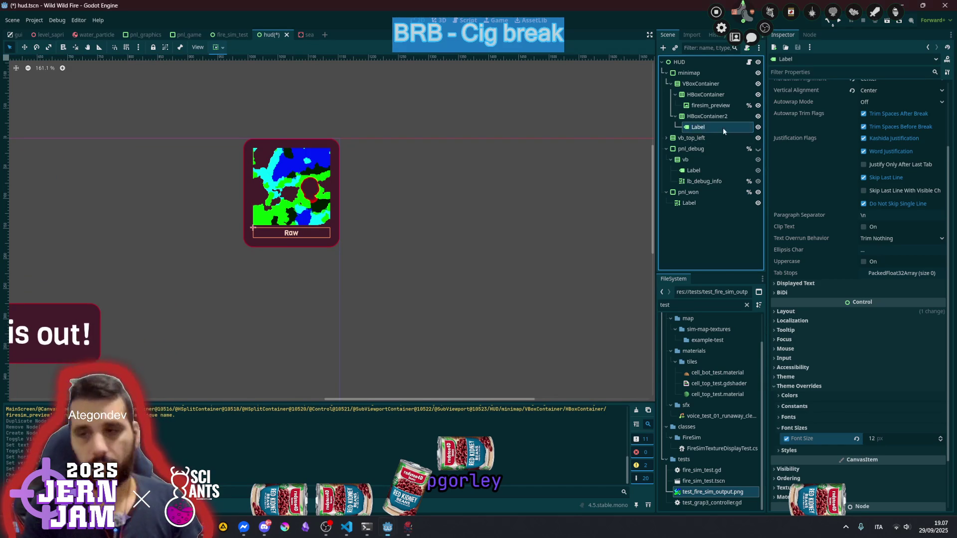
{"action": "left_click", "coordinate": [716, 107]}
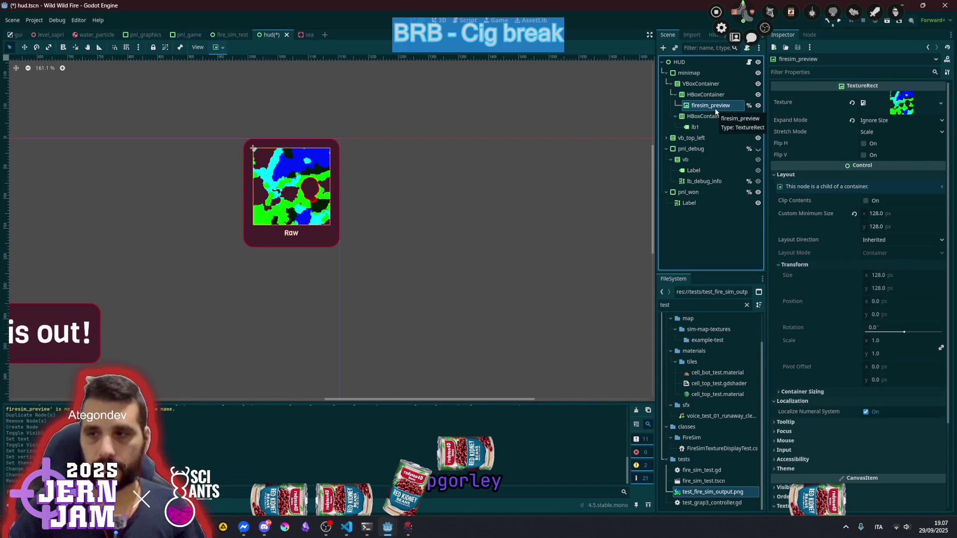
Duplicate firesim_preview and rename the copy tex_heat
{"action": "key", "text": "ctrl+d"}
{"action": "double_click", "coordinate": [714, 118]}
{"action": "left_click", "coordinate": [732, 116]}
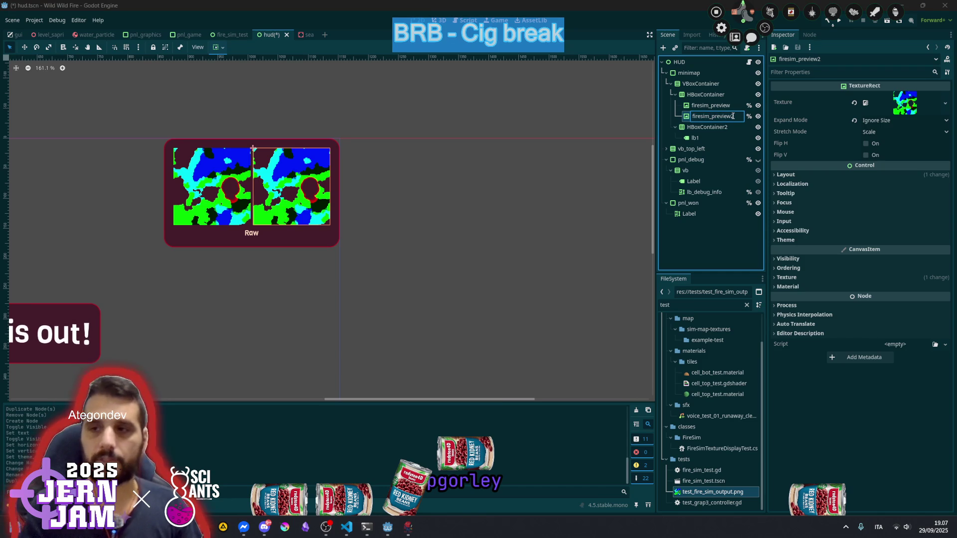
{"action": "key", "text": "ctrl+a"}
{"action": "type", "text": "heat"}
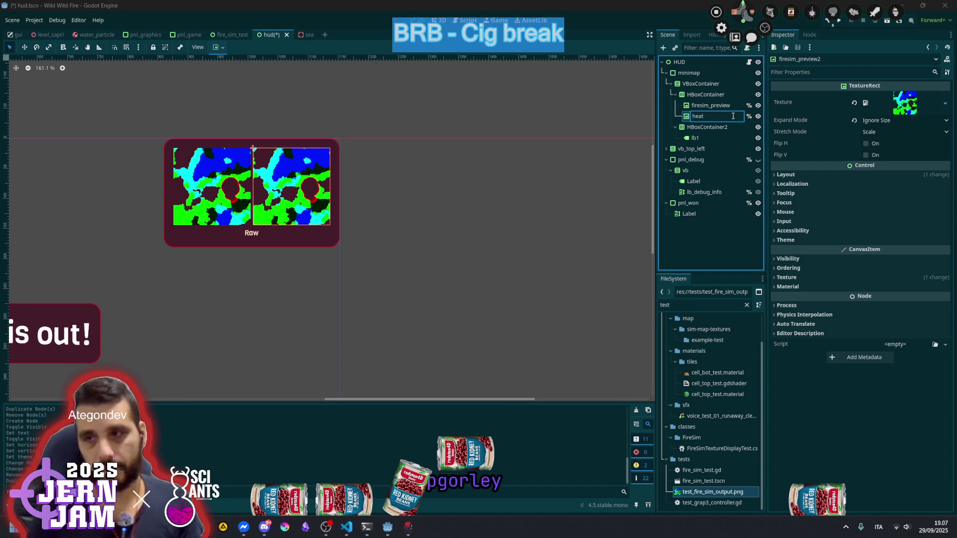
{"action": "key", "text": "Home"}
{"action": "type", "text": "tex"}
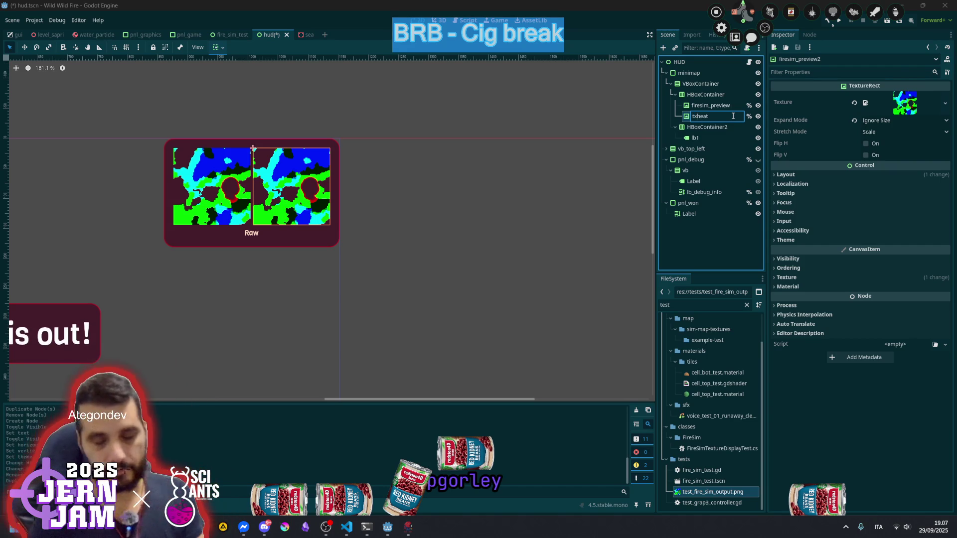
{"action": "type", "text": "t_"}
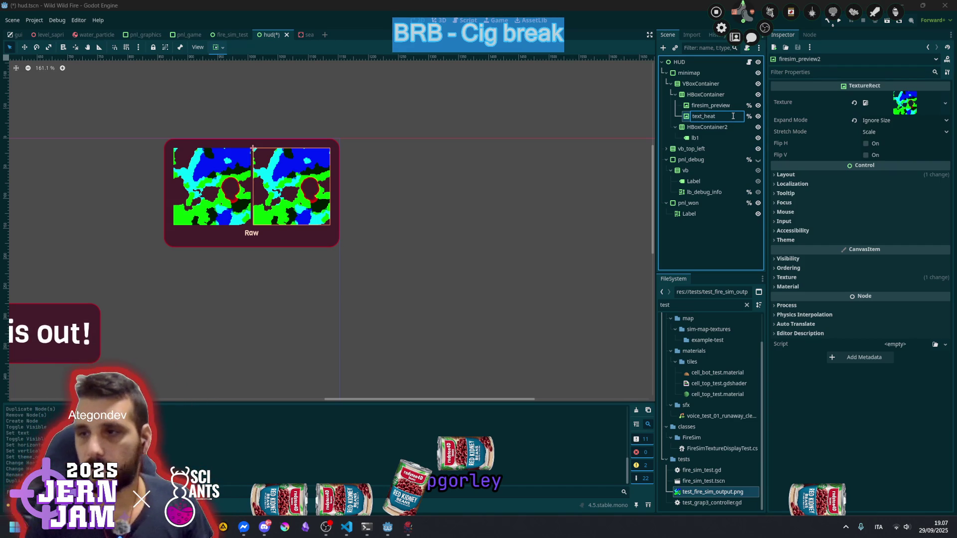
{"action": "key", "text": "BackSpace"}
{"action": "key", "text": "Return"}
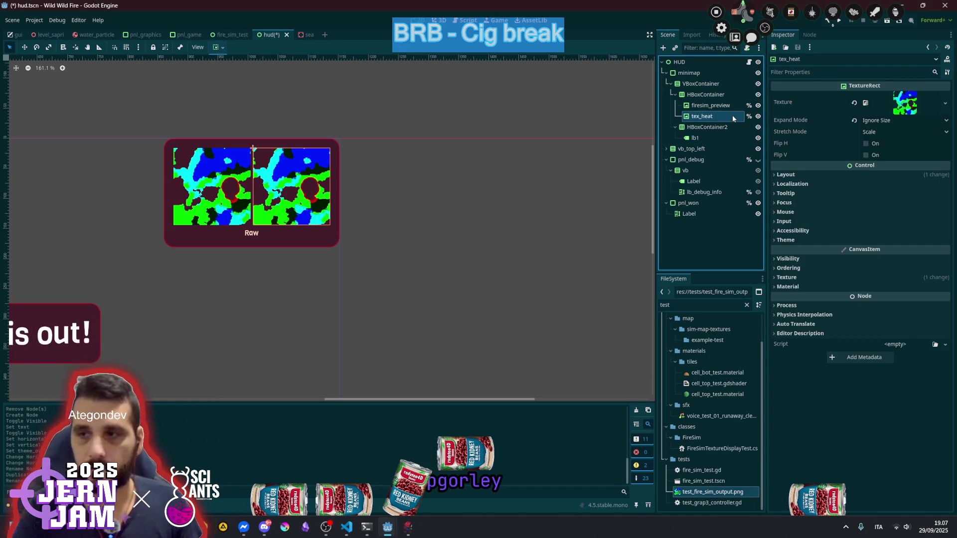
Duplicate tex_heat and rename the third preview tex_water
{"action": "key", "text": "ctrl+d"}
{"action": "double_click", "coordinate": [704, 127]}
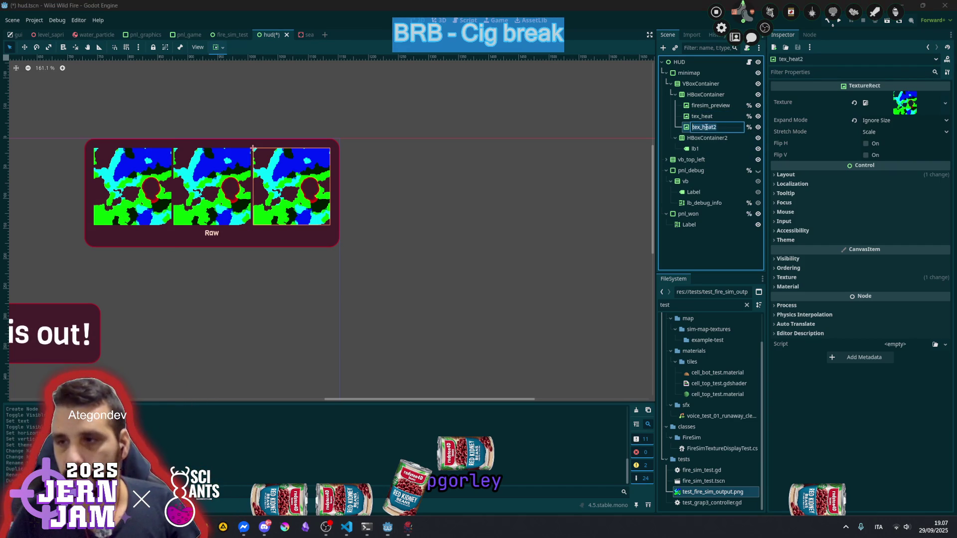
{"action": "double_click", "coordinate": [704, 127]}
{"action": "type", "text": "water"}
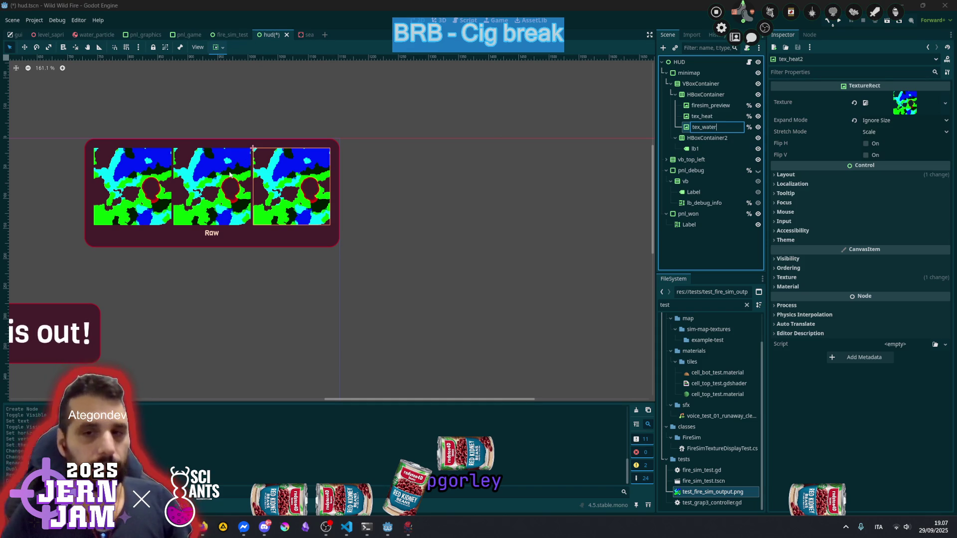
{"action": "key", "text": "Return"}
{"action": "scroll", "coordinate": [199, 192], "scroll_direction": "left", "scroll_amount": 3}
{"action": "scroll", "coordinate": [242, 179], "scroll_direction": "up", "scroll_amount": 3}
{"action": "scroll", "coordinate": [242, 179], "scroll_direction": "up", "scroll_amount": 3}
{"action": "scroll", "coordinate": [332, 180], "scroll_direction": "down", "scroll_amount": 2}
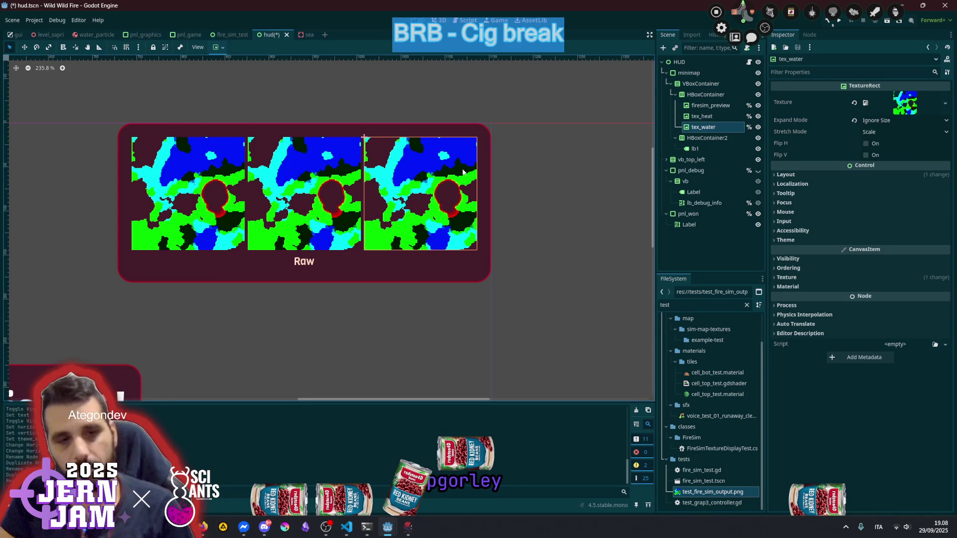
Duplicate the lb1 label twice to add more Raw labels beside it
{"action": "left_click", "coordinate": [710, 148]}
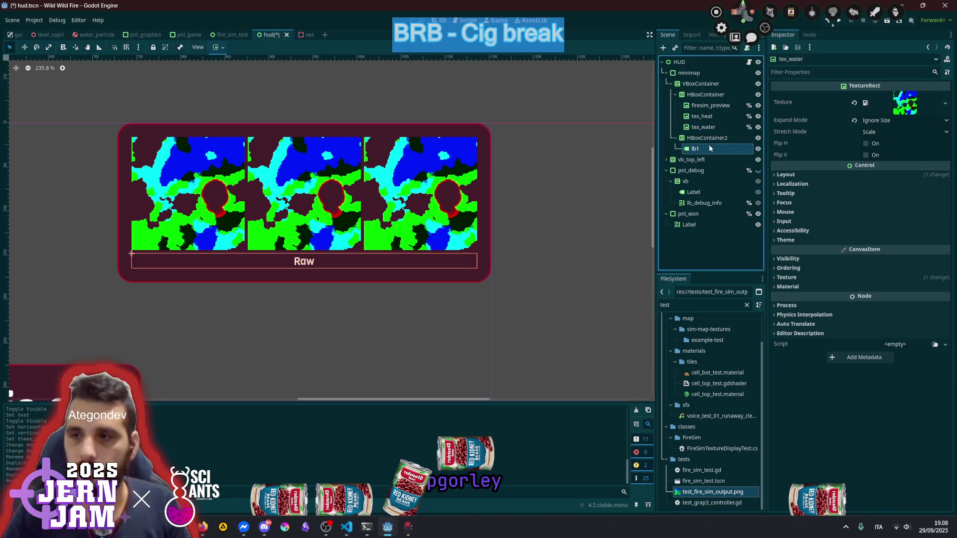
{"action": "key", "text": "ctrl+d"}
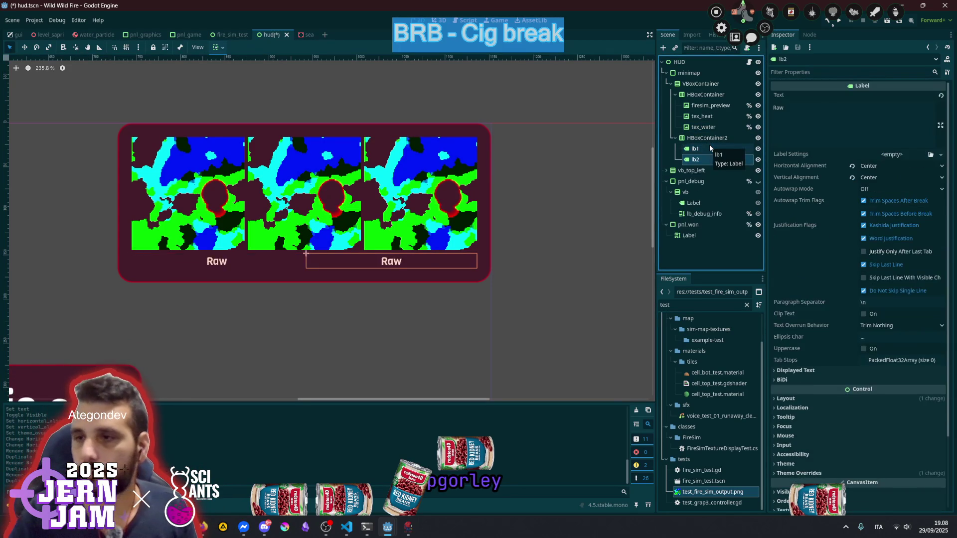
{"action": "key", "text": "ctrl+d"}
{"action": "key", "text": "ctrl+d"}
{"action": "key", "text": "ctrl+d"}
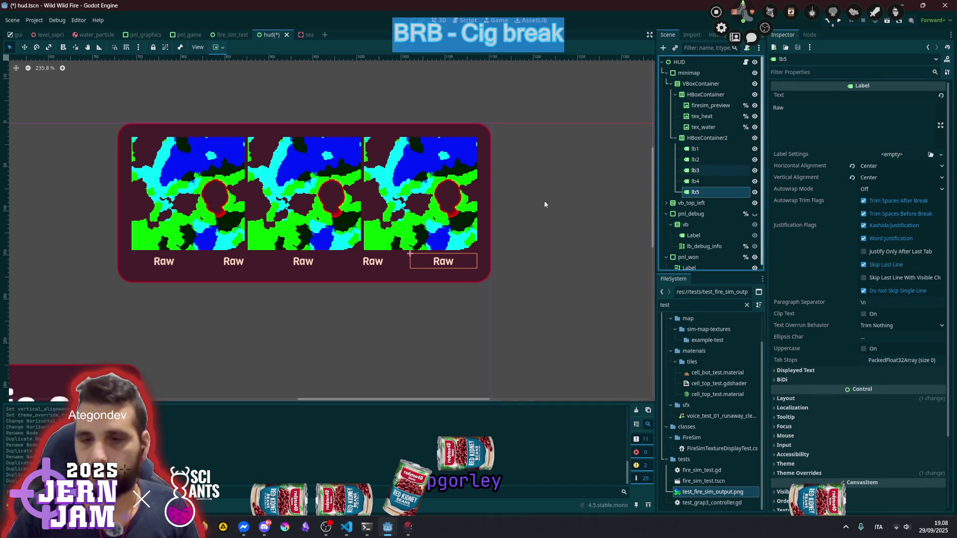
Change lb2's text to Heat and the third label's text to Int moist
{"action": "left_click", "coordinate": [246, 262]}
{"action": "left_click", "coordinate": [822, 117]}
{"action": "type", "text": "Heat"}
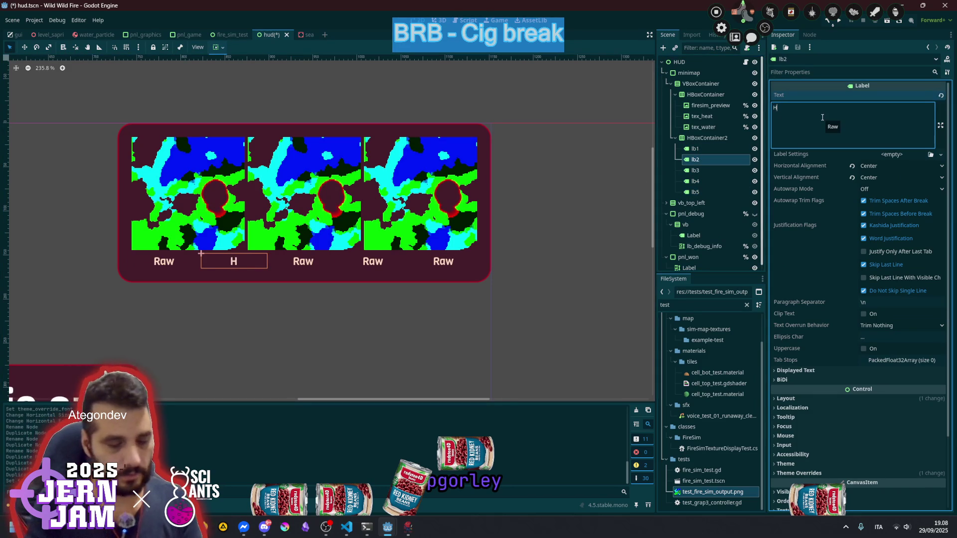
{"action": "left_click", "coordinate": [702, 169]}
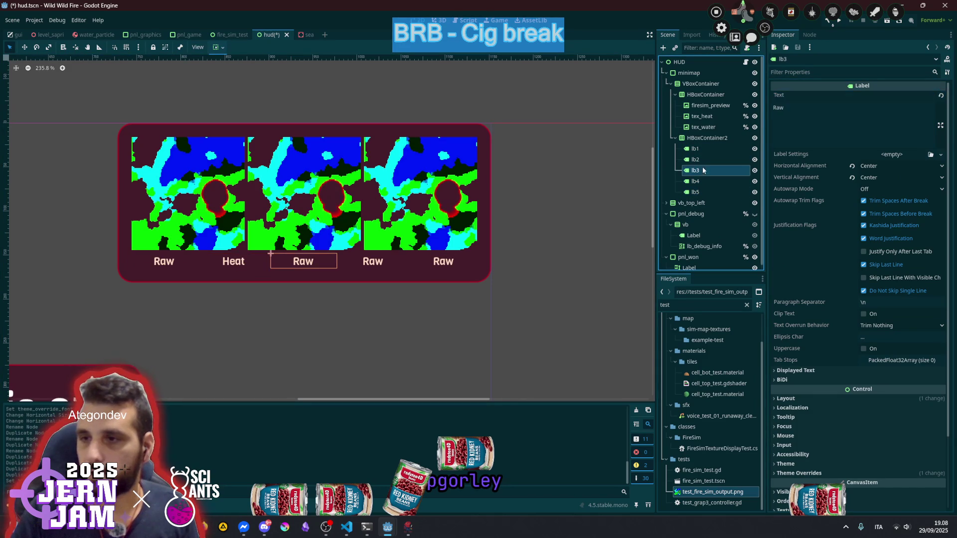
{"action": "left_click", "coordinate": [802, 132]}
{"action": "type", "text": "Ext"}
{"action": "key", "text": "BackSpace"}
{"action": "key", "text": "BackSpace"}
{"action": "key", "text": "BackSpace"}
{"action": "type", "text": "Int"}
{"action": "key", "text": "Return"}
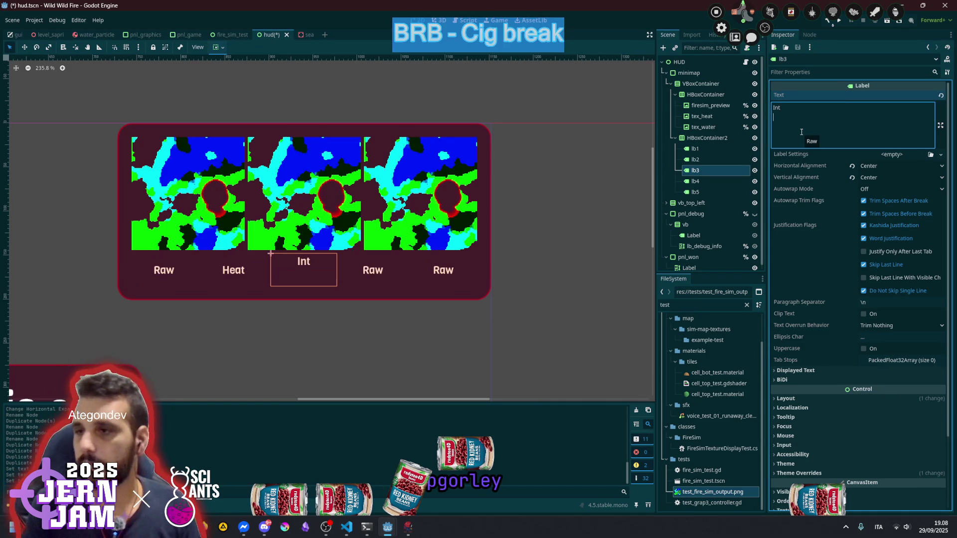
{"action": "key", "text": "BackSpace"}
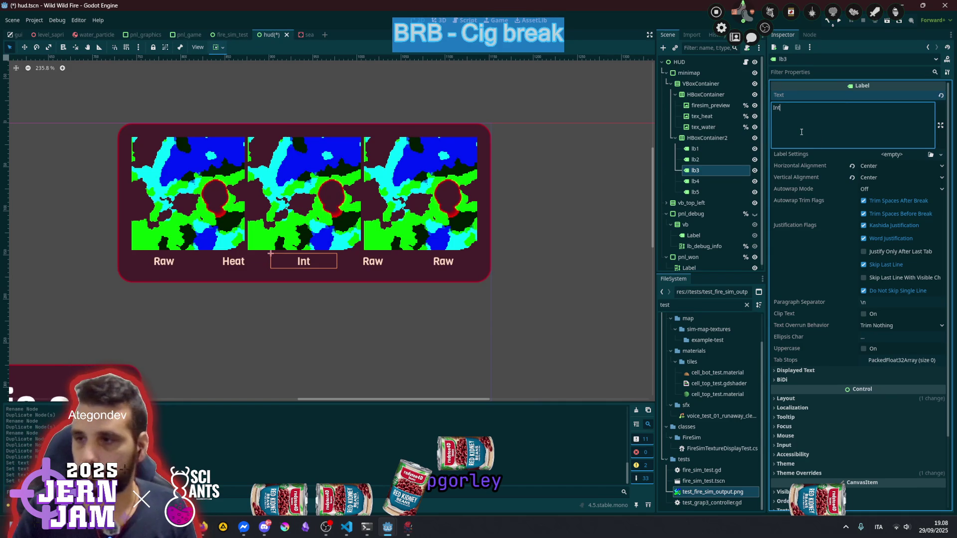
{"action": "type", "text": "moist"}
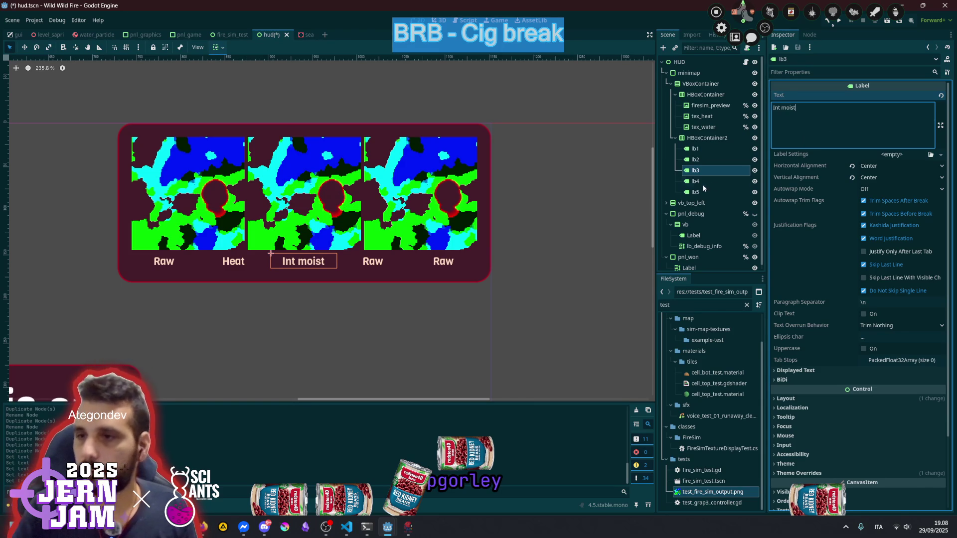
Change the fourth label's text to Ext moist and the fifth label's text to Burnt
{"action": "left_click", "coordinate": [703, 182]}
{"action": "double_click", "coordinate": [795, 140]}
{"action": "type", "text": "ext"}
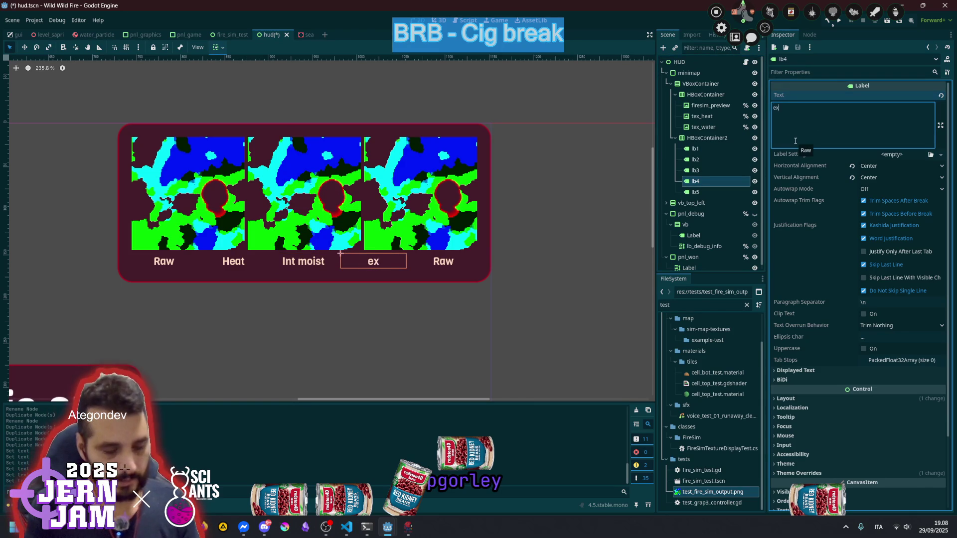
{"action": "key", "text": "Home"}
{"action": "key", "text": "Delete"}
{"action": "type", "text": "Ext moiset"}
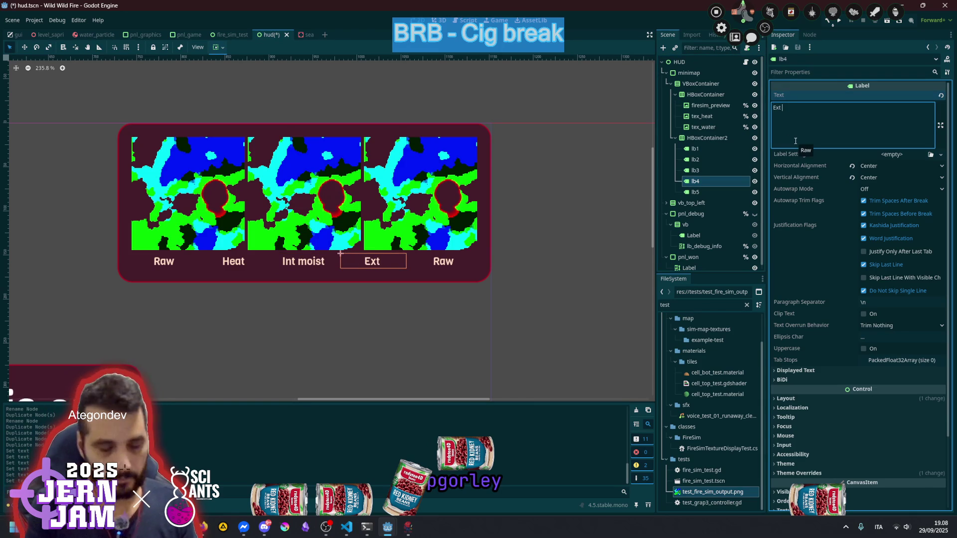
{"action": "key", "text": "BackSpace"}
{"action": "key", "text": "BackSpace"}
{"action": "key", "text": "BackSpace"}
{"action": "type", "text": "t"}
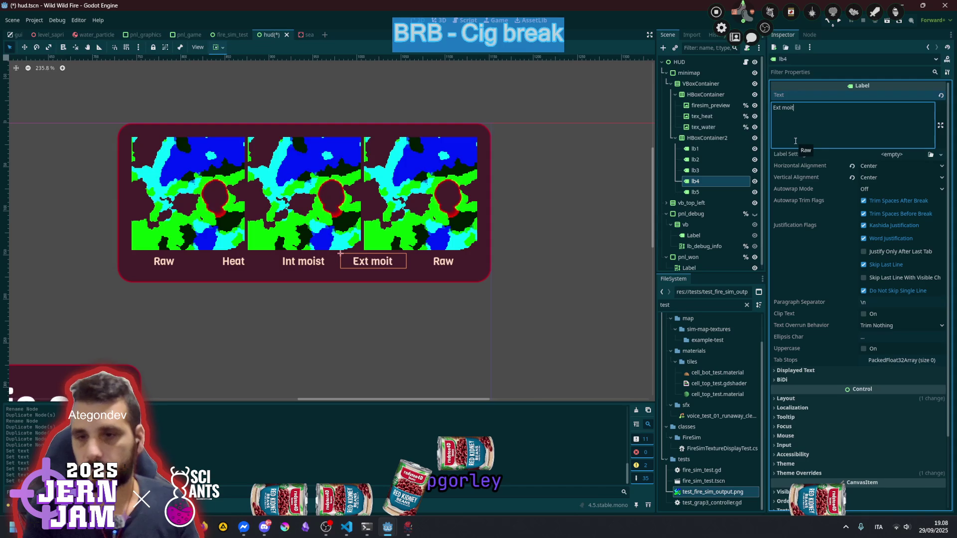
{"action": "key", "text": "BackSpace"}
{"action": "type", "text": "st"}
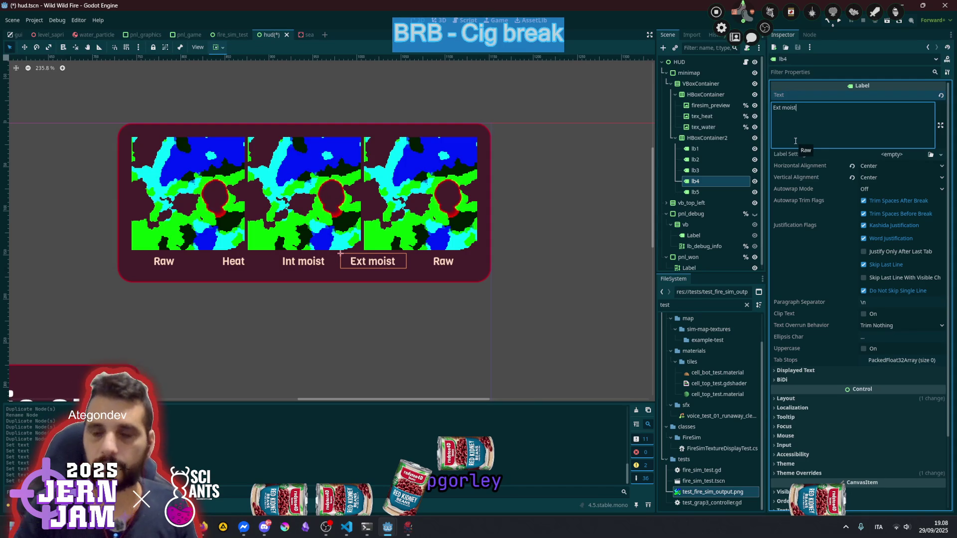
{"action": "left_click", "coordinate": [441, 265]}
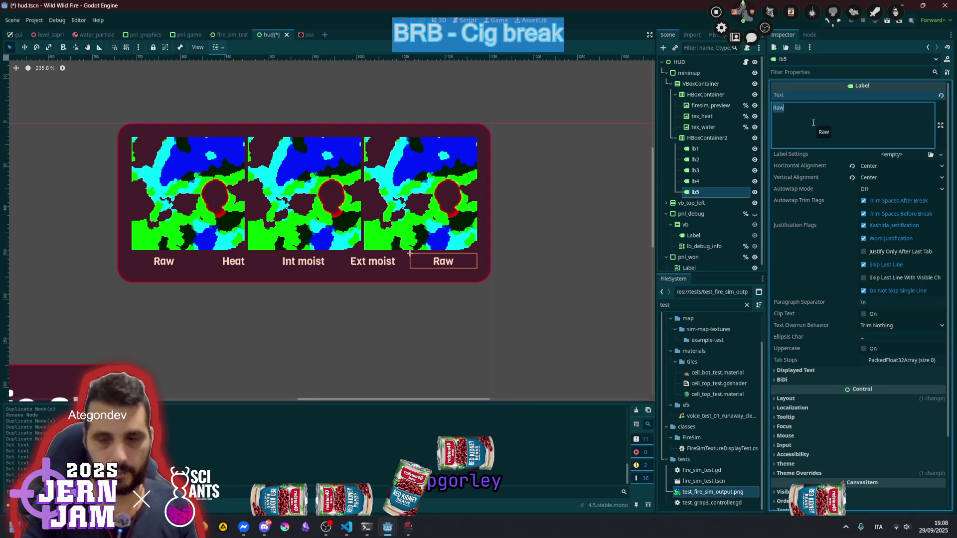
{"action": "type", "text": "Burn"}
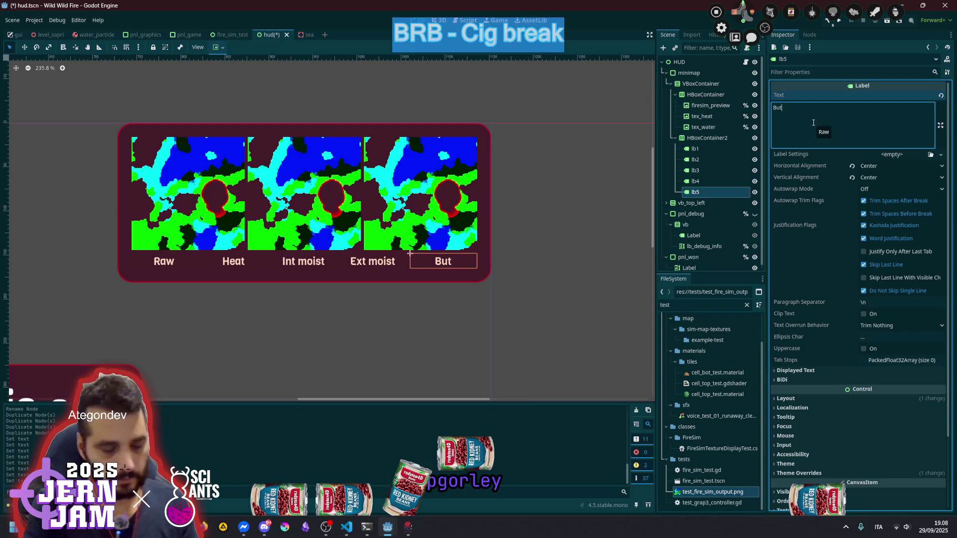
{"action": "type", "text": "t"}
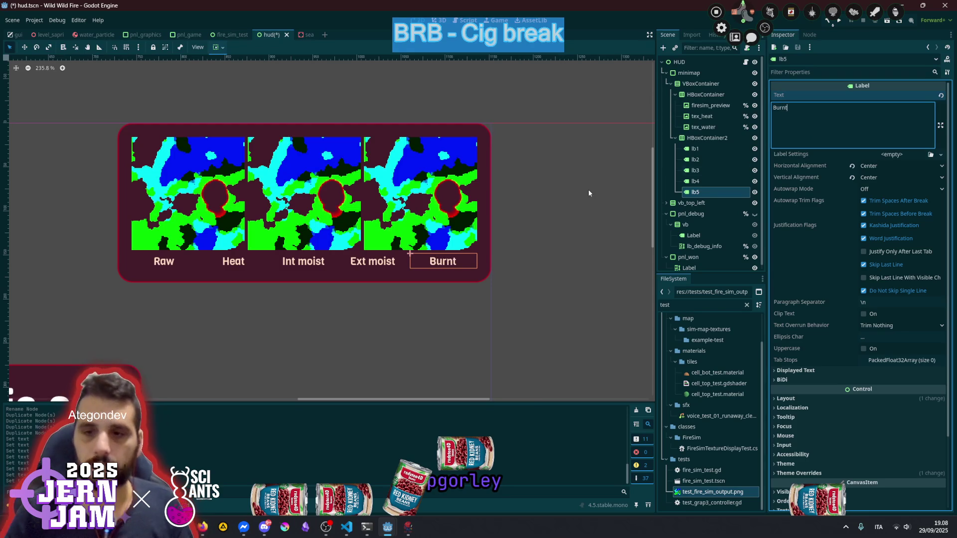
{"action": "left_click", "coordinate": [540, 218]}
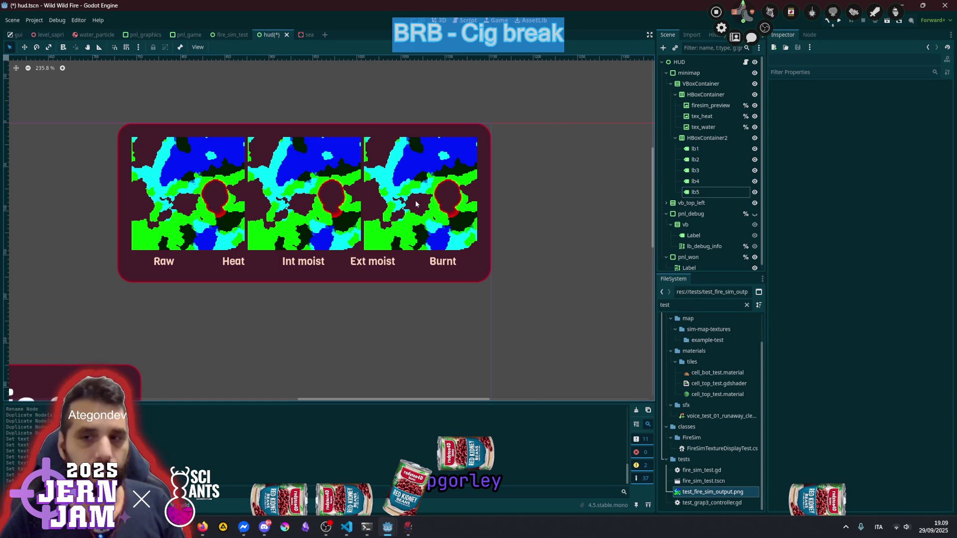
{"action": "scroll", "coordinate": [424, 204], "scroll_direction": "up", "scroll_amount": 5}
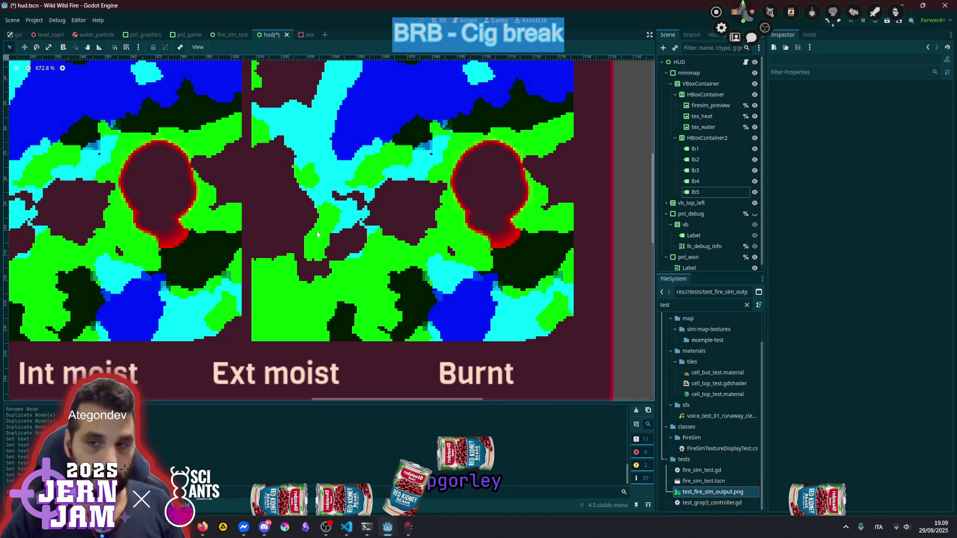
{"action": "scroll", "coordinate": [398, 228], "scroll_direction": "down", "scroll_amount": 2}
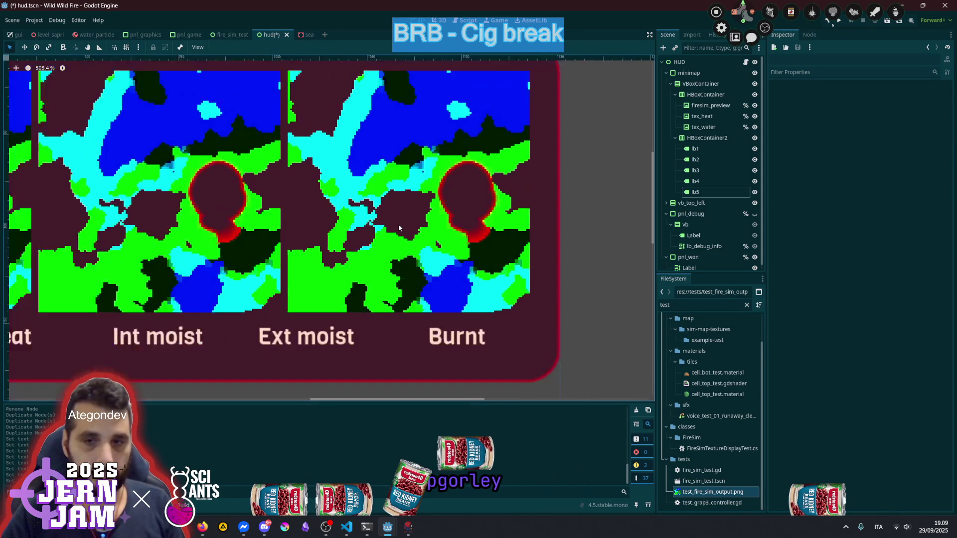
{"action": "scroll", "coordinate": [399, 228], "scroll_direction": "up", "scroll_amount": 1}
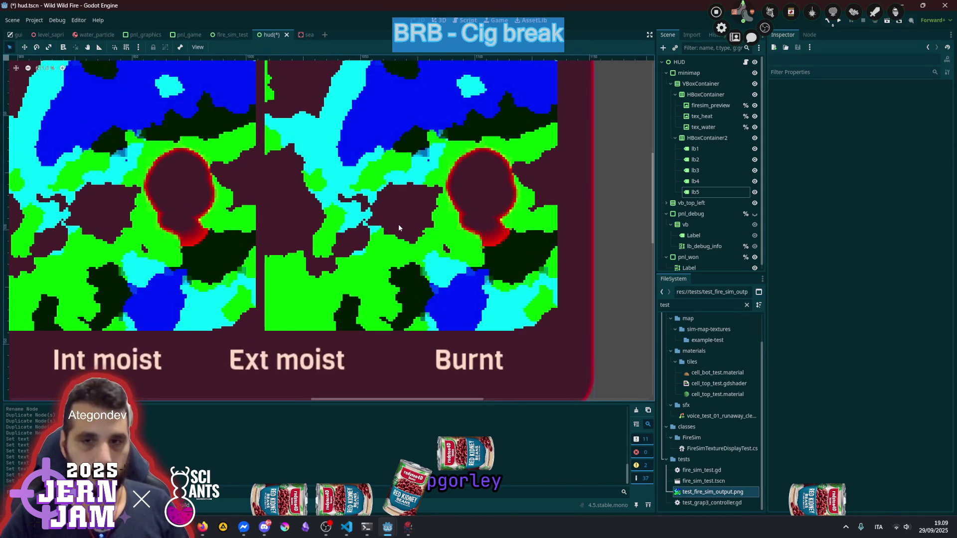
{"action": "scroll", "coordinate": [399, 228], "scroll_direction": "down", "scroll_amount": 2}
{"action": "scroll", "coordinate": [399, 228], "scroll_direction": "up", "scroll_amount": 1}
{"action": "scroll", "coordinate": [393, 234], "scroll_direction": "down", "scroll_amount": 3}
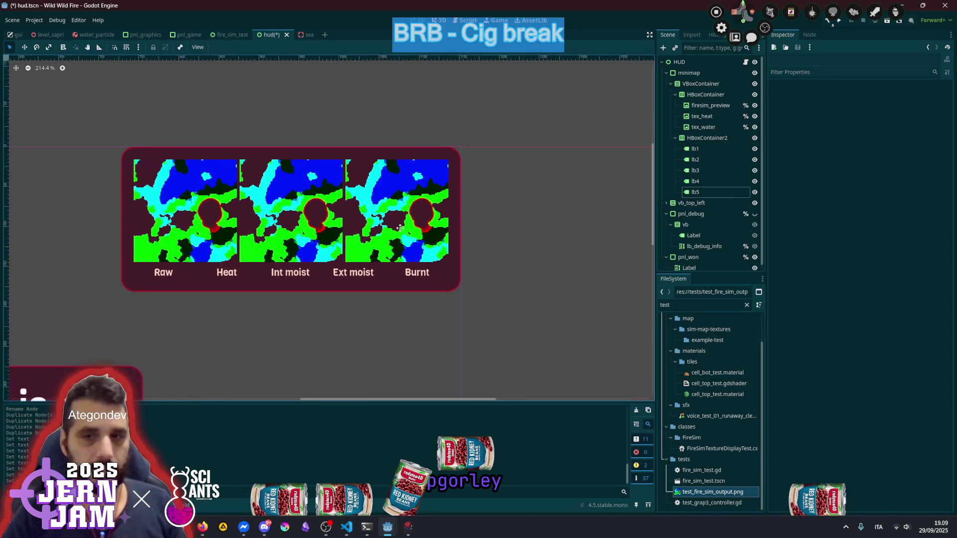
{"action": "left_click", "coordinate": [455, 186]}
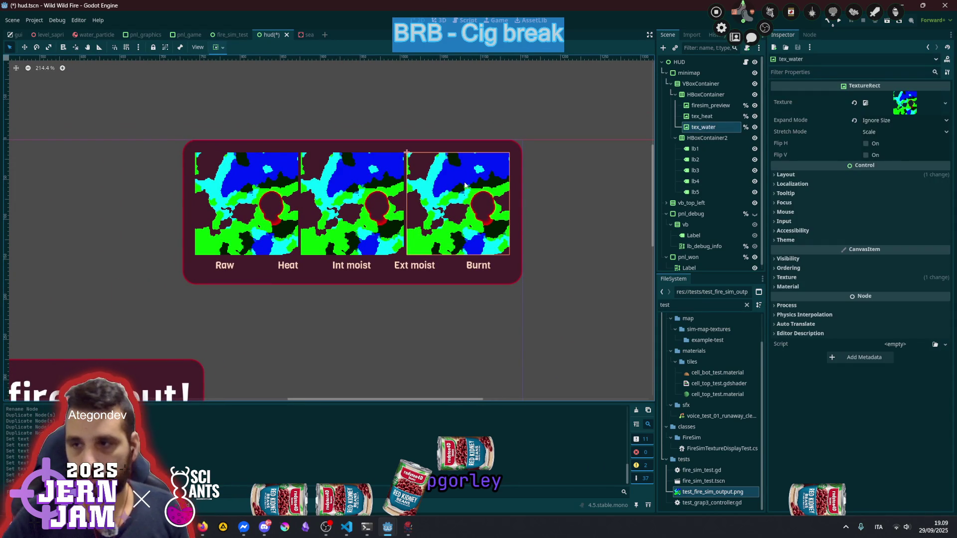
Duplicate tex_water and rename the original preview tex_int_moist
{"action": "key", "text": "ctrl+d"}
{"action": "key", "text": "ctrl+d"}
{"action": "scroll", "coordinate": [430, 206], "scroll_direction": "down", "scroll_amount": 1}
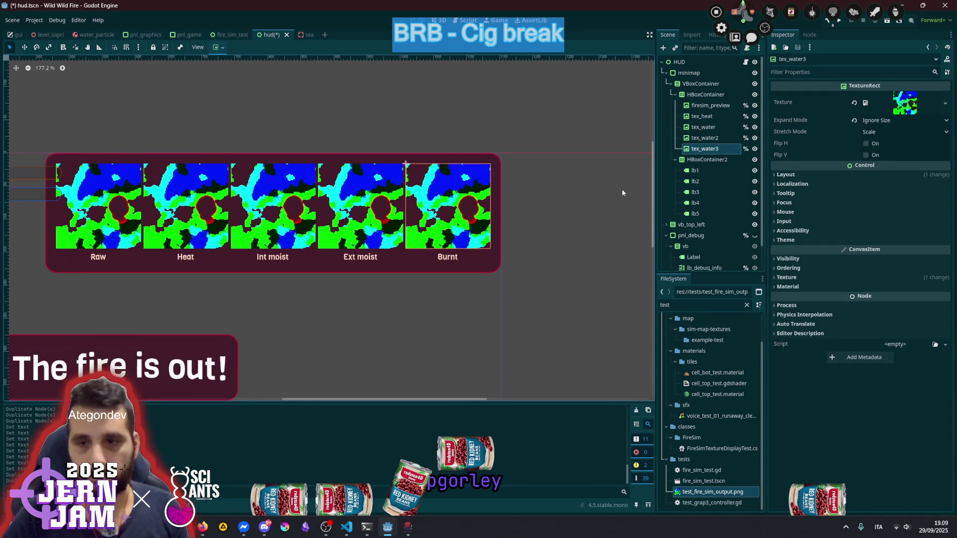
{"action": "double_click", "coordinate": [702, 138]}
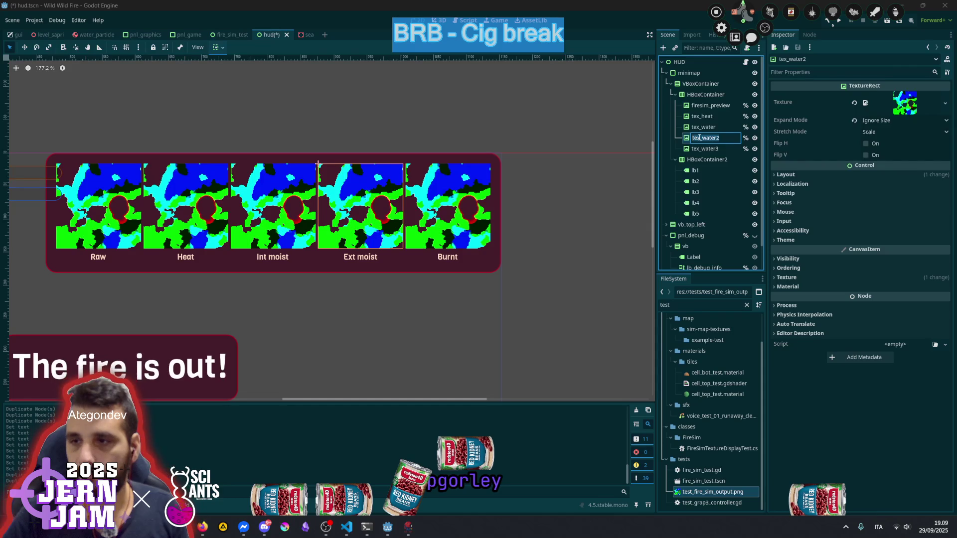
{"action": "left_click", "coordinate": [718, 127]}
{"action": "left_click", "coordinate": [724, 128]}
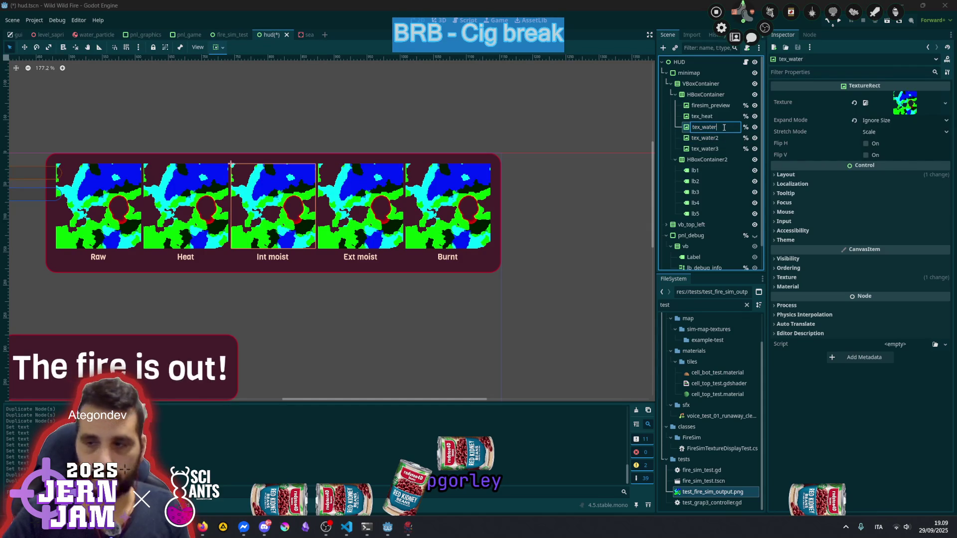
{"action": "key", "text": "BackSpace"}
{"action": "key", "text": "BackSpace"}
{"action": "key", "text": "BackSpace"}
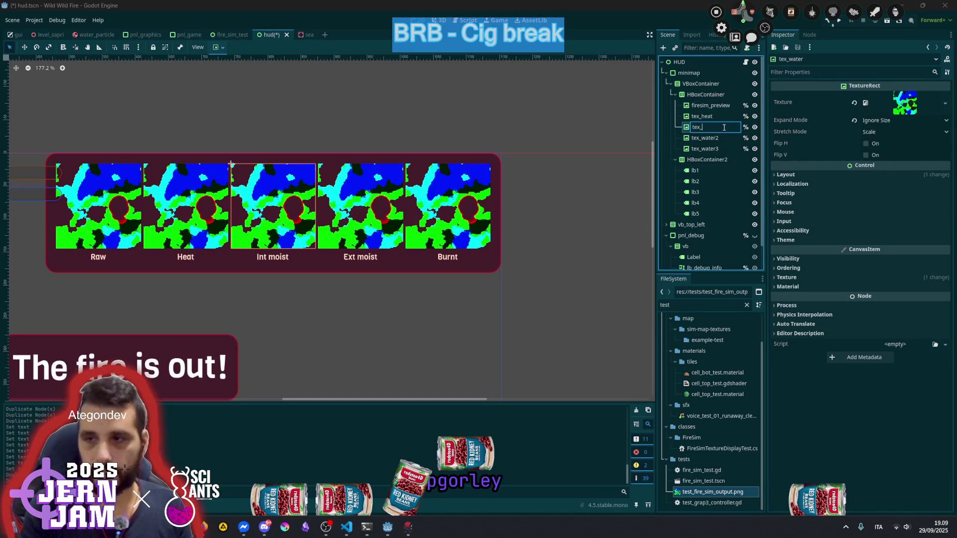
{"action": "type", "text": "ext"}
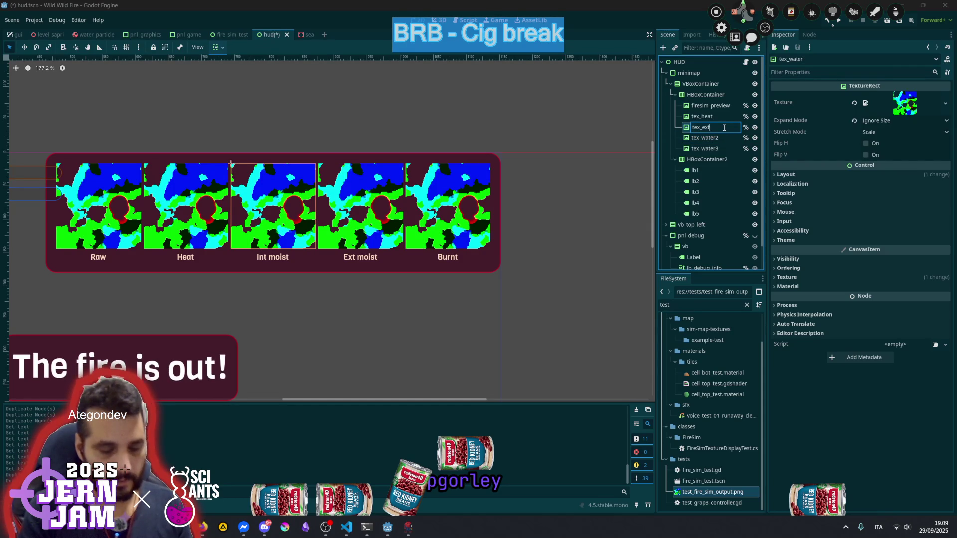
{"action": "key", "text": "BackSpace"}
{"action": "key", "text": "BackSpace"}
{"action": "key", "text": "BackSpace"}
{"action": "type", "text": "int_moist"}
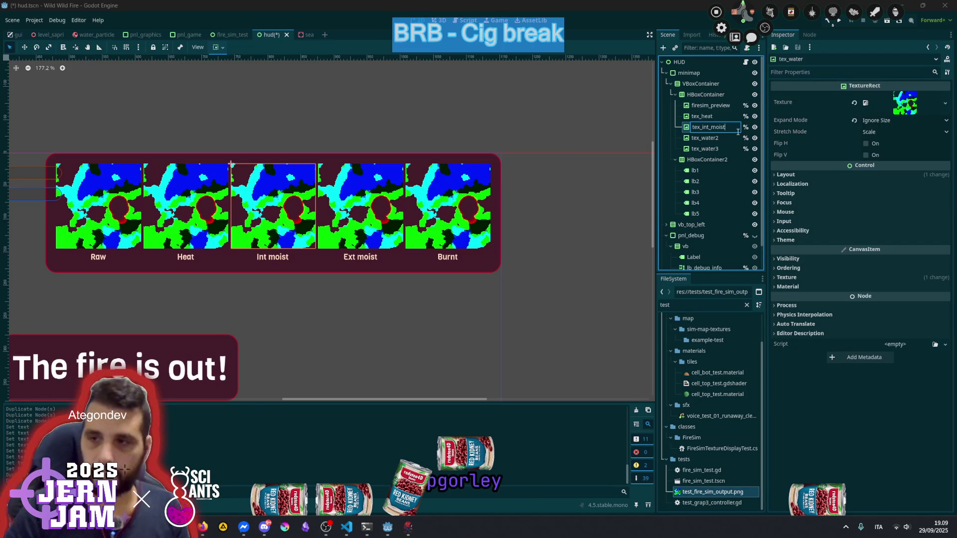
{"action": "key", "text": "Return"}
Rename the copies tex_water2 and tex_water3 to tex_water and tex_burnt
{"action": "left_click", "coordinate": [726, 138]}
{"action": "double_click", "coordinate": [727, 138]}
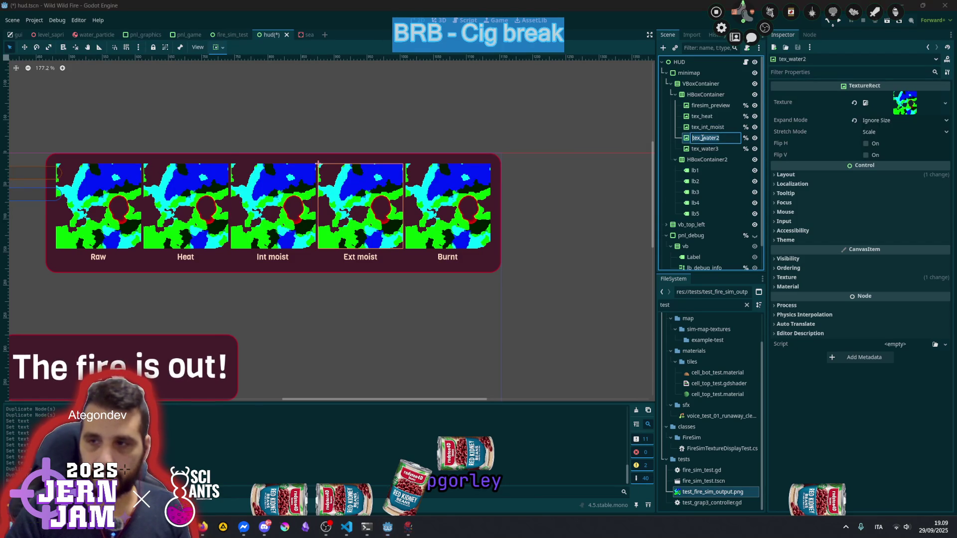
{"action": "key", "text": "Return"}
{"action": "key", "text": "Down"}
{"action": "key", "text": "F2"}
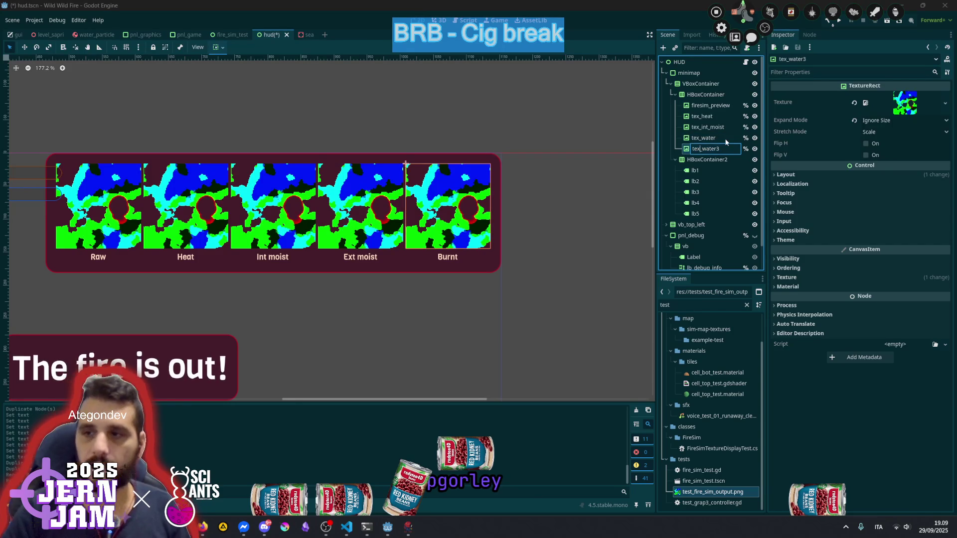
{"action": "key", "text": "shift+End"}
{"action": "type", "text": "but"}
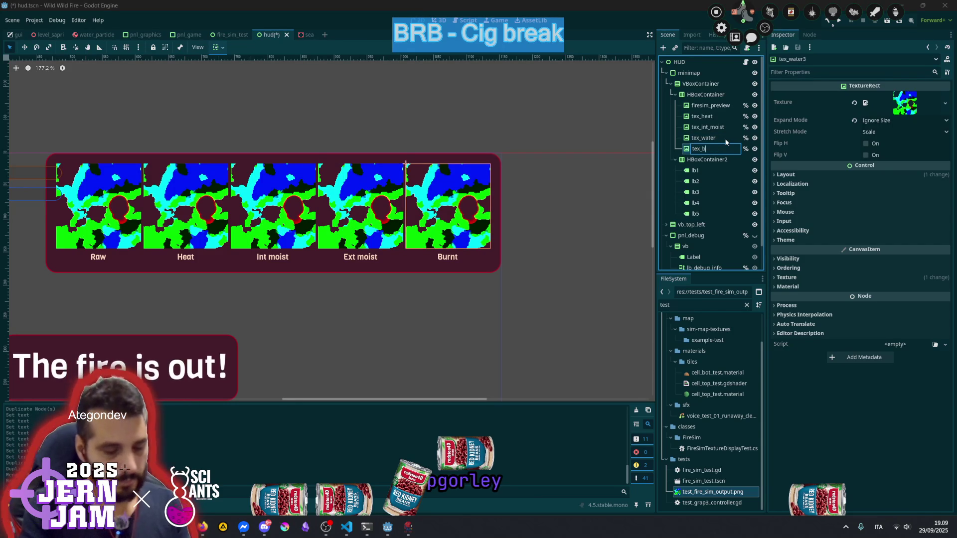
{"action": "key", "text": "Return"}
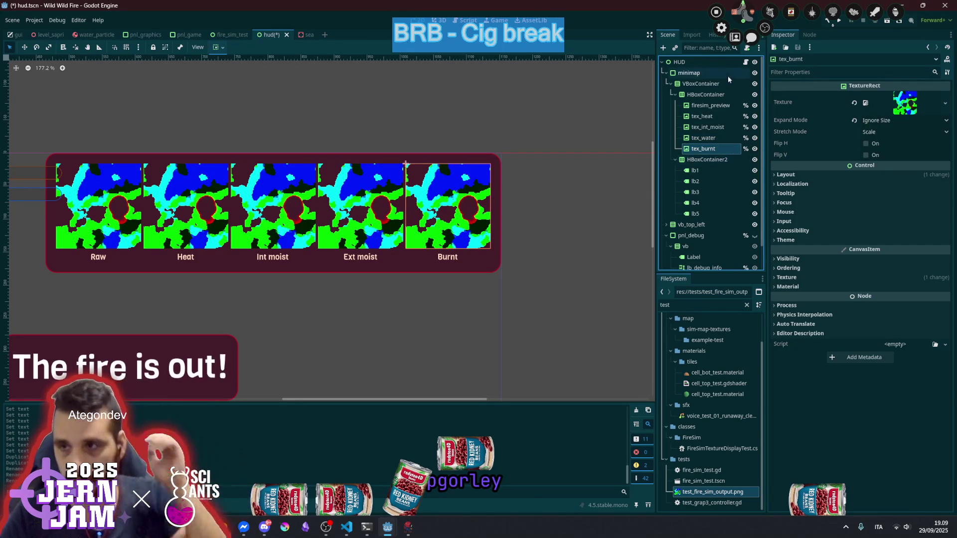
{"action": "left_click", "coordinate": [707, 94]}
Rename HBoxContainer to hb, HBoxContainer2 to hb2 and VBoxContainer to vb
{"action": "key", "text": "F2"}
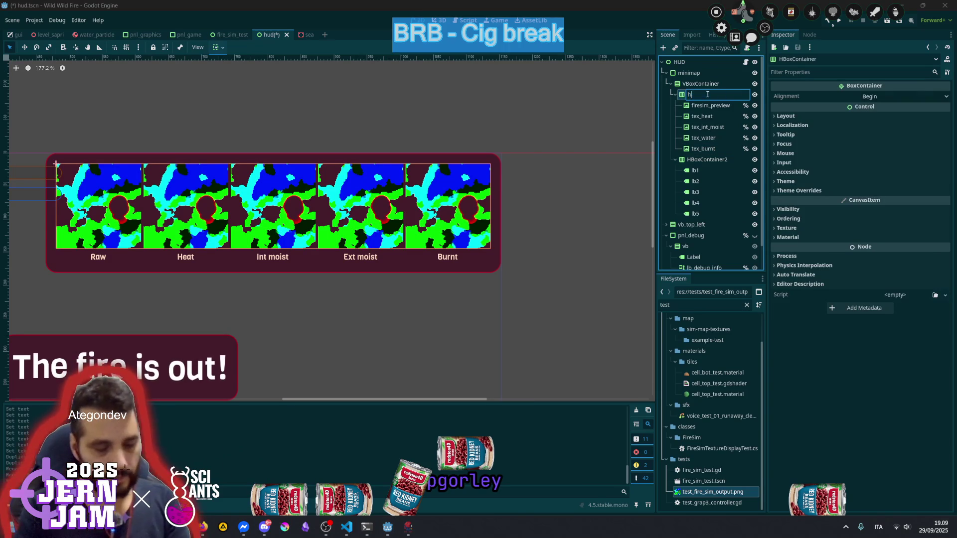
{"action": "type", "text": "hb"}
{"action": "key", "text": "Return"}
{"action": "left_click", "coordinate": [703, 160]}
{"action": "key", "text": "F2"}
{"action": "type", "text": "hb2"}
{"action": "key", "text": "Return"}
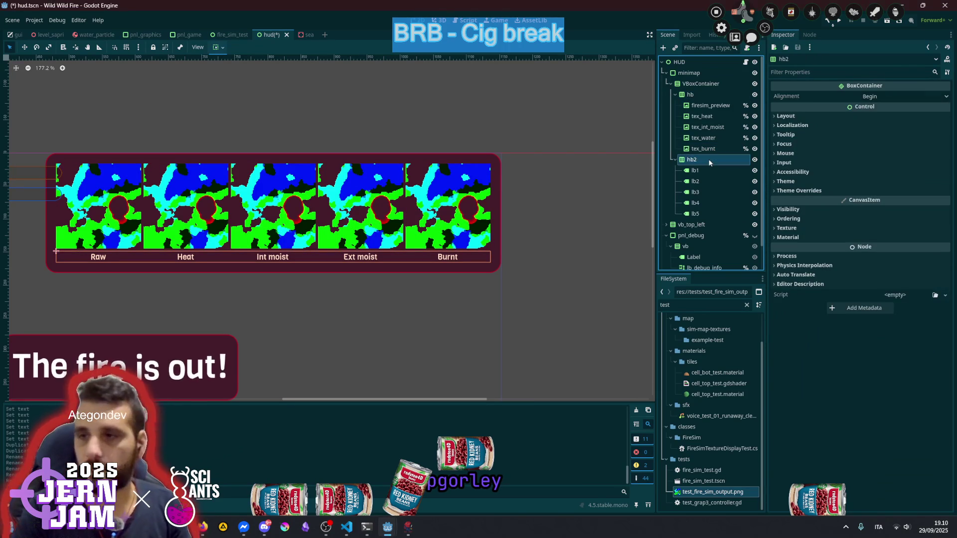
{"action": "left_click", "coordinate": [705, 85]}
{"action": "key", "text": "F2"}
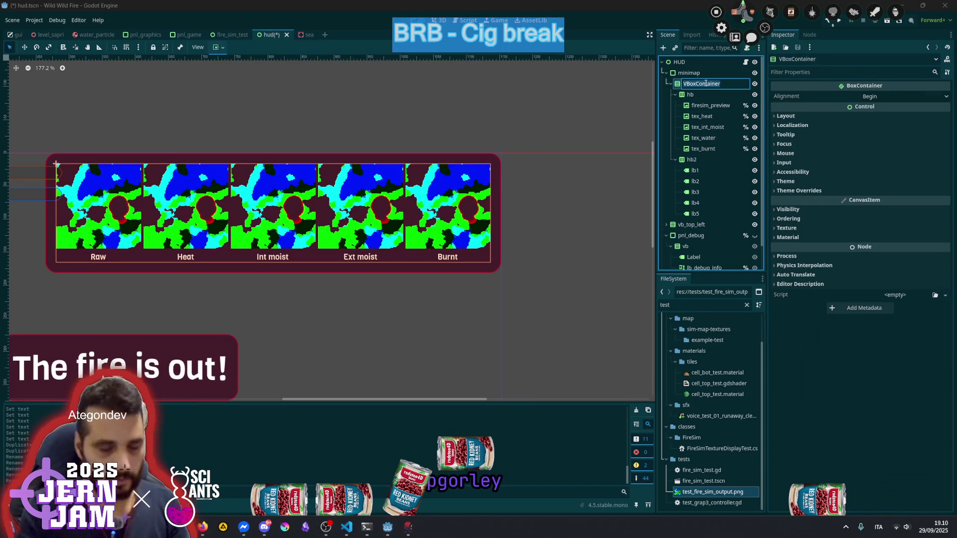
{"action": "type", "text": "vb"}
{"action": "key", "text": "Return"}
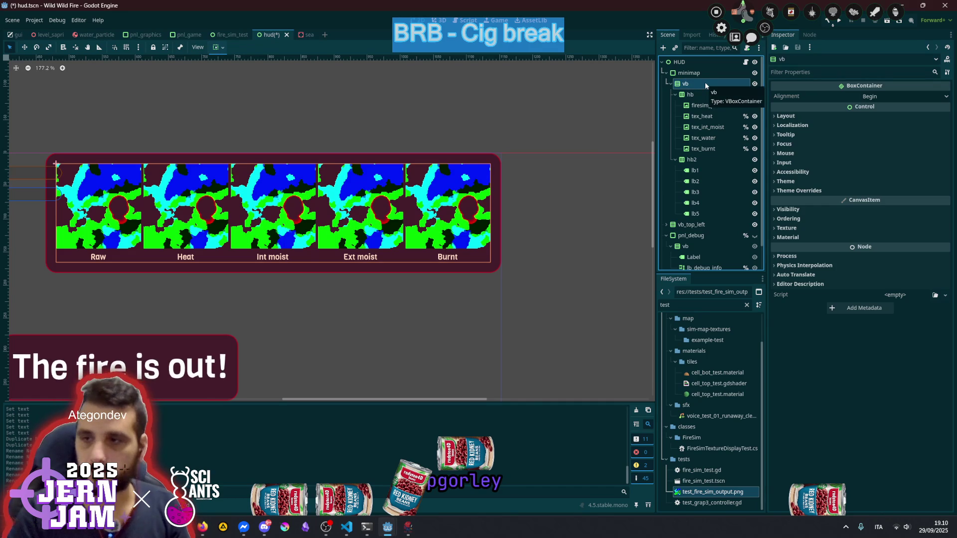
{"action": "left_click", "coordinate": [707, 74]}
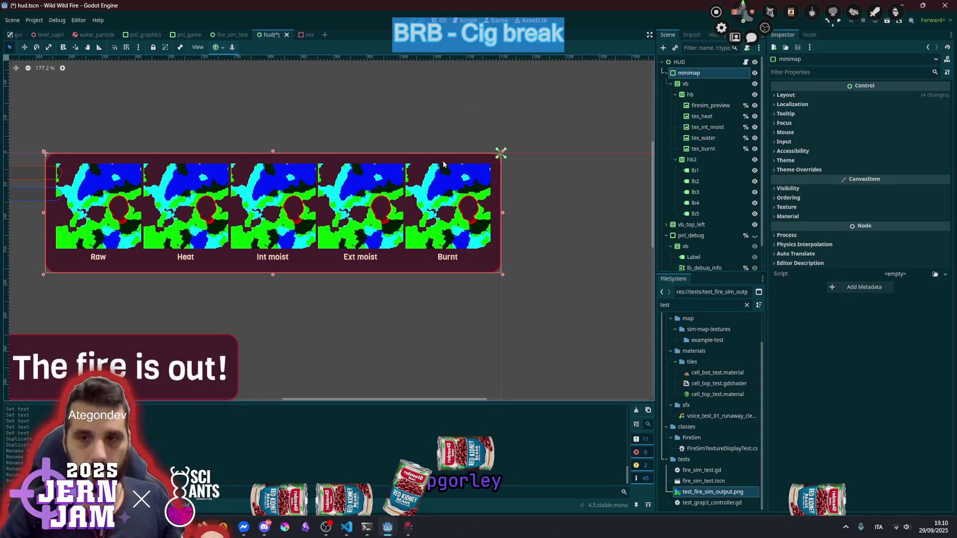
{"action": "scroll", "coordinate": [114, 268], "scroll_direction": "down", "scroll_amount": 9}
{"action": "scroll", "coordinate": [464, 231], "scroll_direction": "up", "scroll_amount": 5}
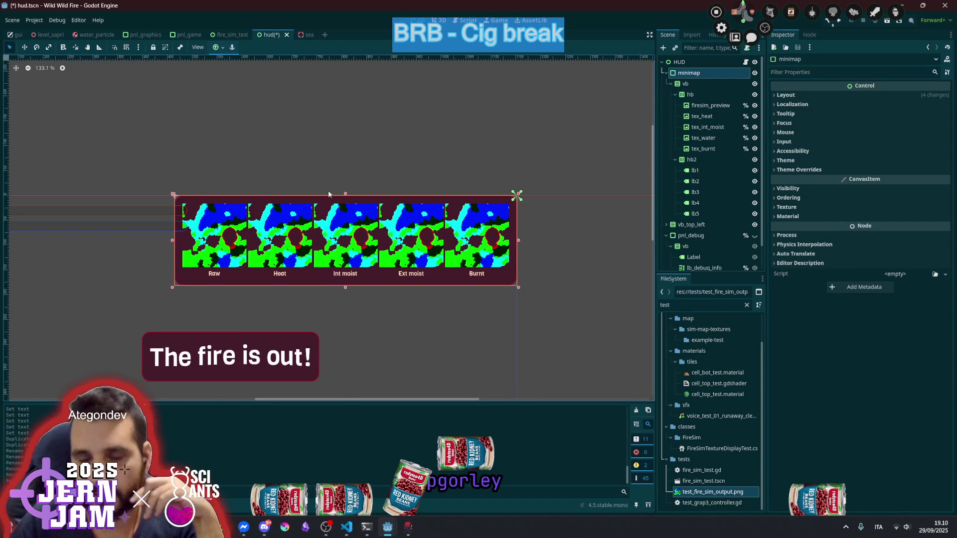
{"action": "scroll", "coordinate": [304, 237], "scroll_direction": "up", "scroll_amount": 8}
{"action": "scroll", "coordinate": [498, 224], "scroll_direction": "right", "scroll_amount": 3}
{"action": "scroll", "coordinate": [576, 201], "scroll_direction": "down", "scroll_amount": 1}
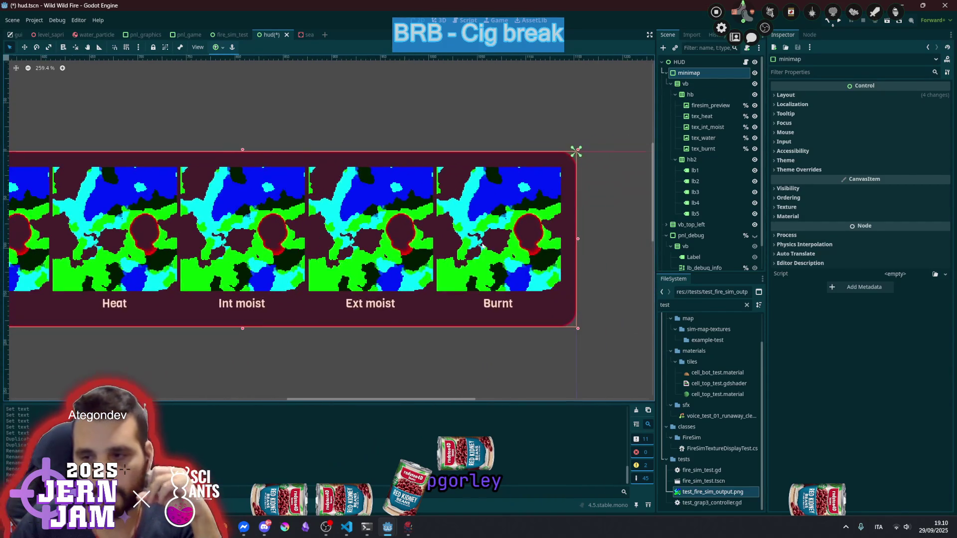
{"action": "scroll", "coordinate": [557, 210], "scroll_direction": "left", "scroll_amount": 5}
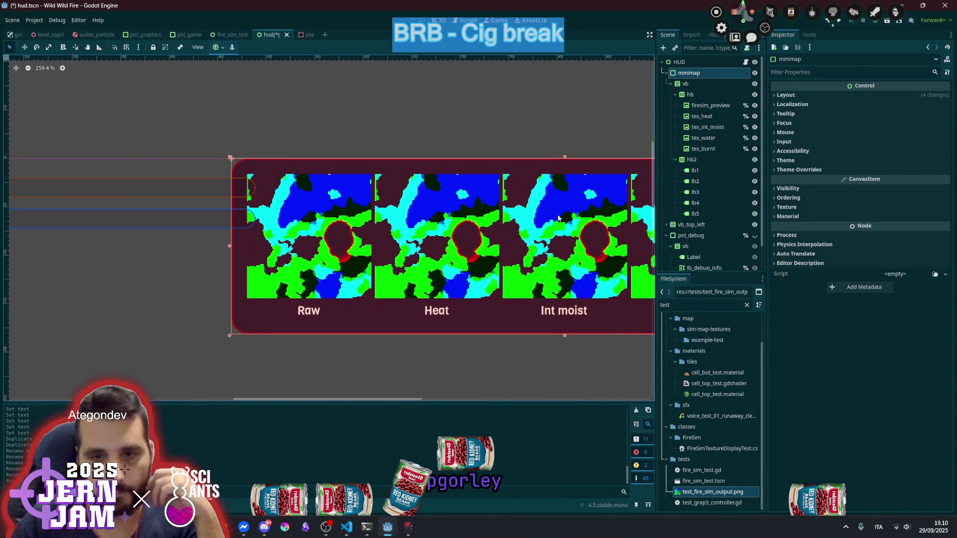
{"action": "scroll", "coordinate": [242, 232], "scroll_direction": "down", "scroll_amount": 8}
{"action": "scroll", "coordinate": [255, 219], "scroll_direction": "left", "scroll_amount": 2}
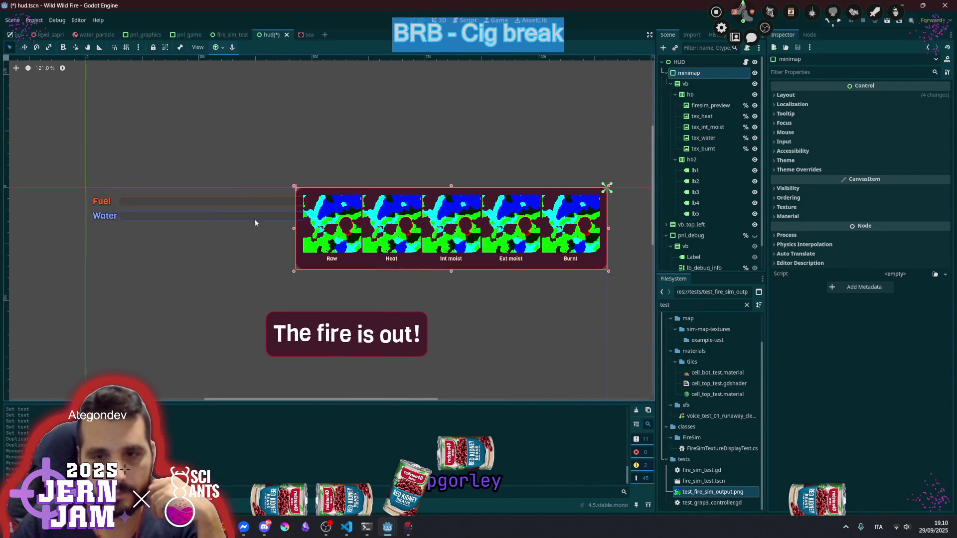
Narrow vb_top_left by dragging its right handle left, then bring the Fuel and Water bars into view
{"action": "left_click", "coordinate": [205, 201]}
{"action": "left_click", "coordinate": [693, 225]}
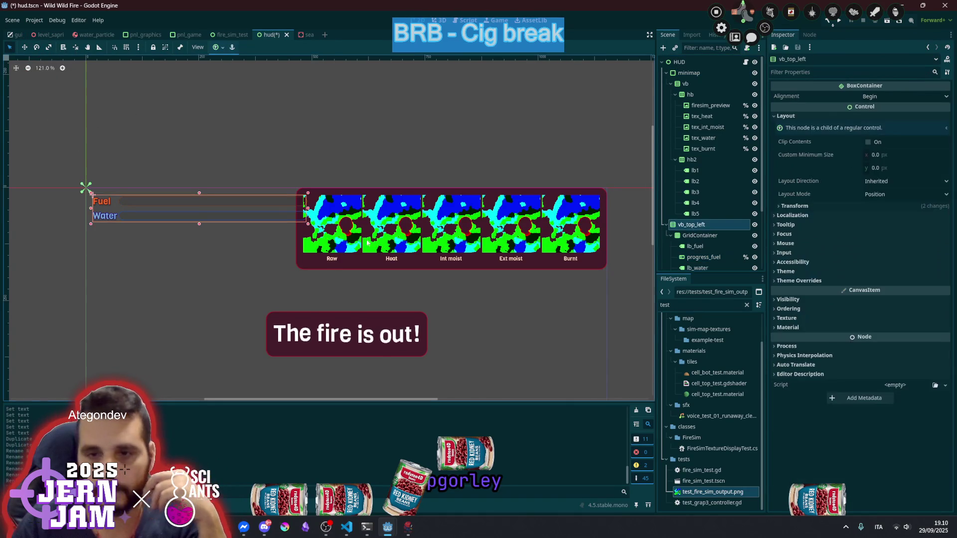
{"action": "scroll", "coordinate": [305, 213], "scroll_direction": "up", "scroll_amount": 4}
{"action": "left_click_drag", "start_coordinate": [305, 213], "coordinate": [197, 215]}
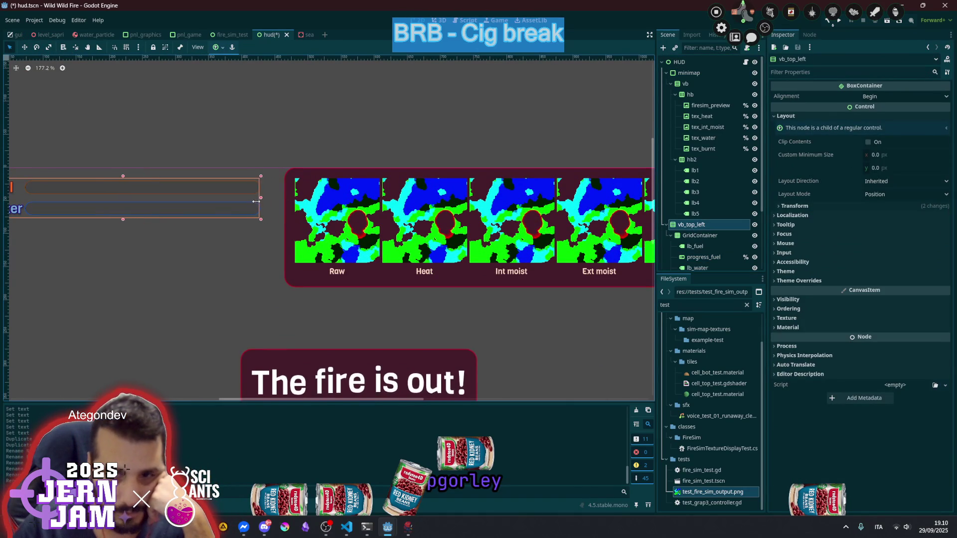
{"action": "left_click", "coordinate": [163, 199]}
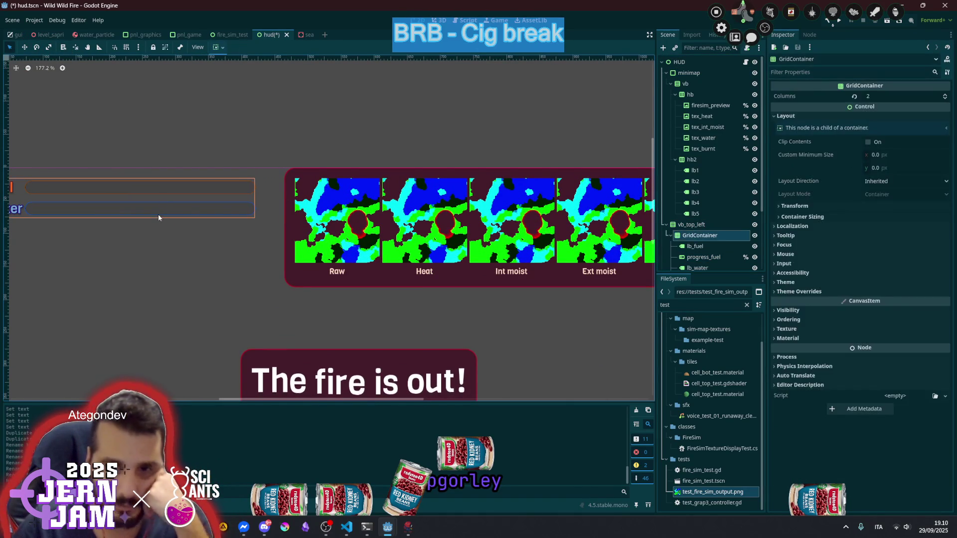
{"action": "left_click_drag", "start_coordinate": [166, 215], "coordinate": [346, 222]}
{"action": "scroll", "coordinate": [169, 205], "scroll_direction": "up", "scroll_amount": 2}
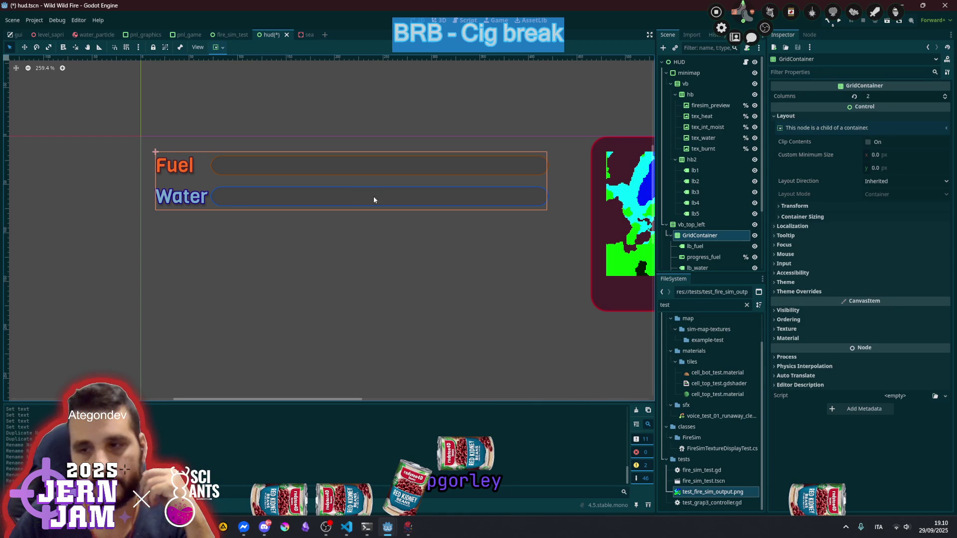
{"action": "scroll", "coordinate": [707, 249], "scroll_direction": "down", "scroll_amount": 3}
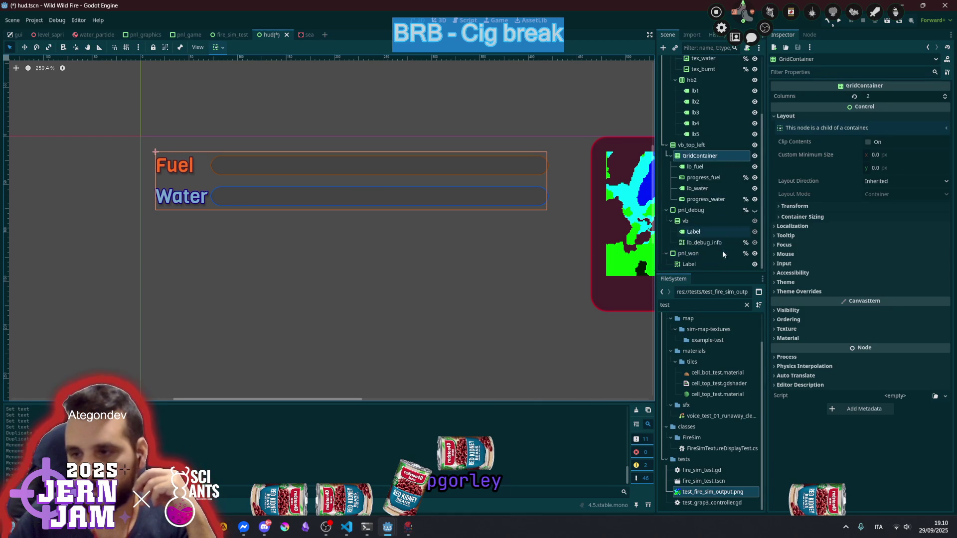
{"action": "left_click", "coordinate": [705, 199]}
Set the Water progress bar's value to 0.4
{"action": "scroll", "coordinate": [859, 269], "scroll_direction": "down", "scroll_amount": 3}
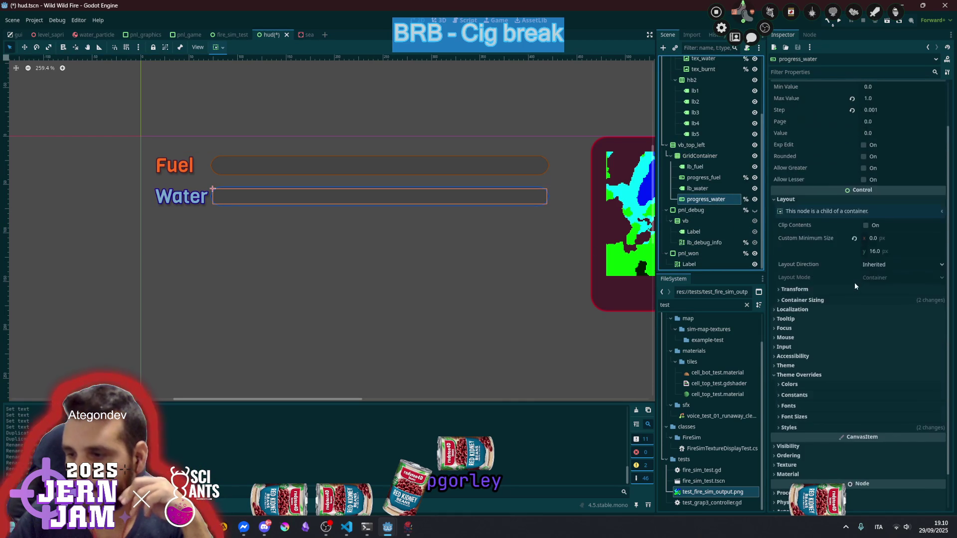
{"action": "left_click", "coordinate": [813, 385]}
{"action": "scroll", "coordinate": [842, 353], "scroll_direction": "down", "scroll_amount": 1}
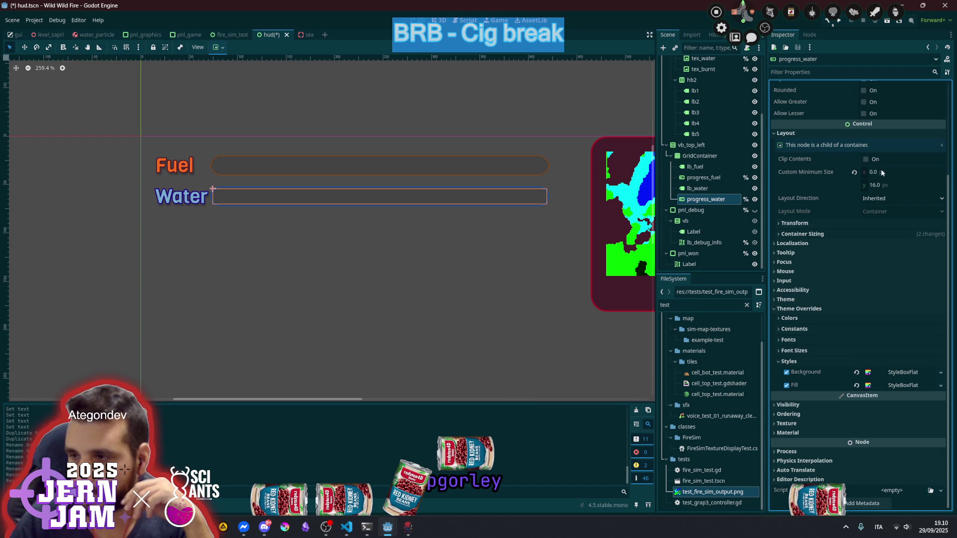
{"action": "scroll", "coordinate": [860, 130], "scroll_direction": "up", "scroll_amount": 4}
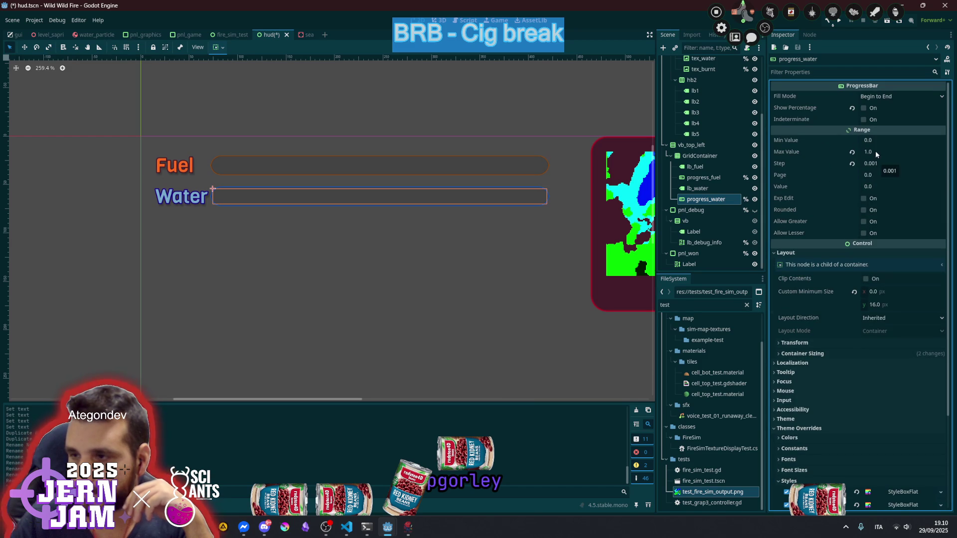
{"action": "left_click_drag", "start_coordinate": [875, 187], "coordinate": [915, 187]}
{"action": "scroll", "coordinate": [350, 193], "scroll_direction": "up", "scroll_amount": 2}
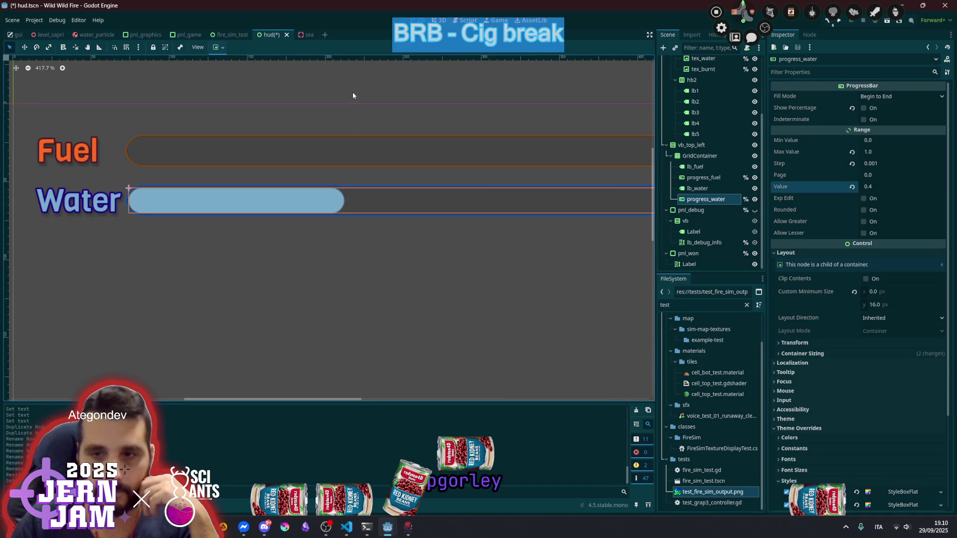
{"action": "left_click", "coordinate": [352, 94]}
Lighten the Water bar's Fill style BG Color to sky blue 9ed2f3
{"action": "scroll", "coordinate": [340, 213], "scroll_direction": "down", "scroll_amount": 4}
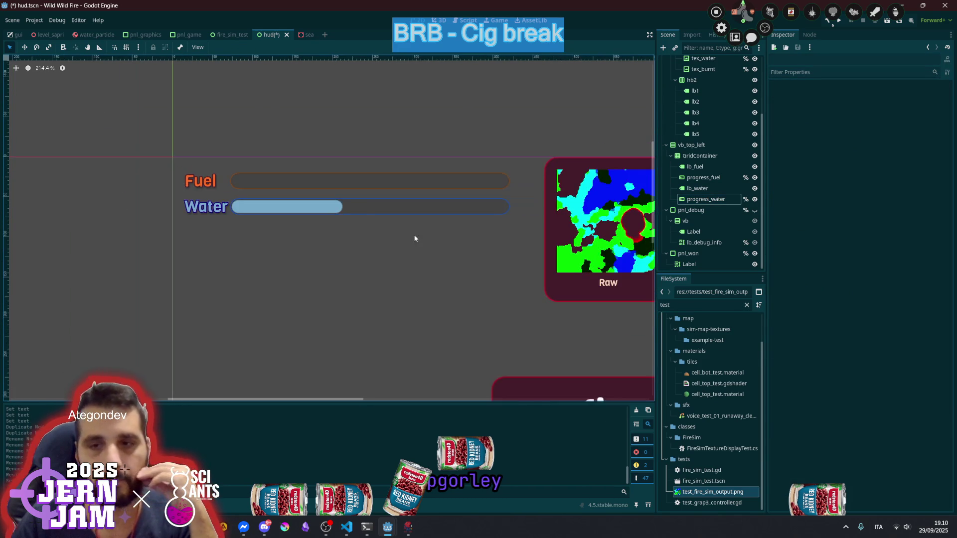
{"action": "left_click", "coordinate": [713, 198]}
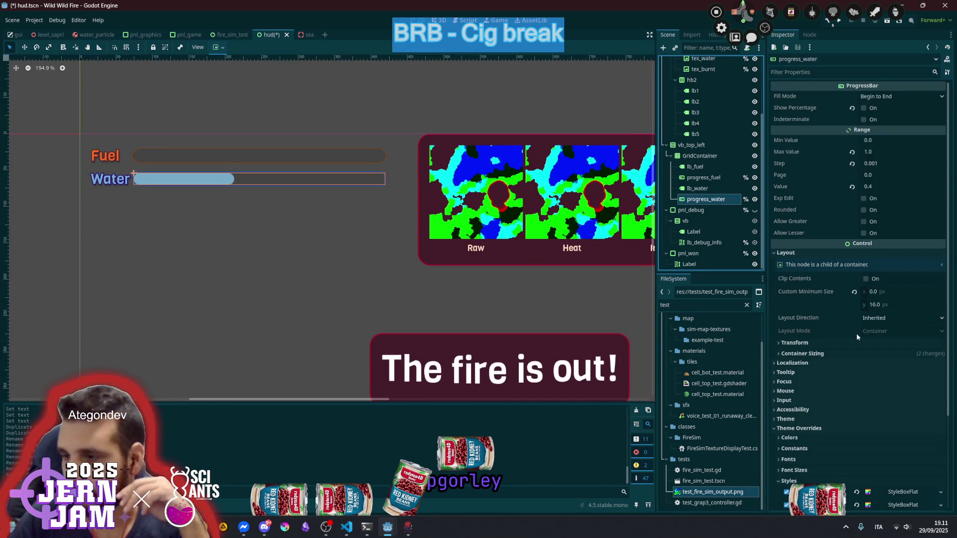
{"action": "scroll", "coordinate": [853, 333], "scroll_direction": "down", "scroll_amount": 3}
{"action": "left_click", "coordinate": [903, 385]}
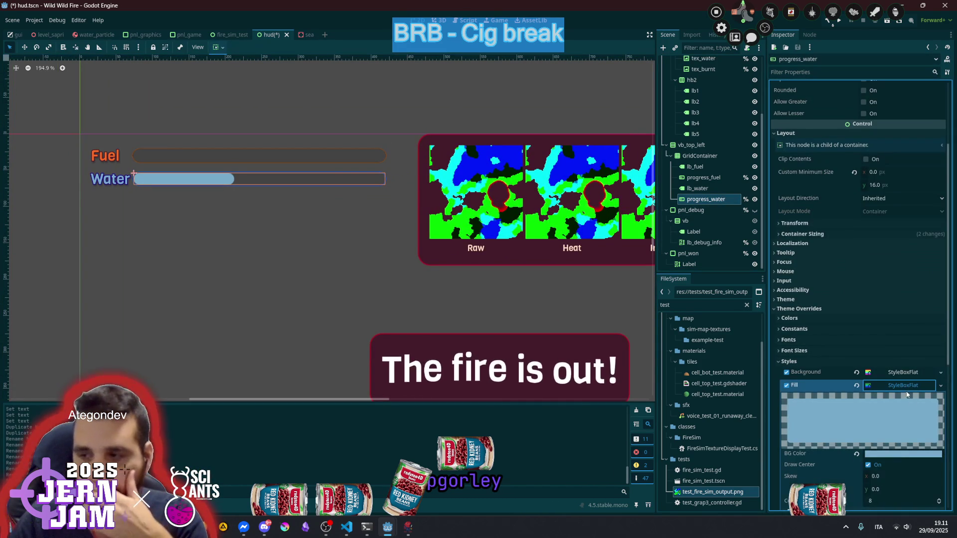
{"action": "left_click", "coordinate": [897, 454]}
{"action": "left_click", "coordinate": [900, 361]}
{"action": "left_click_drag", "start_coordinate": [900, 362], "coordinate": [898, 361]}
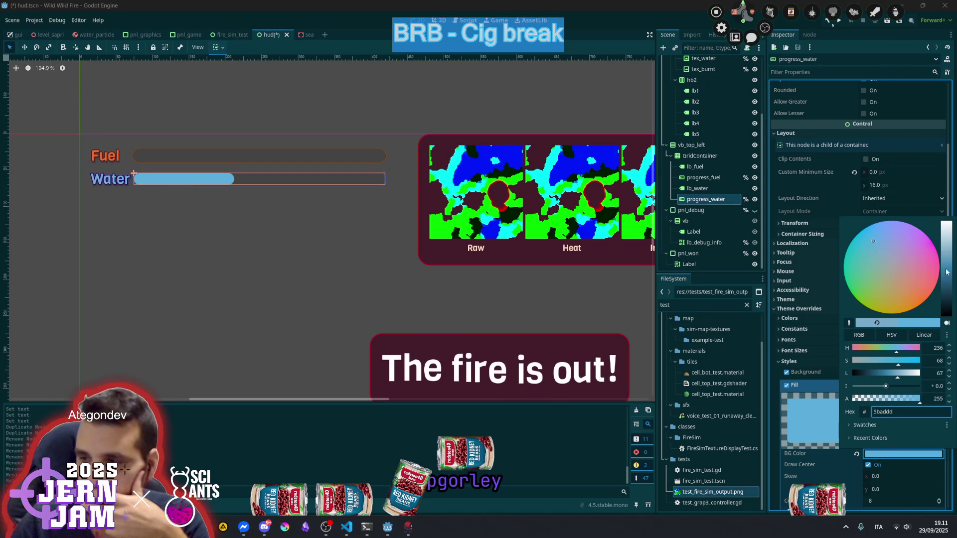
{"action": "mouse_move", "coordinate": [947, 247]}
{"action": "left_mouse_down"}
{"action": "mouse_move", "coordinate": [948, 234]}
{"action": "mouse_move", "coordinate": [950, 242]}
{"action": "left_mouse_up"}
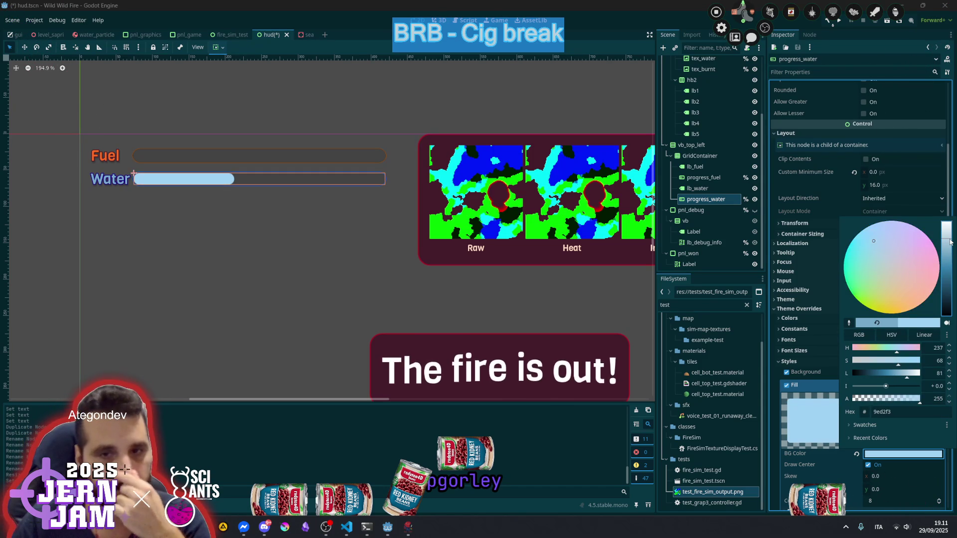
{"action": "left_click", "coordinate": [299, 112]}
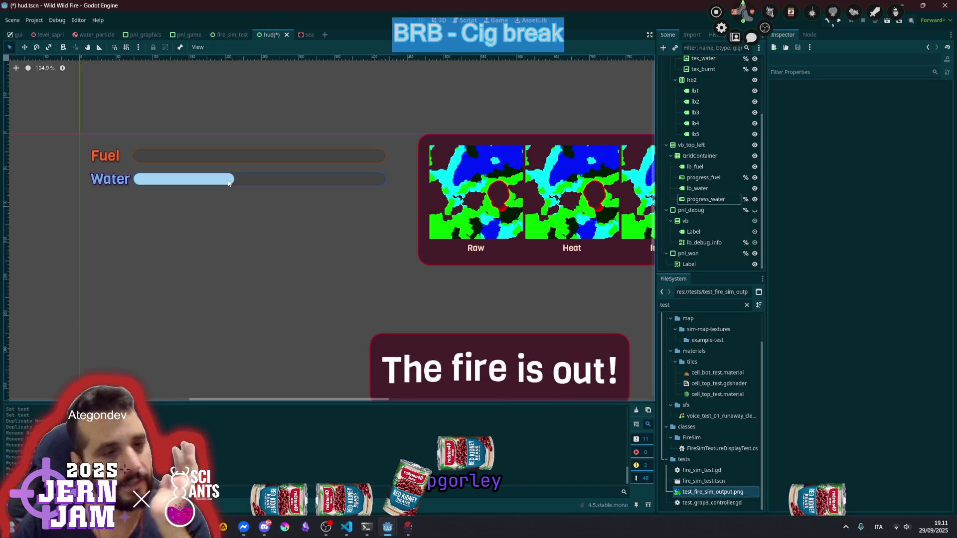
Raise the alpha of the Water bar's background BG Color to get a darker translucent backdrop
{"action": "scroll", "coordinate": [198, 178], "scroll_direction": "up", "scroll_amount": 3}
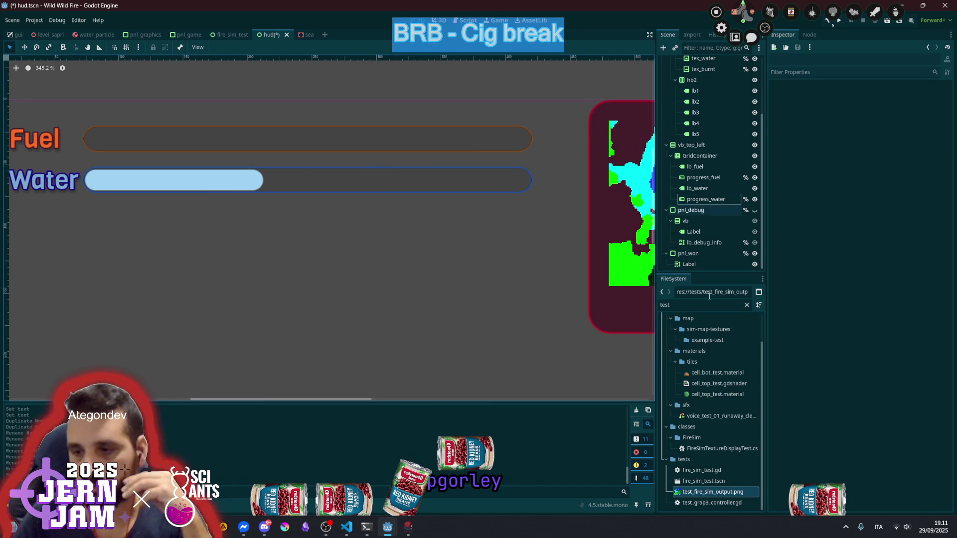
{"action": "scroll", "coordinate": [280, 165], "scroll_direction": "up", "scroll_amount": 2}
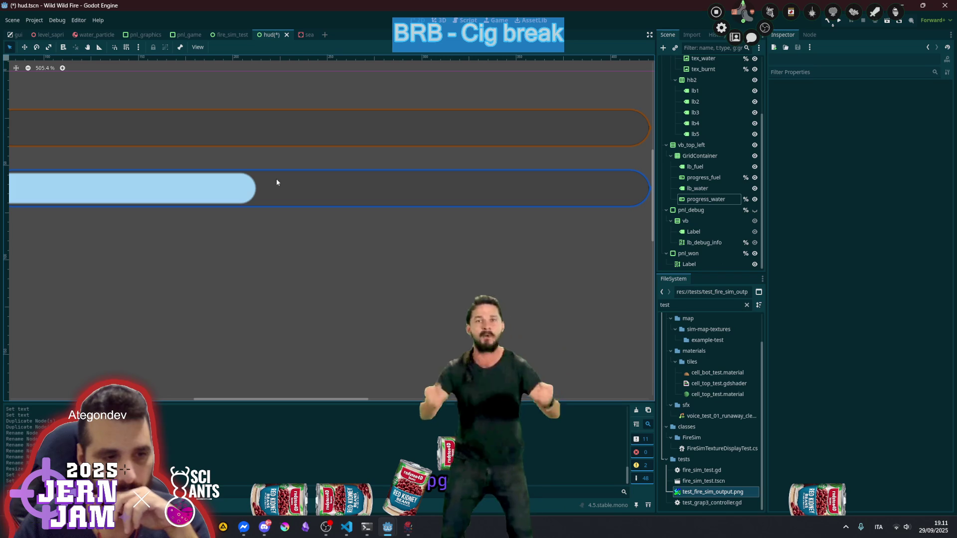
{"action": "scroll", "coordinate": [279, 193], "scroll_direction": "down", "scroll_amount": 3}
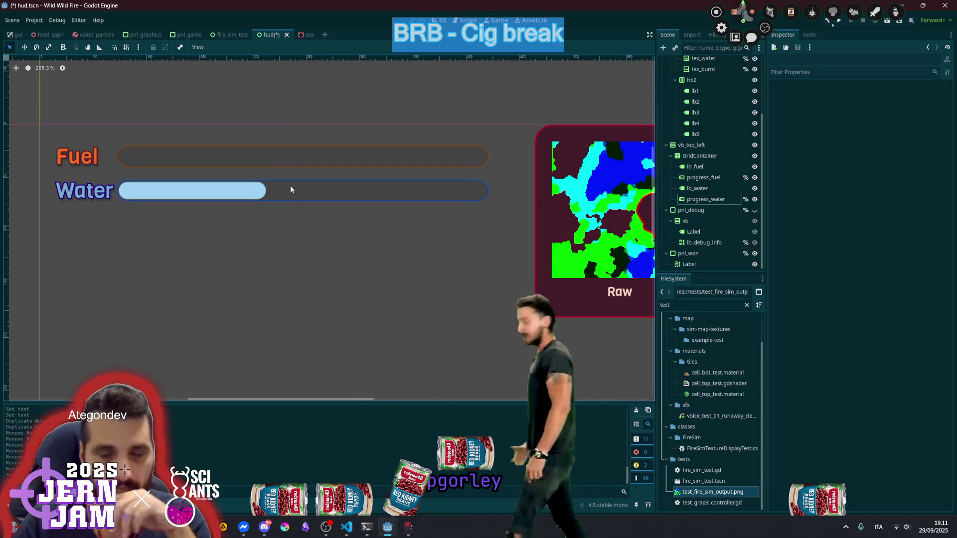
{"action": "left_click", "coordinate": [291, 189]}
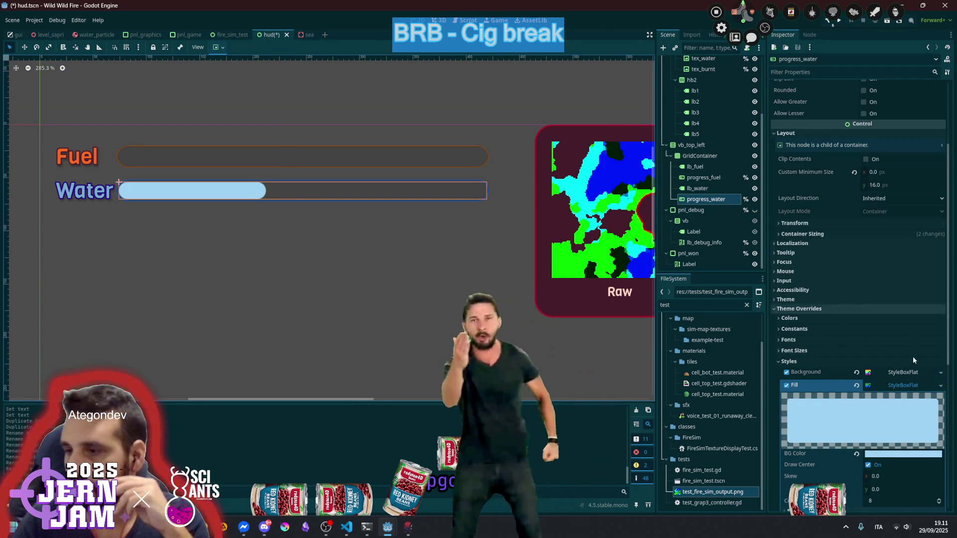
{"action": "left_click", "coordinate": [905, 372]}
{"action": "left_click", "coordinate": [909, 440]}
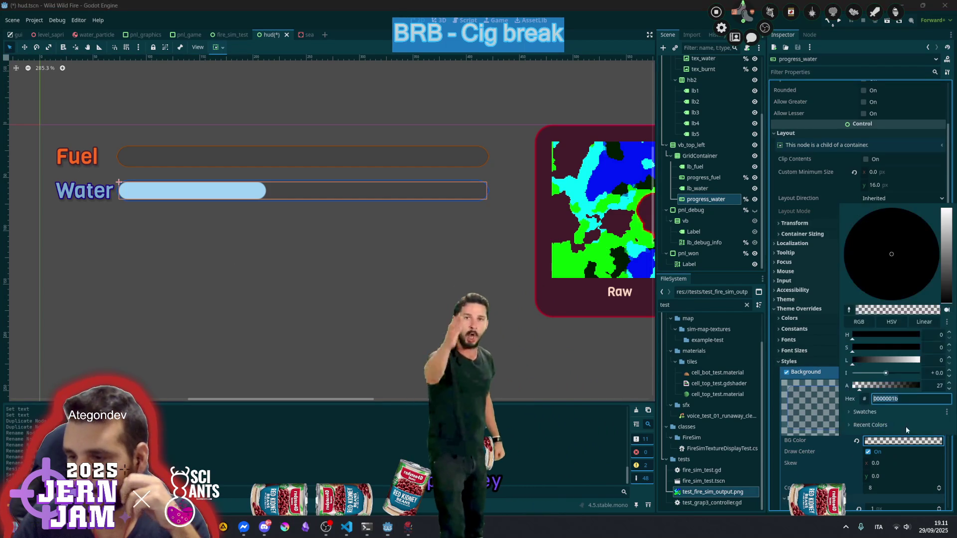
{"action": "left_click", "coordinate": [870, 386]}
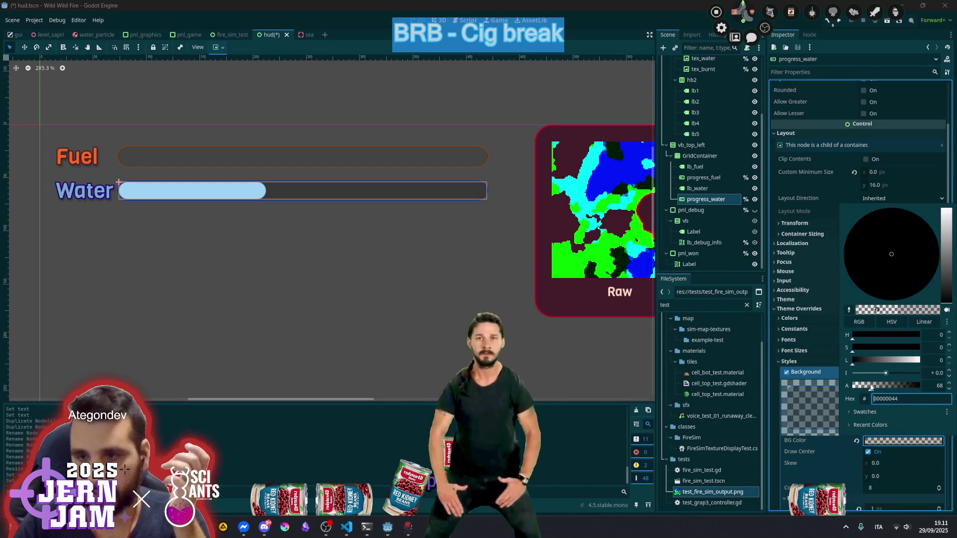
{"action": "left_click", "coordinate": [332, 161]}
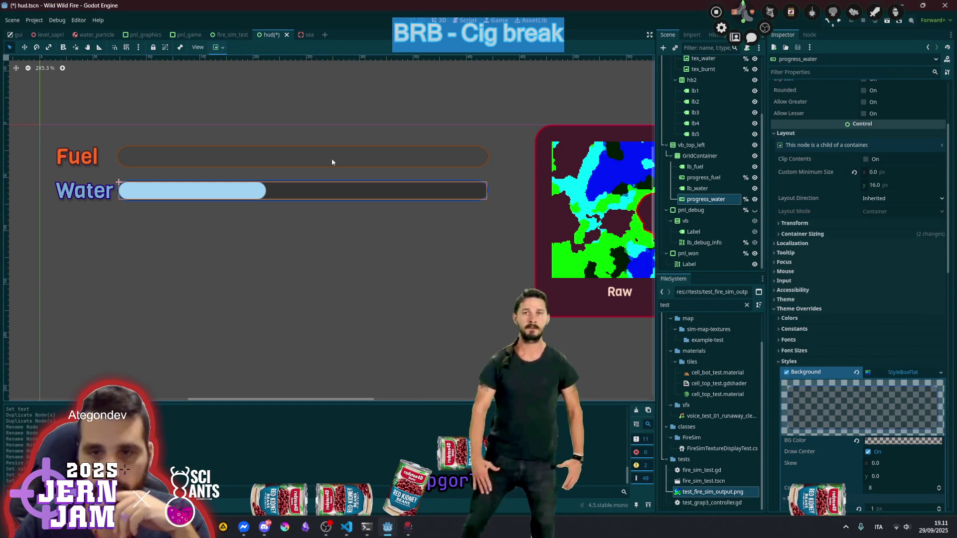
Darken the Fuel bar's background by raising its BG Color alpha, after checking its Container Sizing
{"action": "left_click", "coordinate": [331, 159]}
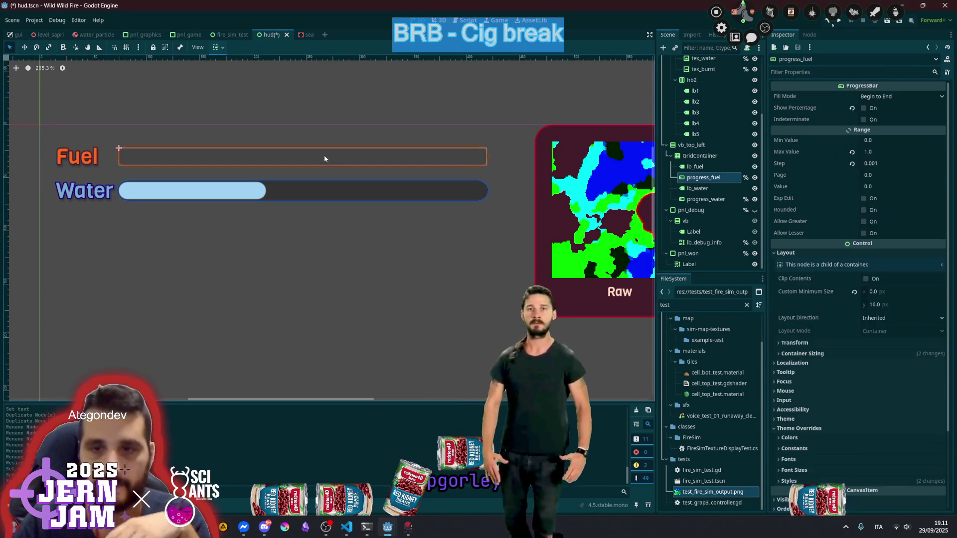
{"action": "left_click", "coordinate": [858, 352]}
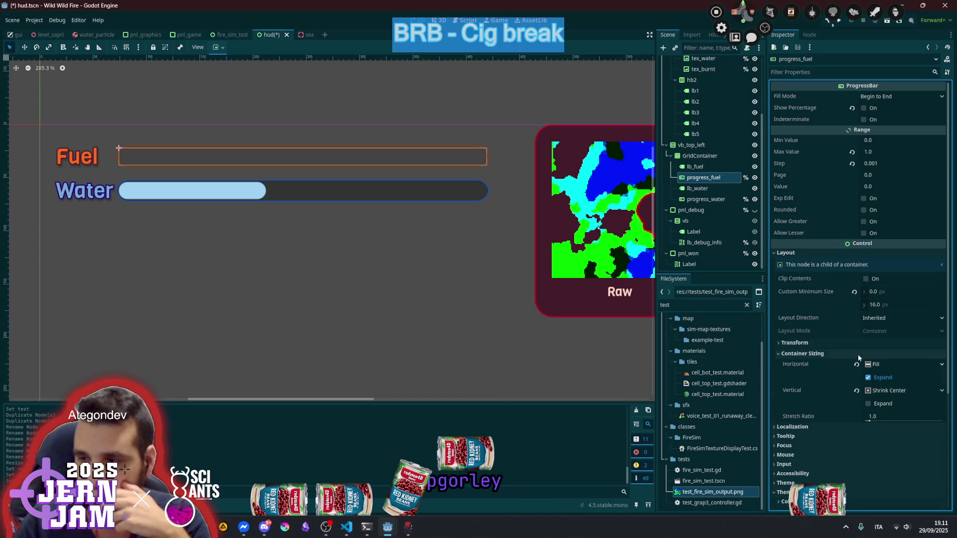
{"action": "left_click", "coordinate": [857, 354]}
{"action": "scroll", "coordinate": [852, 381], "scroll_direction": "down", "scroll_amount": 3}
{"action": "left_click", "coordinate": [849, 387]}
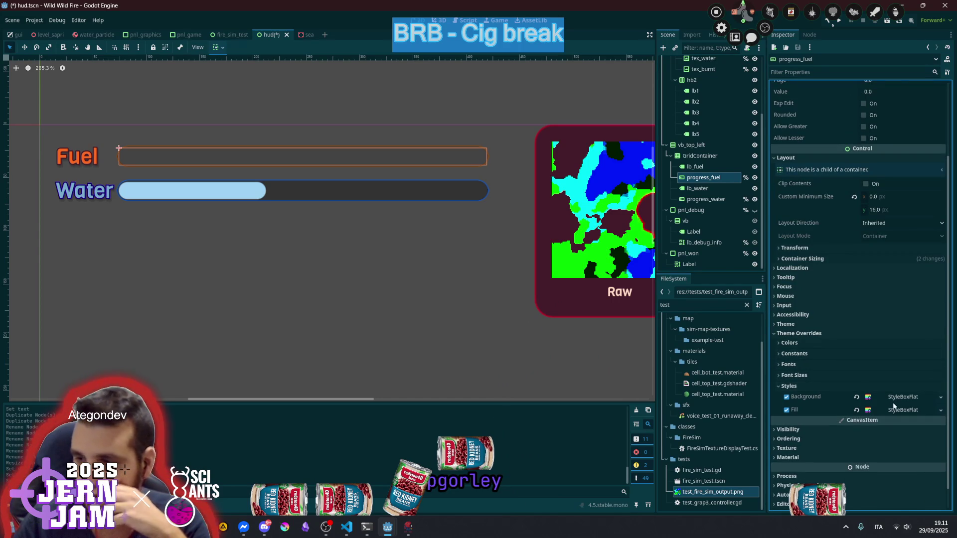
{"action": "left_click", "coordinate": [898, 397]}
{"action": "left_click", "coordinate": [880, 464]}
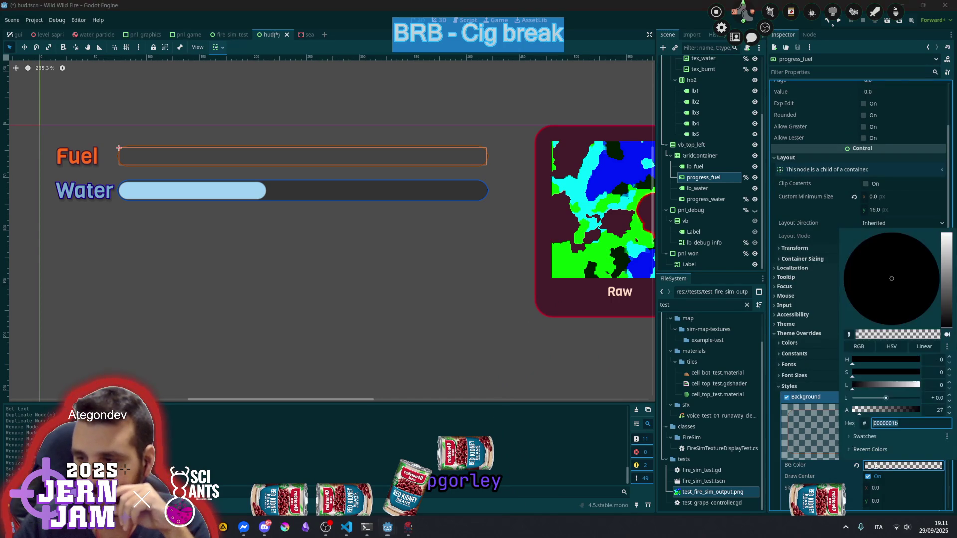
{"action": "left_click", "coordinate": [881, 411]}
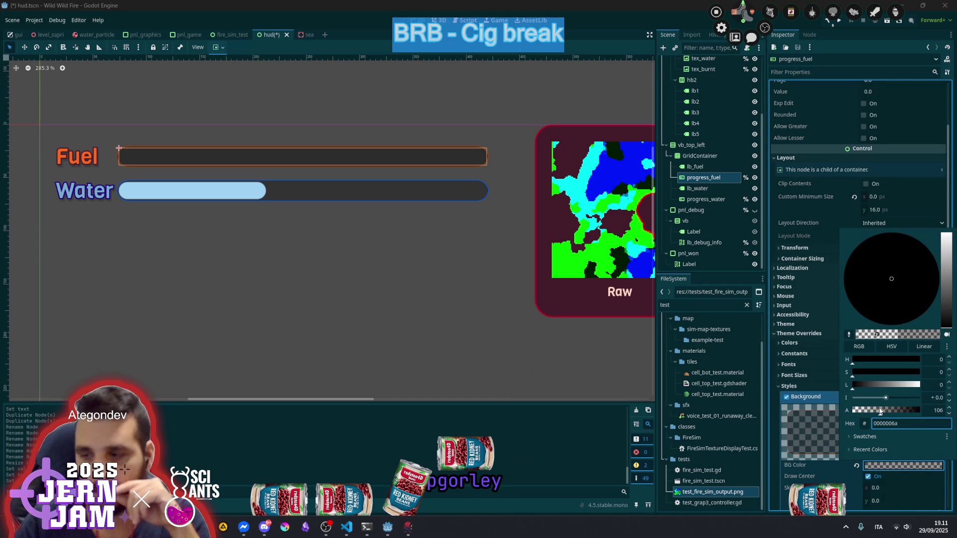
{"action": "left_click", "coordinate": [492, 94]}
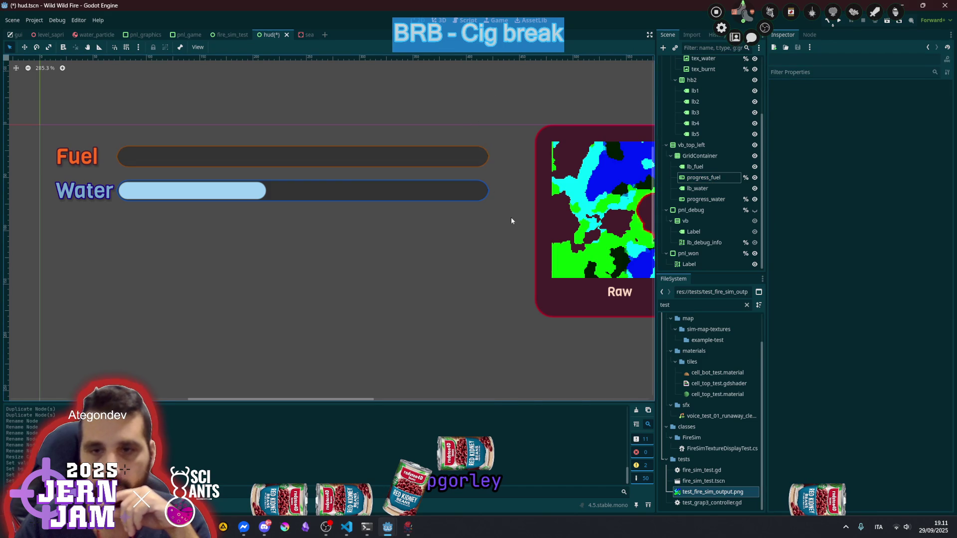
{"action": "scroll", "coordinate": [510, 219], "scroll_direction": "down", "scroll_amount": 3}
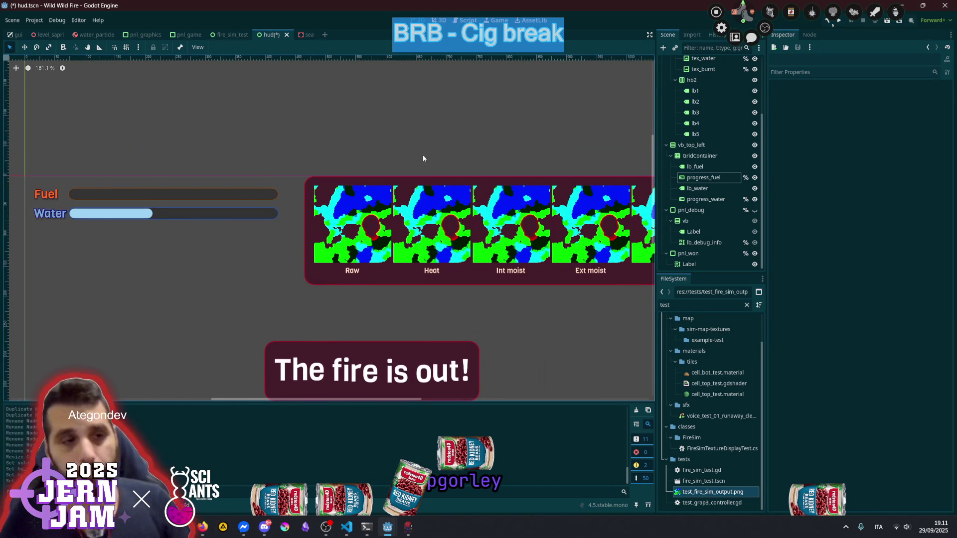
{"action": "scroll", "coordinate": [380, 167], "scroll_direction": "down", "scroll_amount": 1}
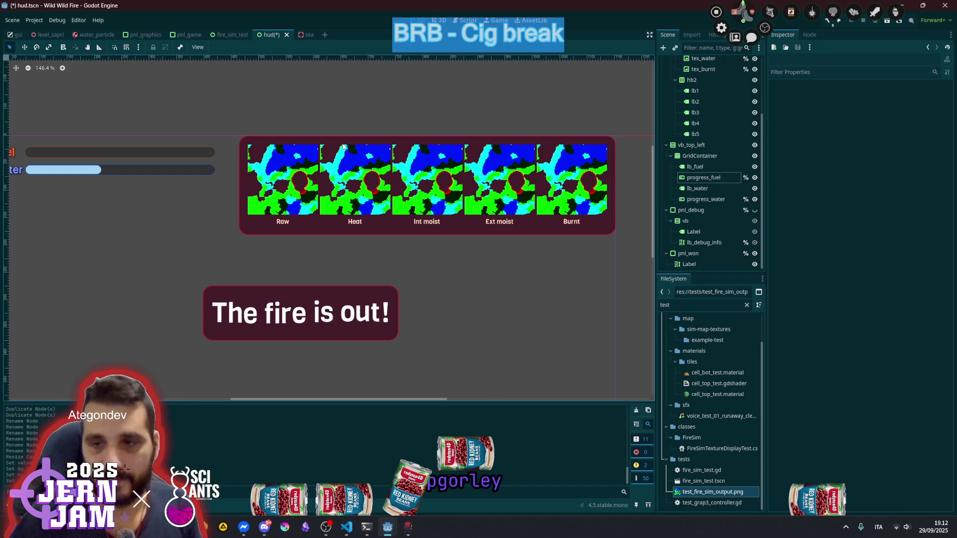
{"action": "left_click", "coordinate": [353, 192]}
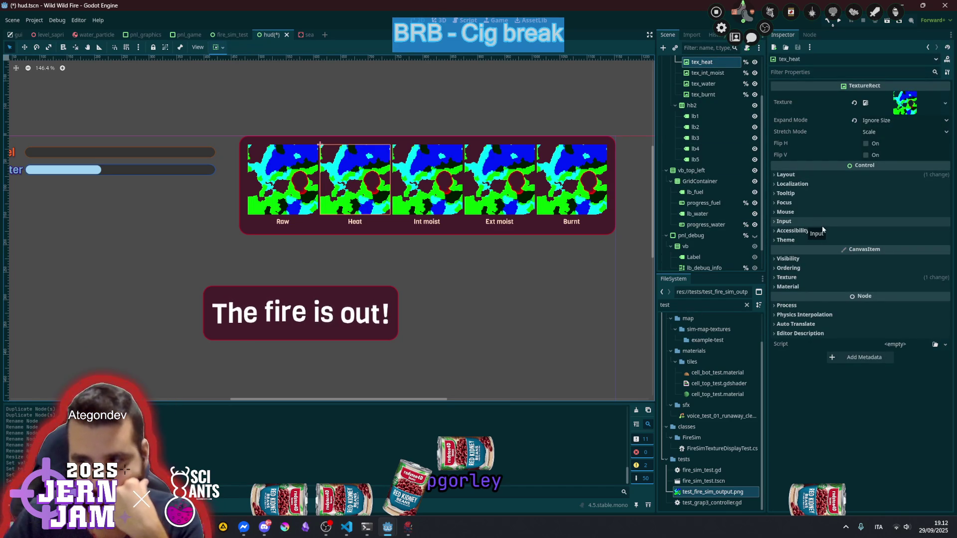
Give tex_heat a new ShaderMaterial without creating a shader yet, and start saving the material
{"action": "left_click", "coordinate": [798, 282]}
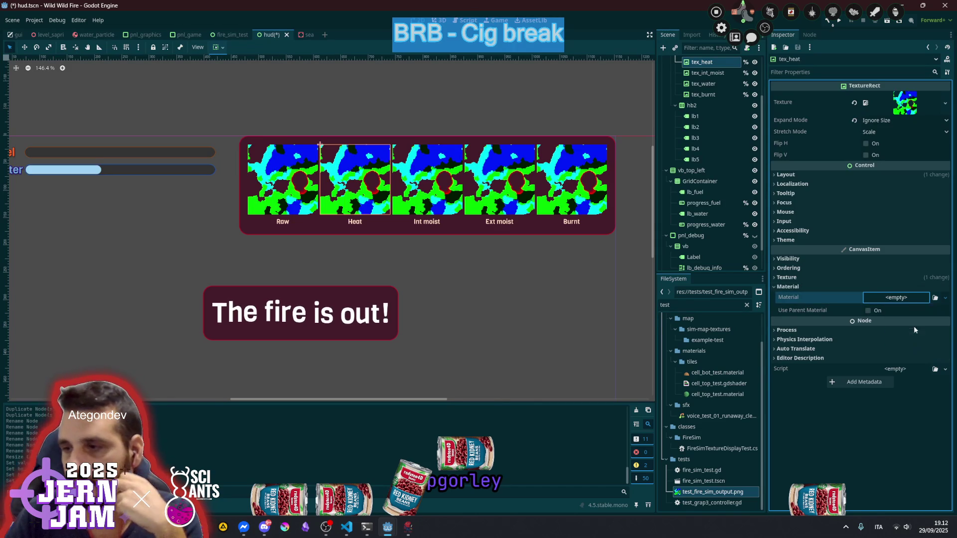
{"action": "left_click", "coordinate": [896, 298]}
{"action": "left_click", "coordinate": [919, 320]}
{"action": "left_click", "coordinate": [898, 379]}
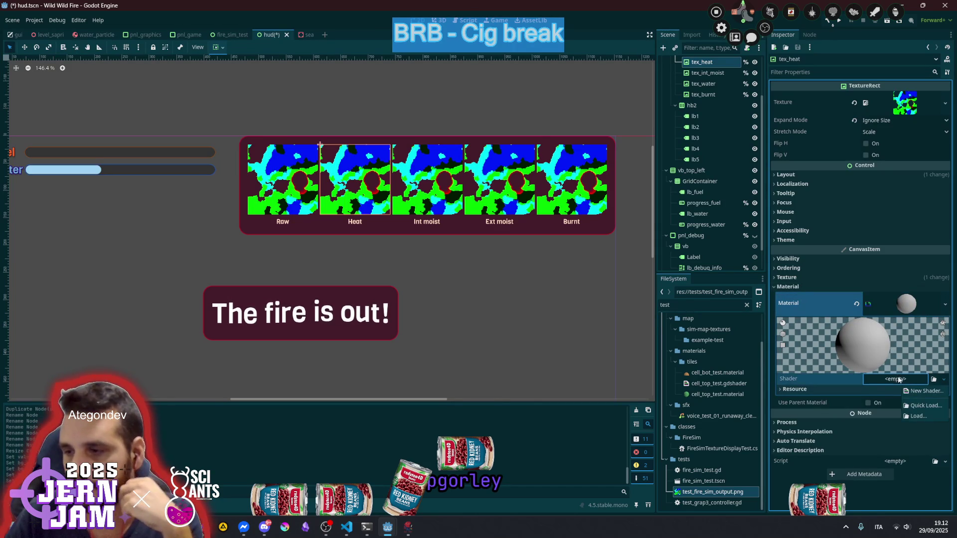
{"action": "left_click", "coordinate": [907, 388]}
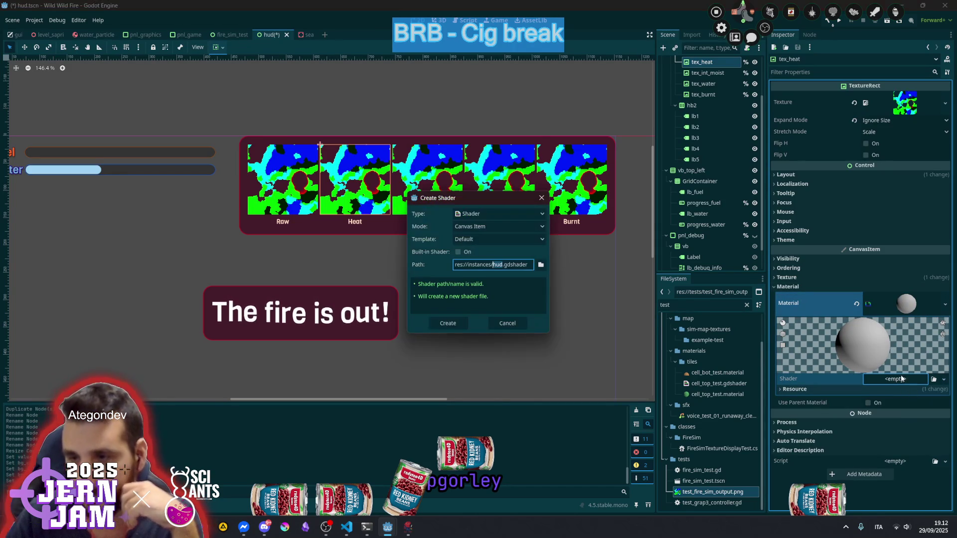
{"action": "left_click", "coordinate": [504, 323]}
{"action": "right_click", "coordinate": [916, 305]}
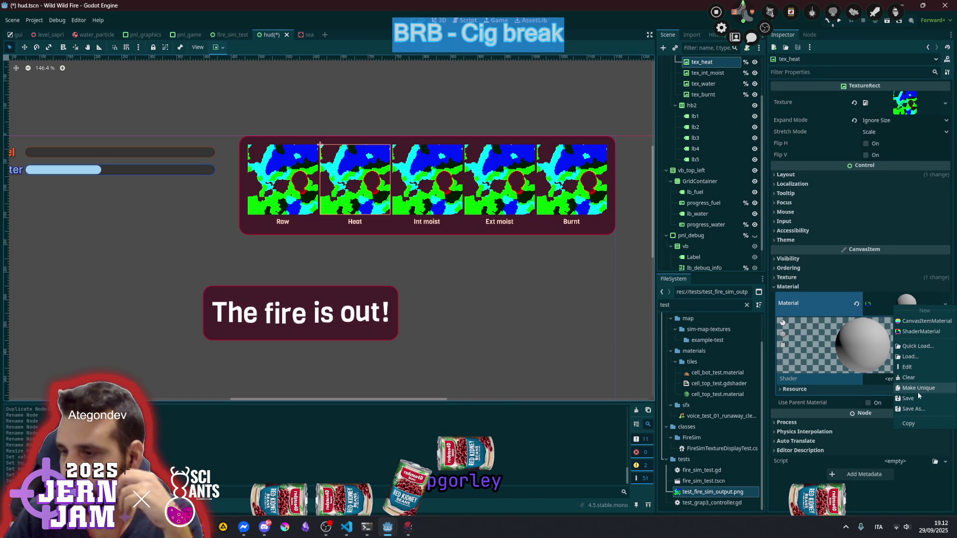
{"action": "left_click", "coordinate": [902, 409]}
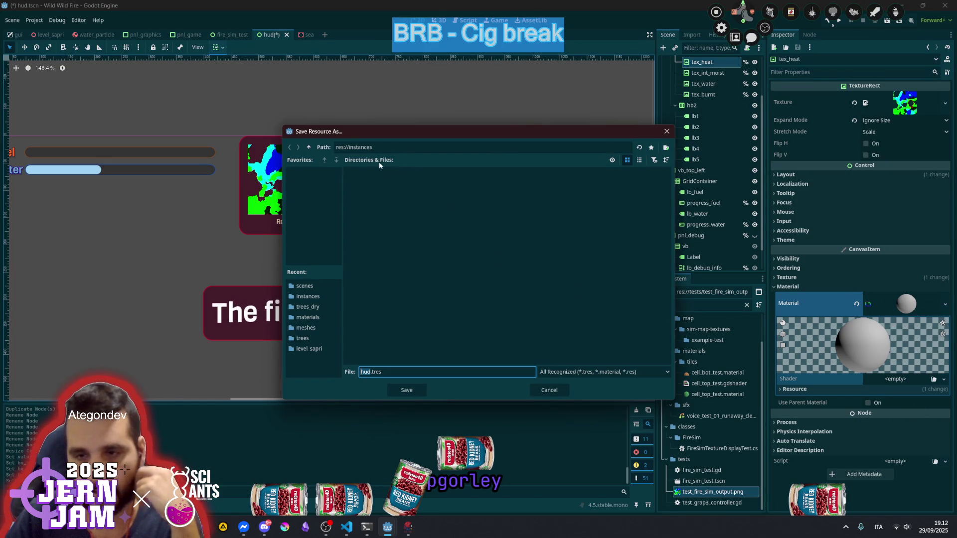
Save the Heat material as minimap.material in res://assets/materials
{"action": "left_click", "coordinate": [310, 148]}
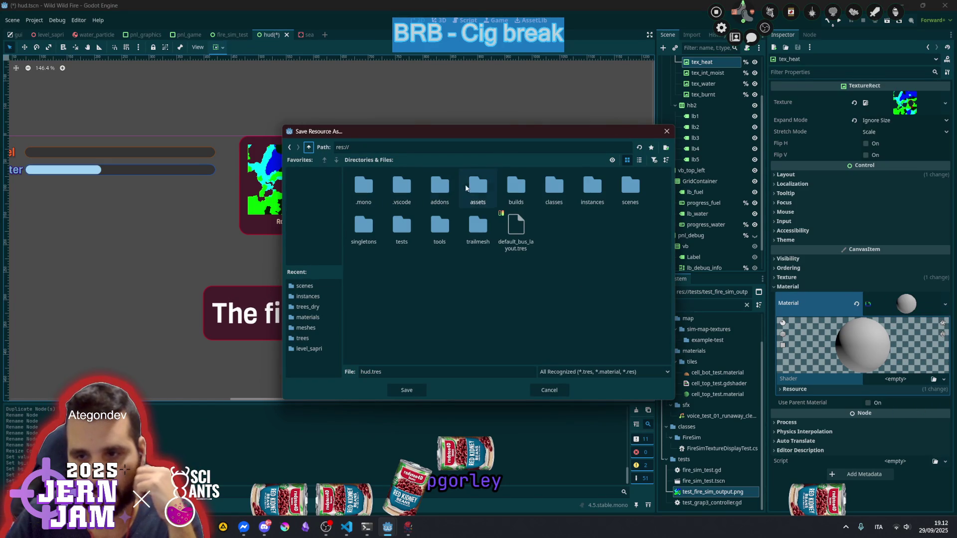
{"action": "double_click", "coordinate": [477, 189]}
{"action": "double_click", "coordinate": [398, 187]}
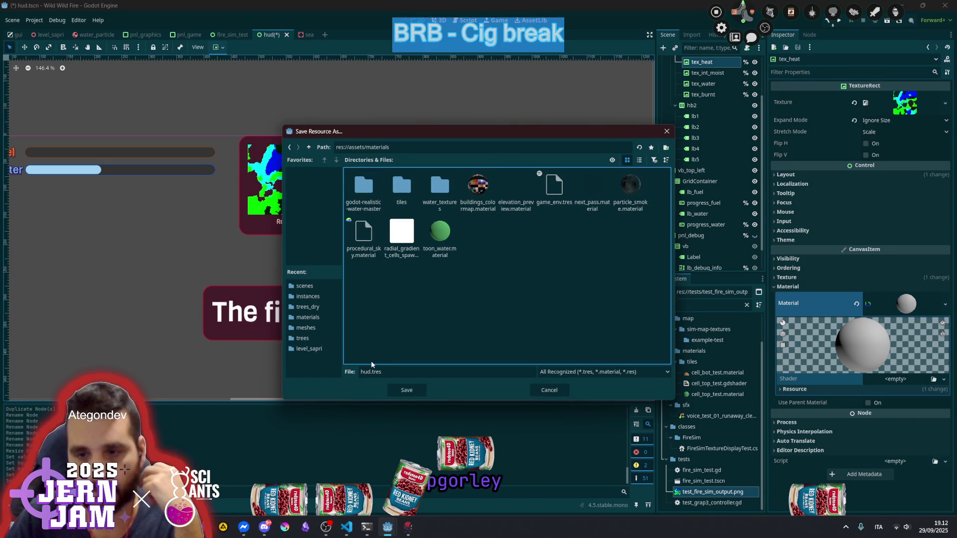
{"action": "left_click", "coordinate": [374, 371]}
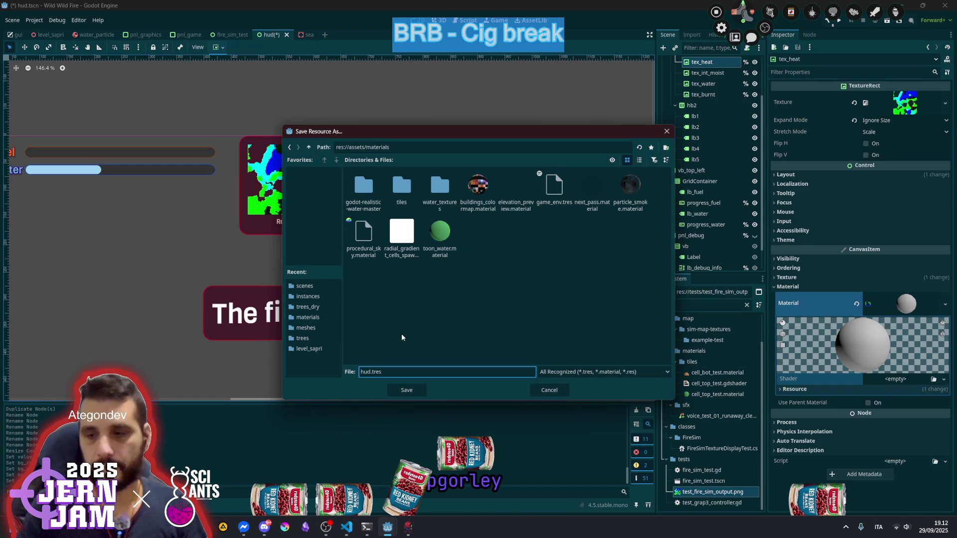
{"action": "key", "text": "BackSpace"}
{"action": "key", "text": "BackSpace"}
{"action": "key", "text": "BackSpace"}
{"action": "type", "text": "mini"}
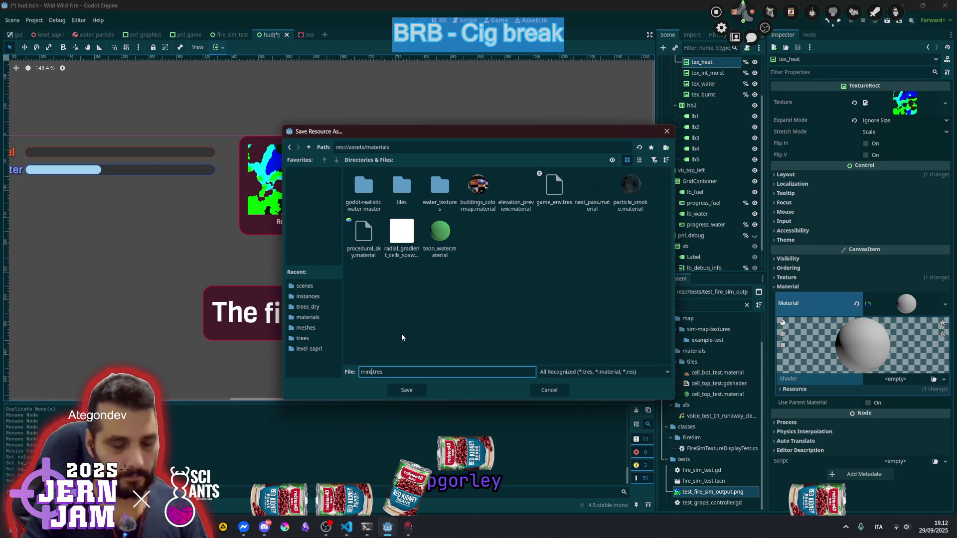
{"action": "type", "text": "map"}
{"action": "key", "text": "shift+Left"}
{"action": "key", "text": "shift+Left"}
{"action": "key", "text": "shift+Left"}
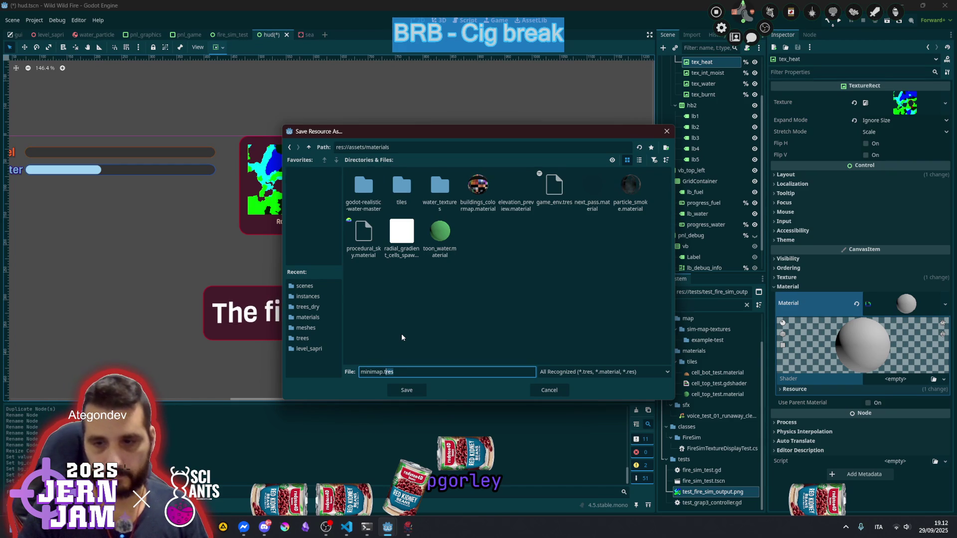
{"action": "type", "text": "material"}
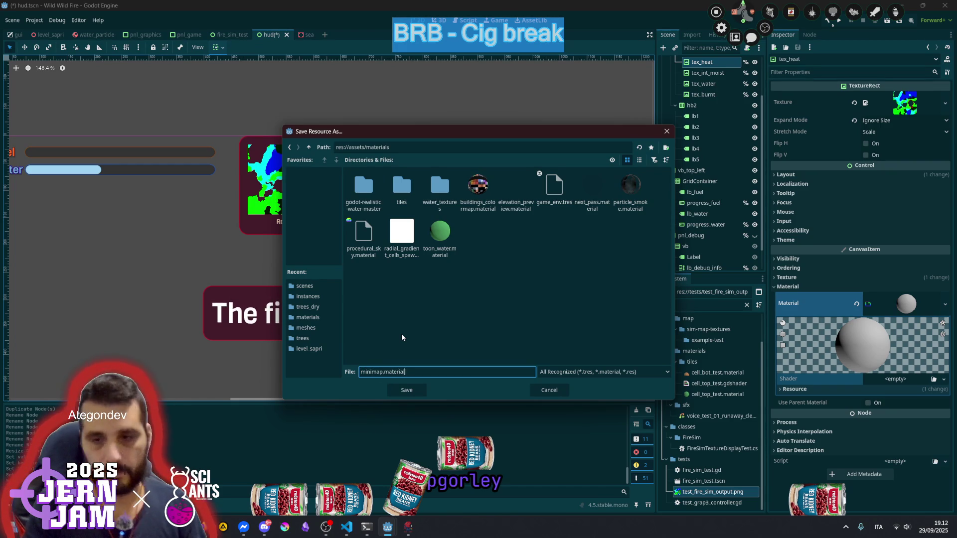
{"action": "key", "text": "Return"}
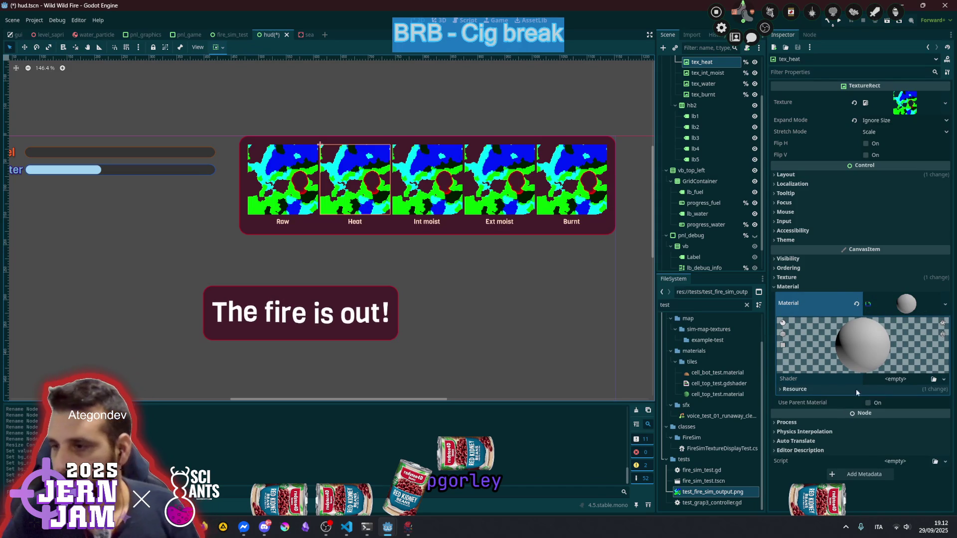
Create the canvas_item shader minimap.gdshader in the material's Shader slot and open its code
{"action": "left_click", "coordinate": [892, 379]}
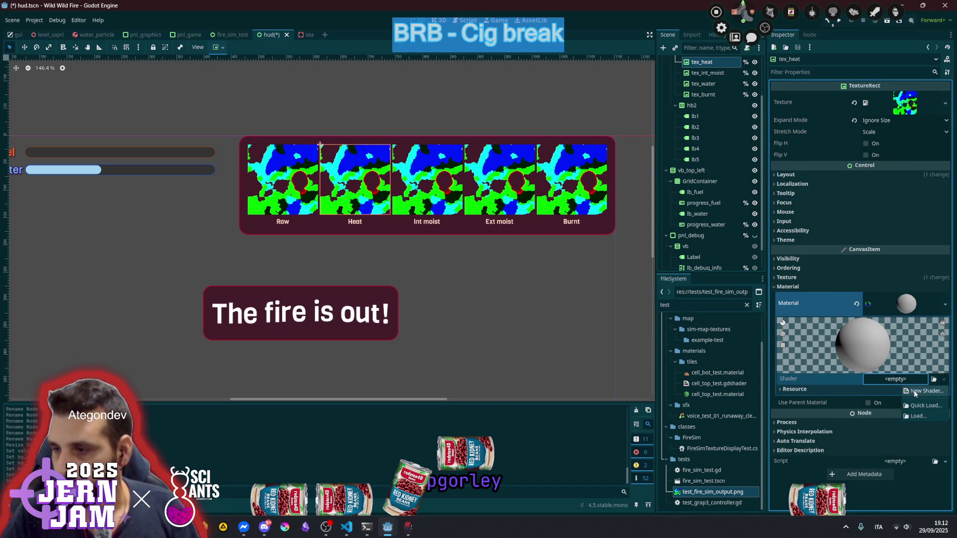
{"action": "left_click", "coordinate": [924, 392]}
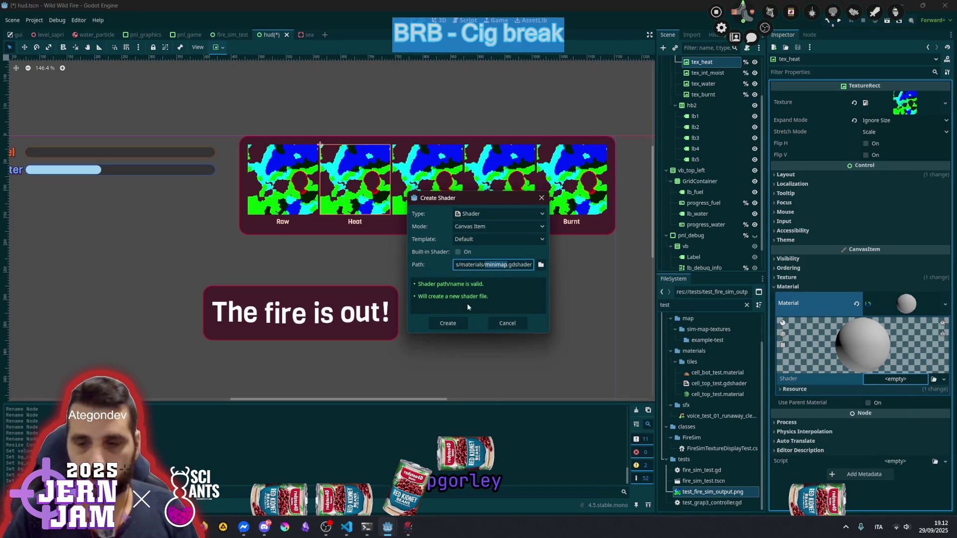
{"action": "left_click", "coordinate": [458, 323]}
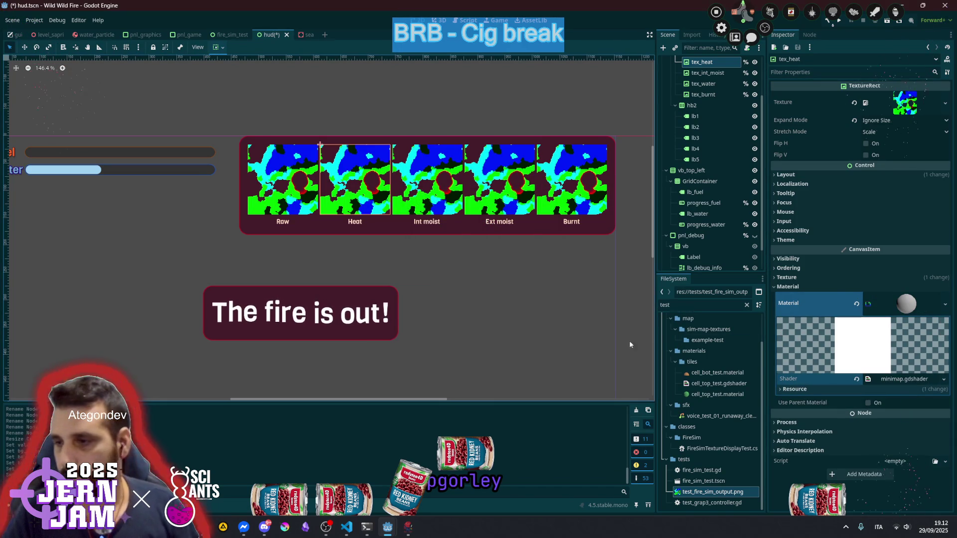
{"action": "left_click", "coordinate": [903, 380]}
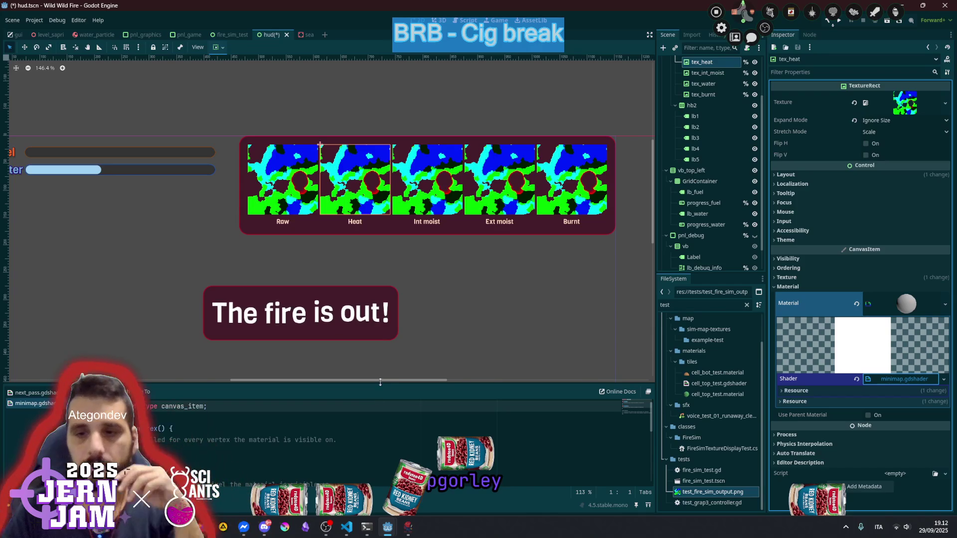
Enlarge the shader editor and delete the empty vertex() and commented light() stubs
{"action": "left_click_drag", "start_coordinate": [380, 385], "coordinate": [349, 223]}
{"action": "left_click", "coordinate": [259, 268]}
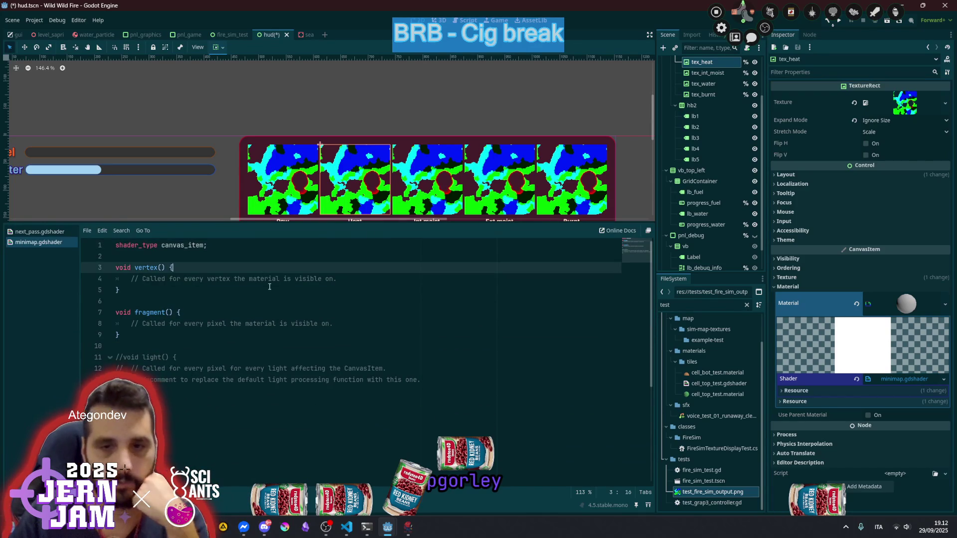
{"action": "left_click", "coordinate": [270, 290]}
{"action": "key", "text": "shift+Up"}
{"action": "key", "text": "shift+Up"}
{"action": "key", "text": "shift+Home"}
{"action": "key", "text": "BackSpace"}
{"action": "key", "text": "Down"}
{"action": "key", "text": "Down"}
{"action": "key", "text": "Down"}
{"action": "key", "text": "Down"}
{"action": "key", "text": "shift+Down"}
{"action": "key", "text": "shift+Down"}
{"action": "key", "text": "shift+Down"}
{"action": "key", "text": "BackSpace"}
{"action": "key", "text": "Up"}
{"action": "key", "text": "Up"}
{"action": "key", "text": "Down"}
{"action": "key", "text": "Down"}
{"action": "key", "text": "Down"}
{"action": "key", "text": "BackSpace"}
{"action": "key", "text": "BackSpace"}
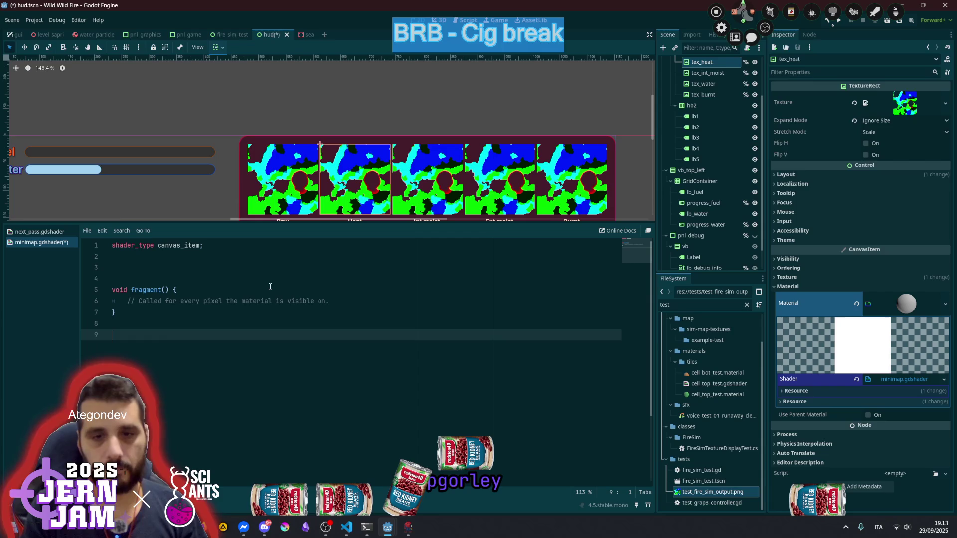
{"action": "key", "text": "Up"}
{"action": "key", "text": "Up"}
Replace the fragment comment with vec4 sampled = texture(TEXTURE, UV); and begin uniform int type;
{"action": "key", "text": "End"}
{"action": "key", "text": "shift+Home"}
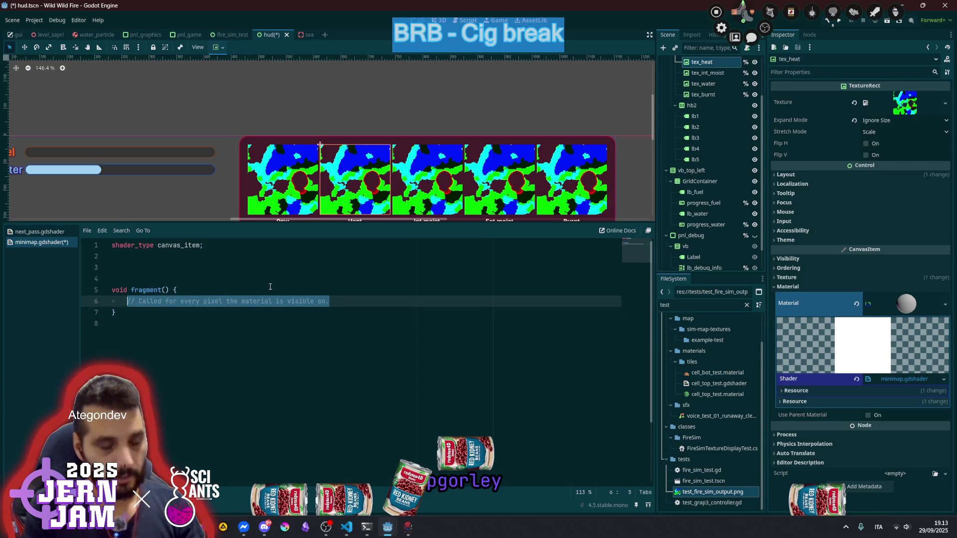
{"action": "type", "text": "vec"}
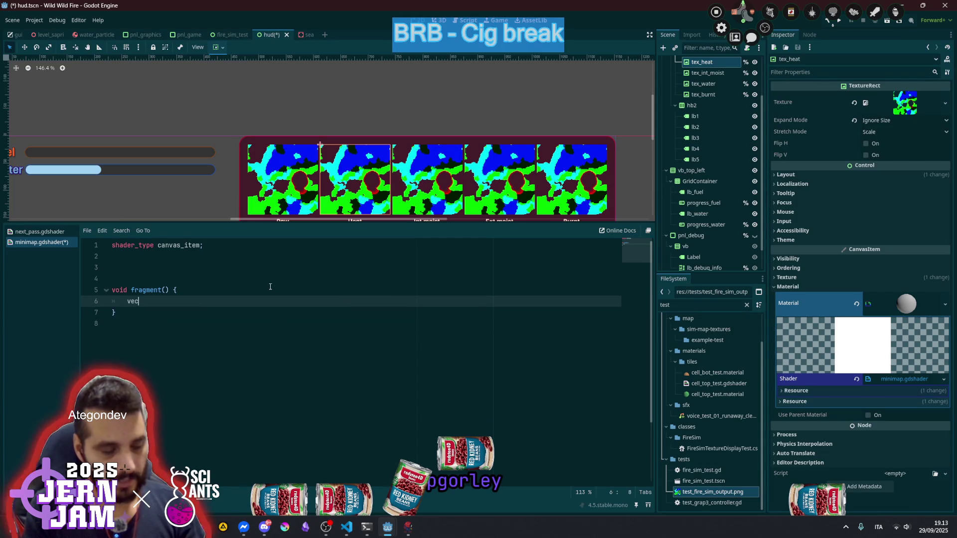
{"action": "type", "text": "4 sampled"}
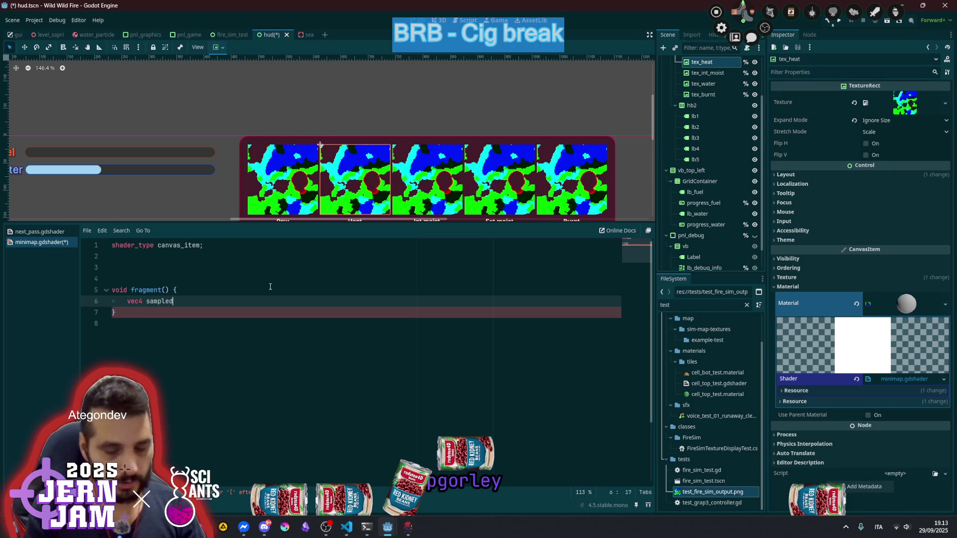
{"action": "type", "text": " = te"}
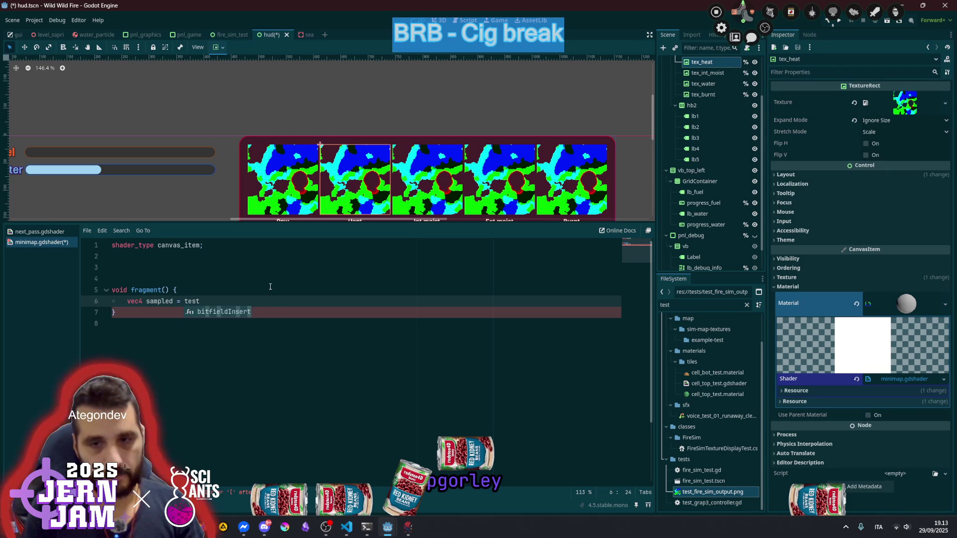
{"action": "key", "text": "Down"}
{"action": "key", "text": "Return"}
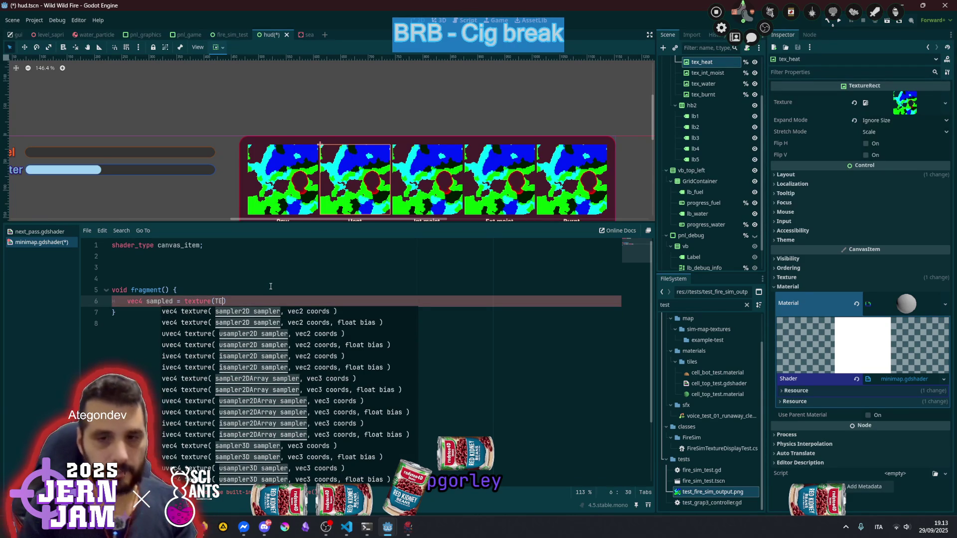
{"action": "type", "text": "XT"}
{"action": "key", "text": "Return"}
{"action": "type", "text": ", UV)"}
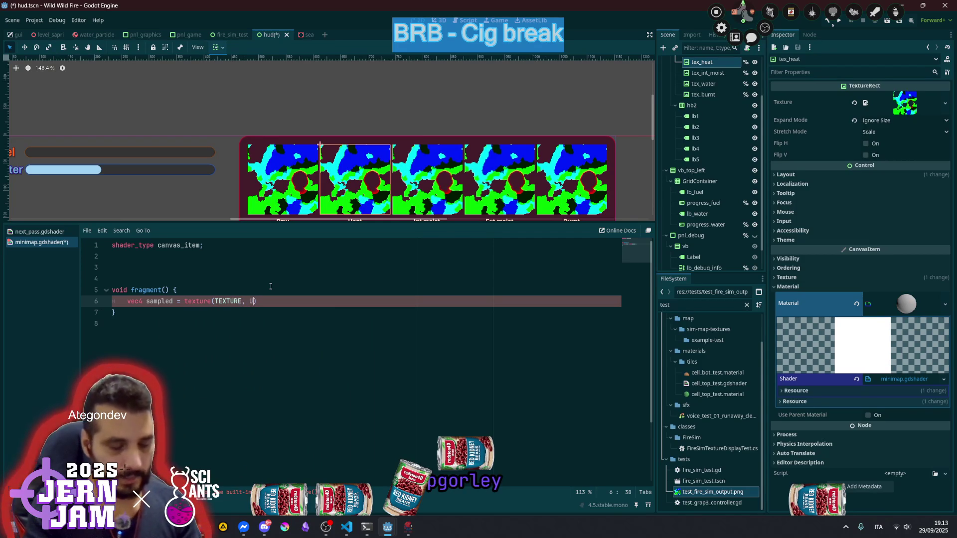
{"action": "type", "text": ";"}
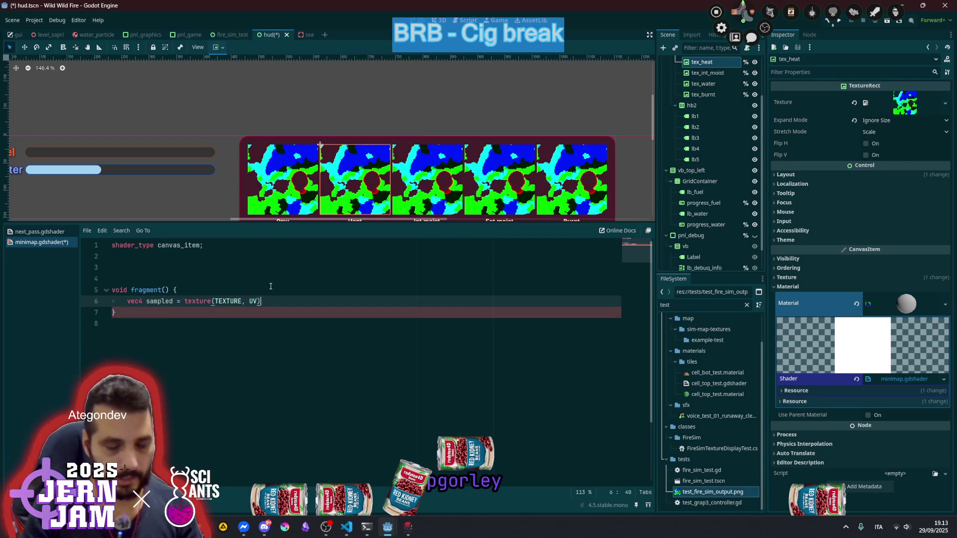
{"action": "key", "text": "Return"}
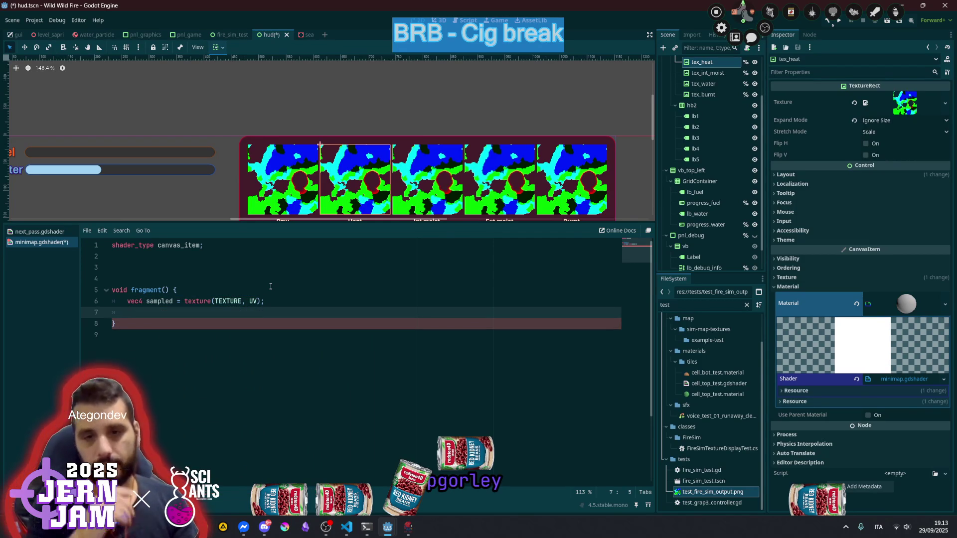
{"action": "left_click", "coordinate": [245, 267]}
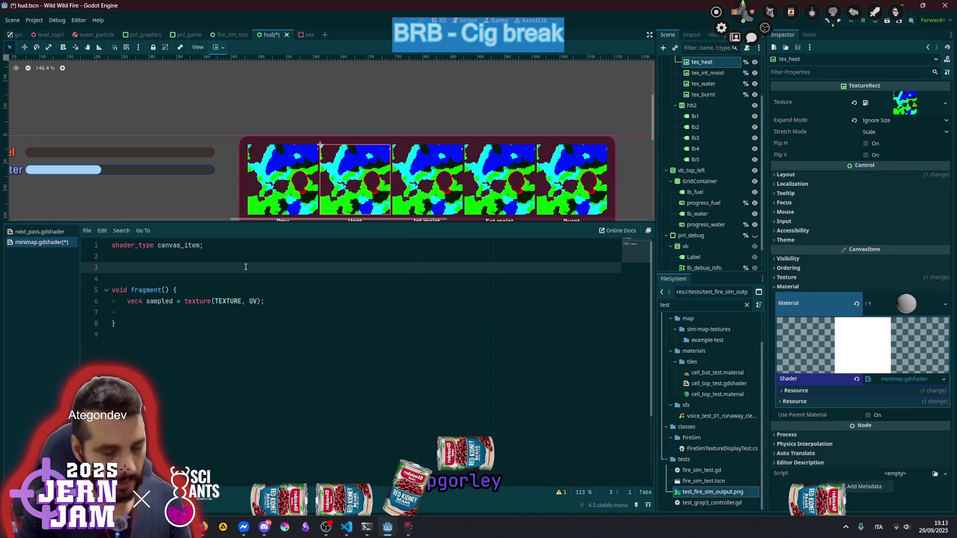
{"action": "type", "text": "uniform "}
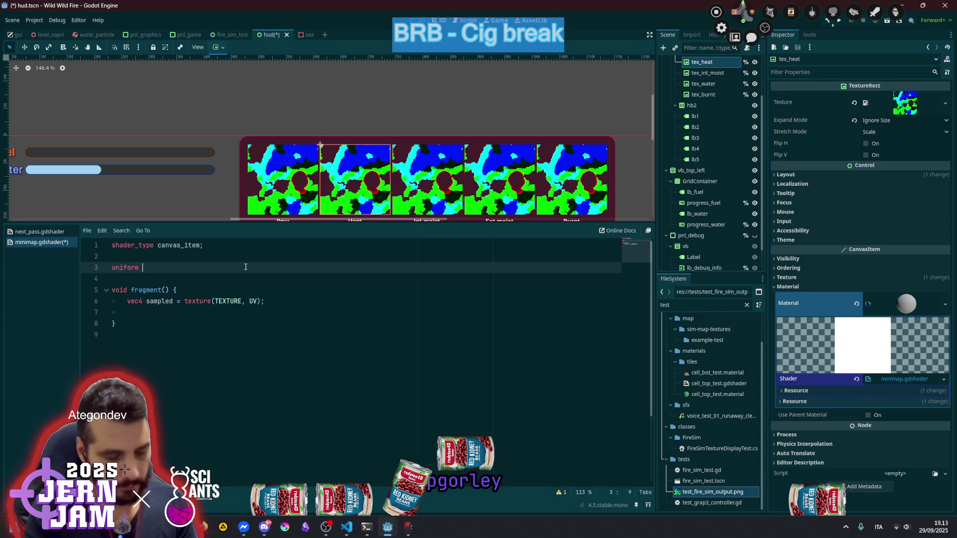
{"action": "type", "text": "int type"}
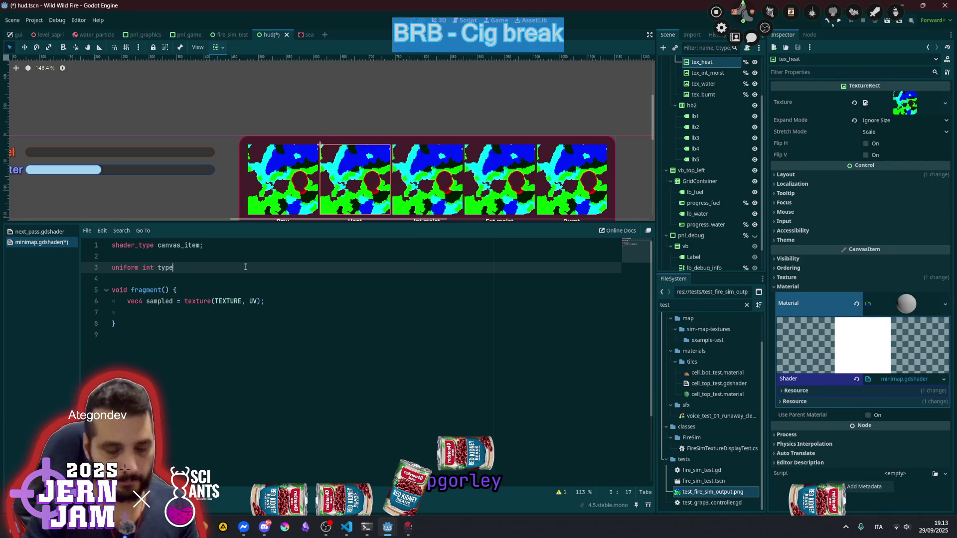
{"action": "type", "text": ";"}
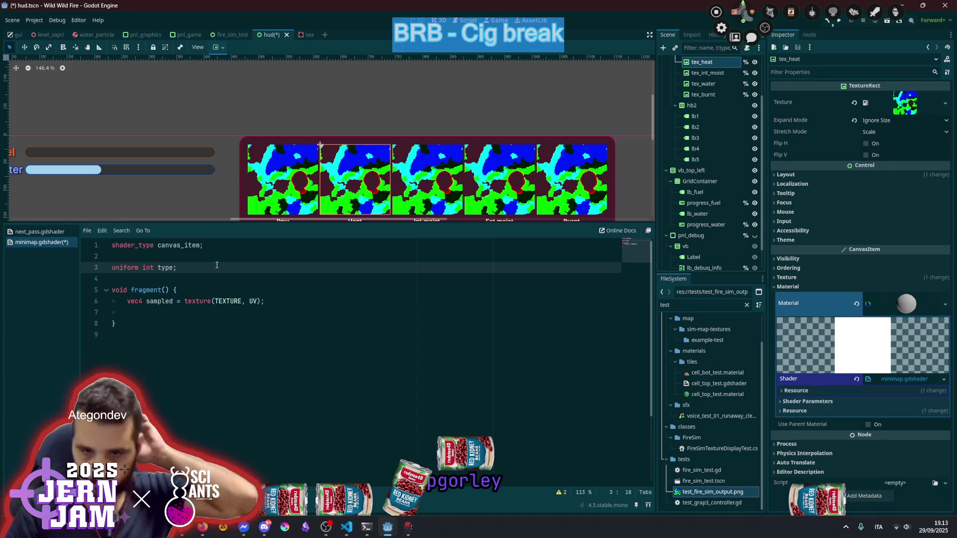
Start an if (type == 1) branch and add a COLOR.a = 1.0; line above it
{"action": "left_click", "coordinate": [163, 312]}
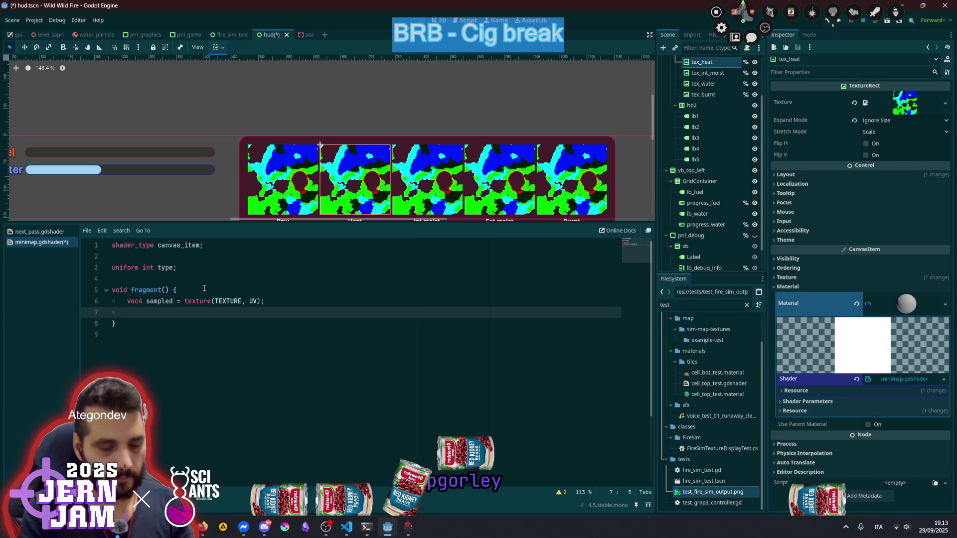
{"action": "type", "text": "if (type == 1)"}
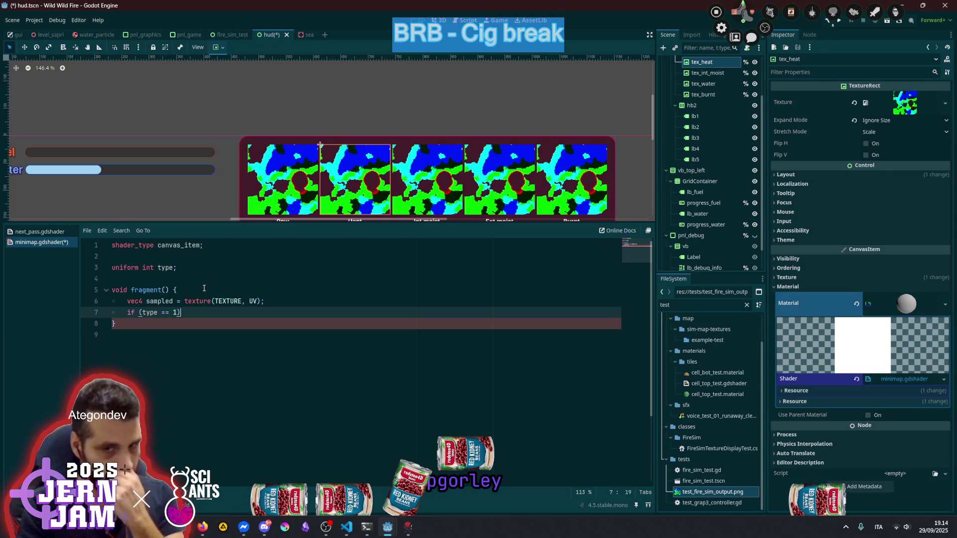
{"action": "type", "text": " {"}
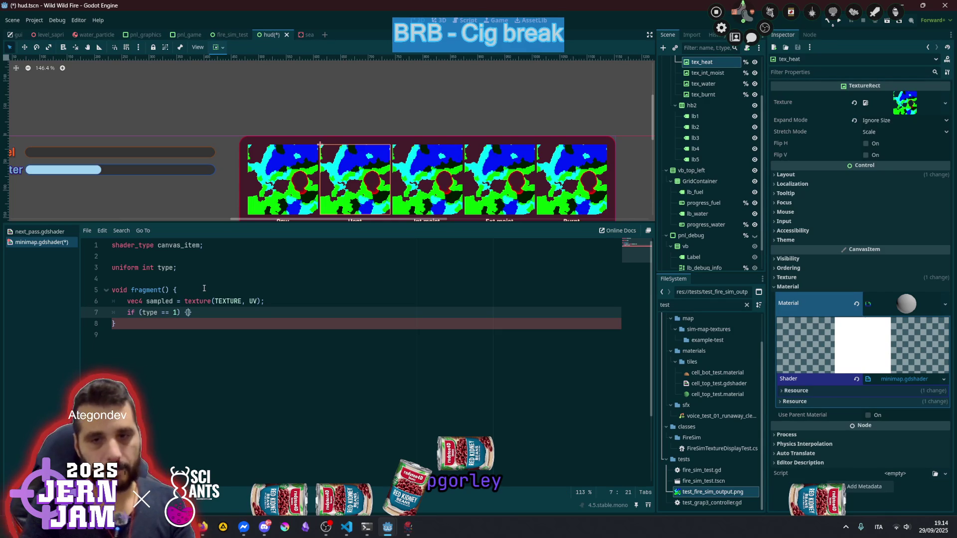
{"action": "type", "text": " Color"}
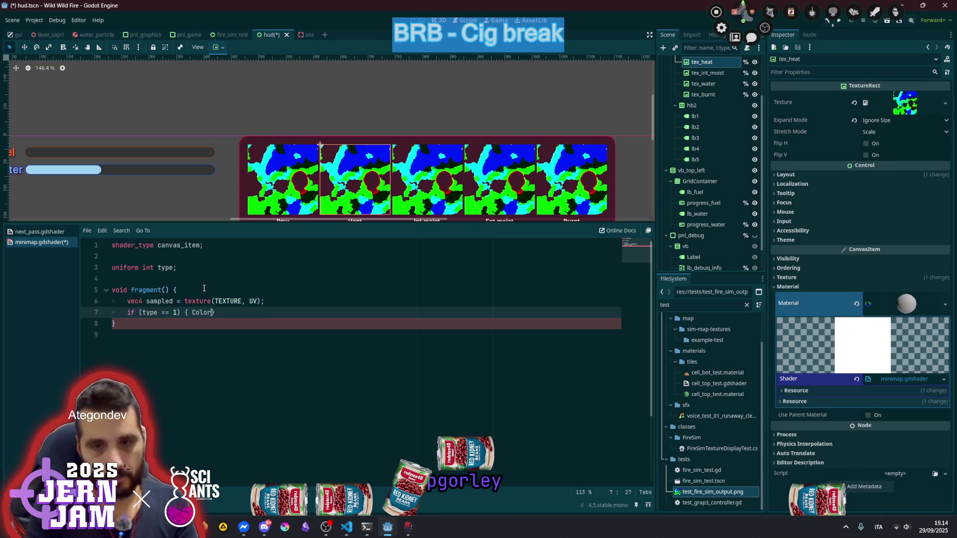
{"action": "key", "text": "Return"}
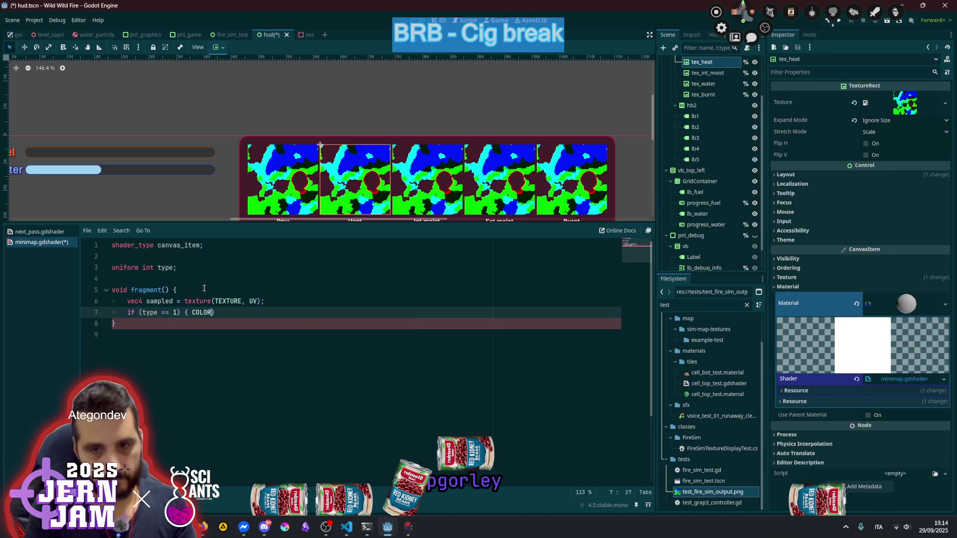
{"action": "type", "text": "."}
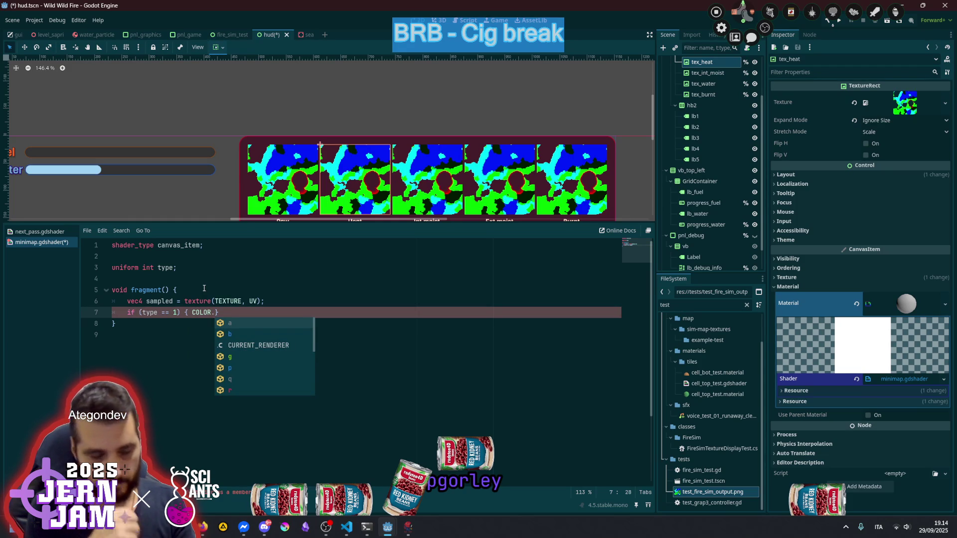
{"action": "type", "text": "re"}
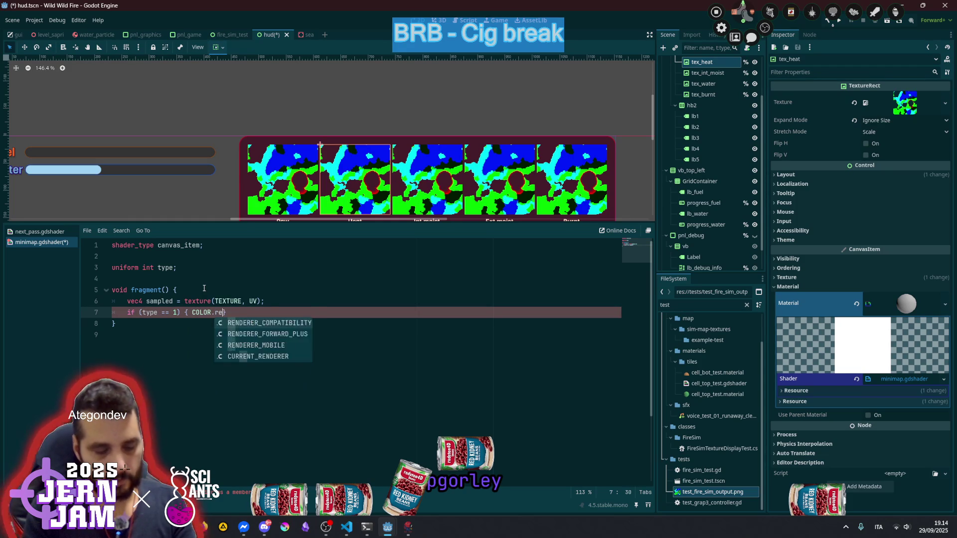
{"action": "key", "text": "Escape"}
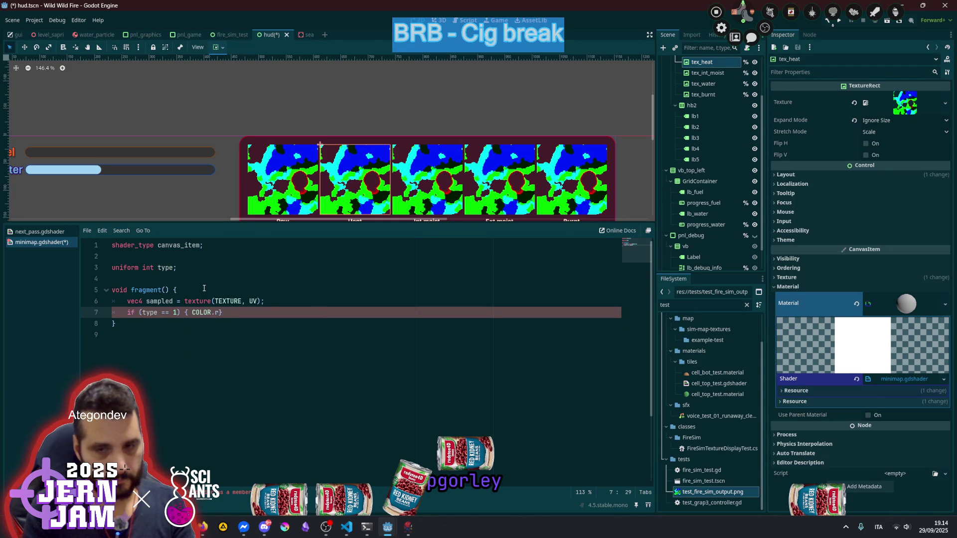
{"action": "key", "text": "BackSpace"}
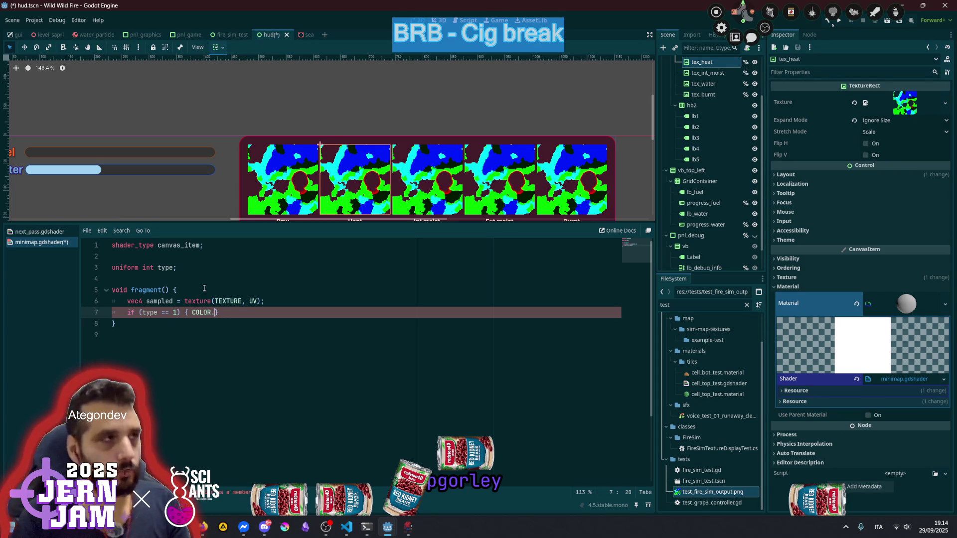
{"action": "key", "text": "ctrl+shift+Left"}
{"action": "key", "text": "ctrl+shift+Left"}
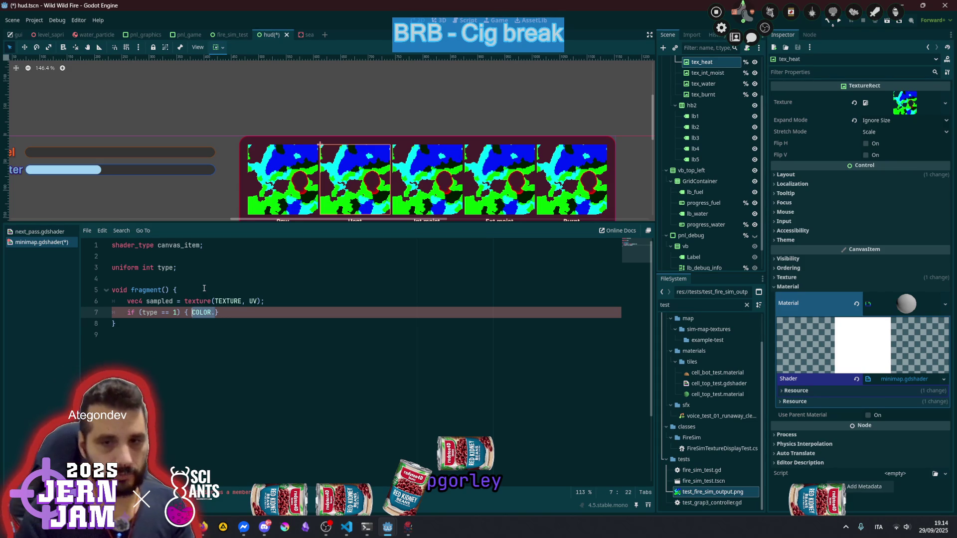
{"action": "key", "text": "ctrl+c"}
{"action": "key", "text": "Home"}
{"action": "key", "text": "Return"}
{"action": "key", "text": "Up"}
{"action": "key", "text": "ctrl+v"}
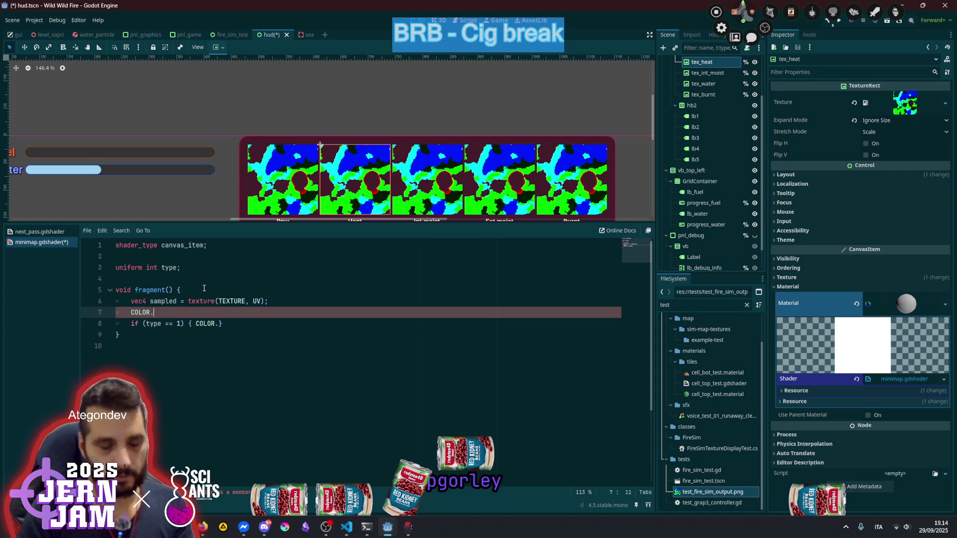
{"action": "type", "text": "a = 1.0;"}
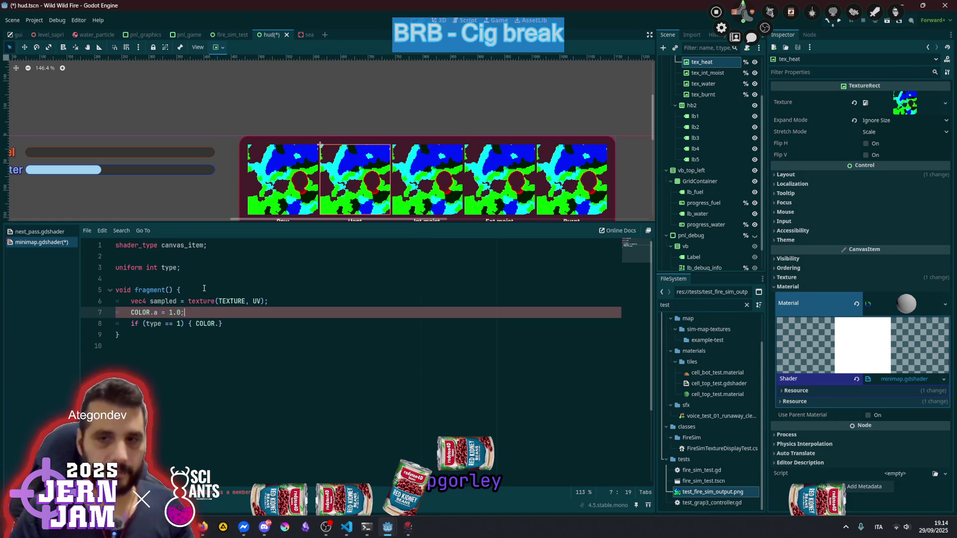
Make the branch set COLOR.rgb = vec3(sampled.r), removing the stray 1.0
{"action": "left_click", "coordinate": [219, 323]}
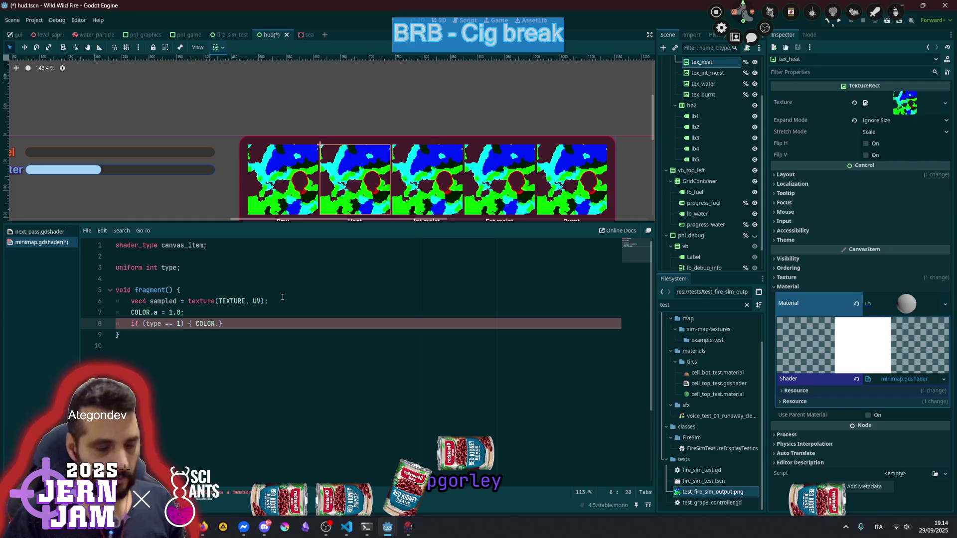
{"action": "type", "text": "rag"}
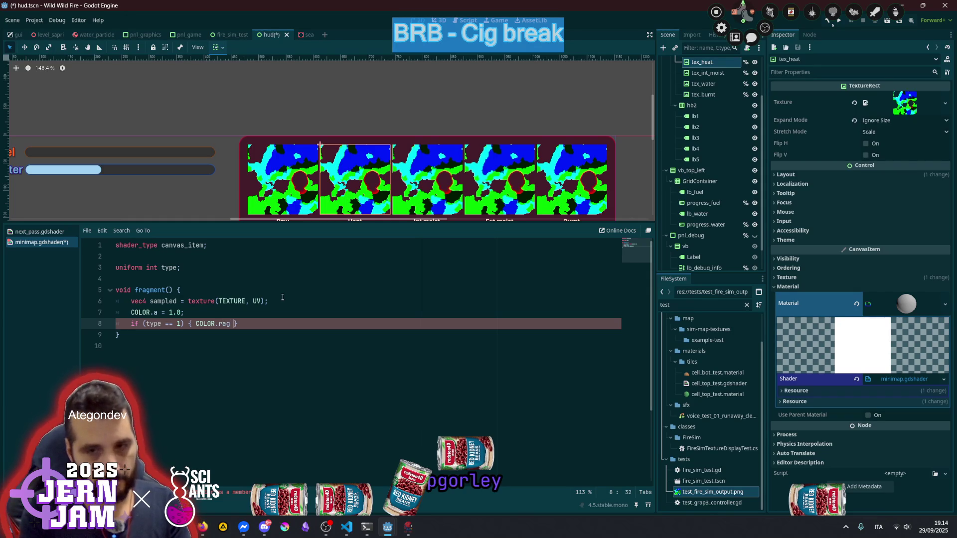
{"action": "key", "text": "BackSpace"}
{"action": "key", "text": "BackSpace"}
{"action": "key", "text": "BackSpace"}
{"action": "type", "text": "g"}
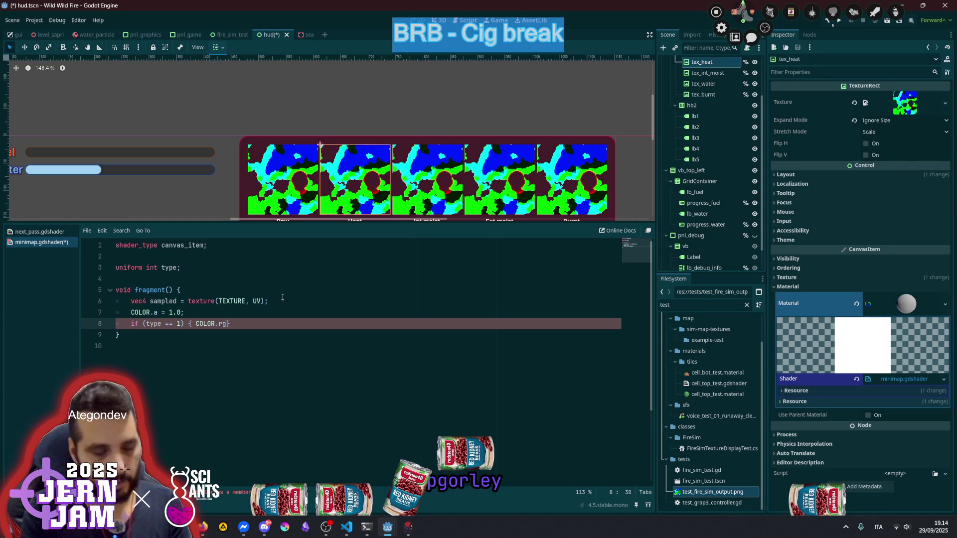
{"action": "type", "text": "b "}
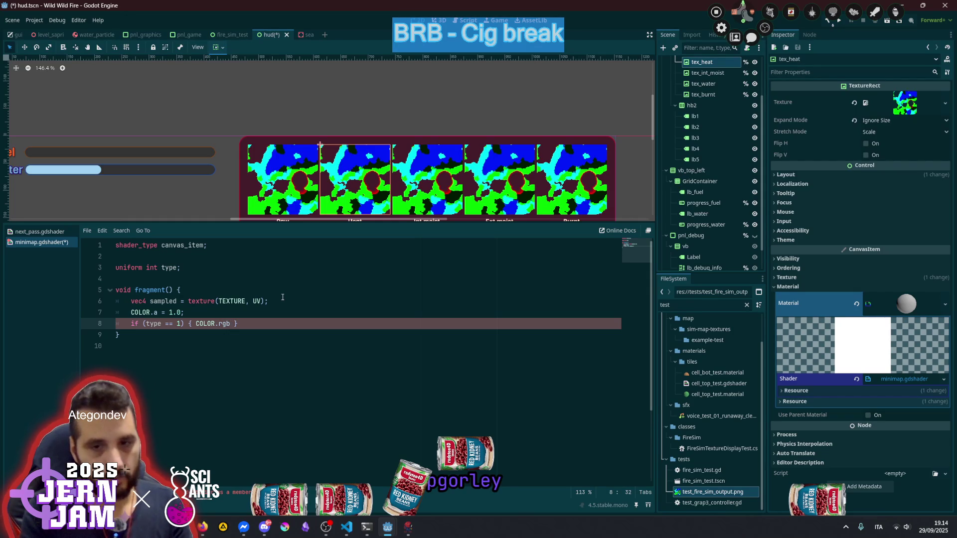
{"action": "type", "text": "= "}
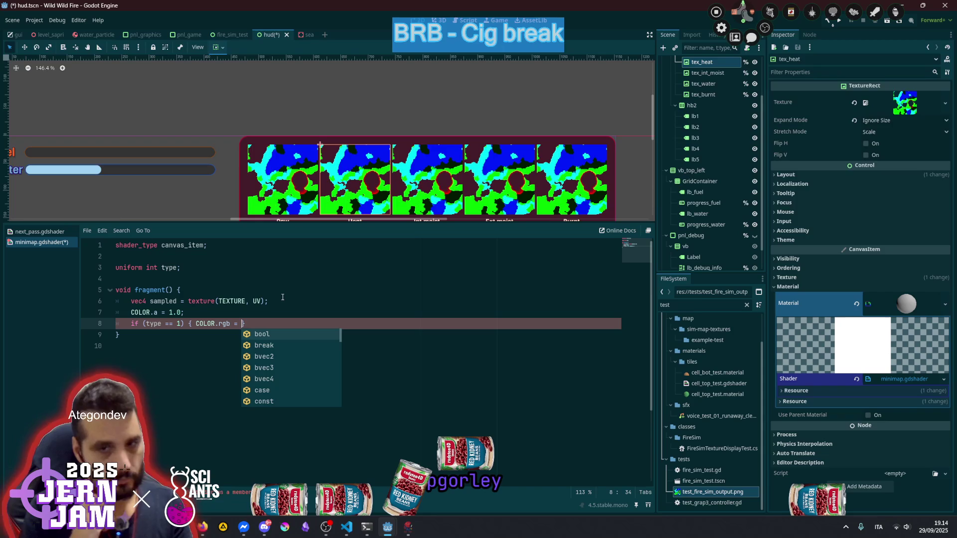
{"action": "type", "text": "sa"}
{"action": "key", "text": "Return"}
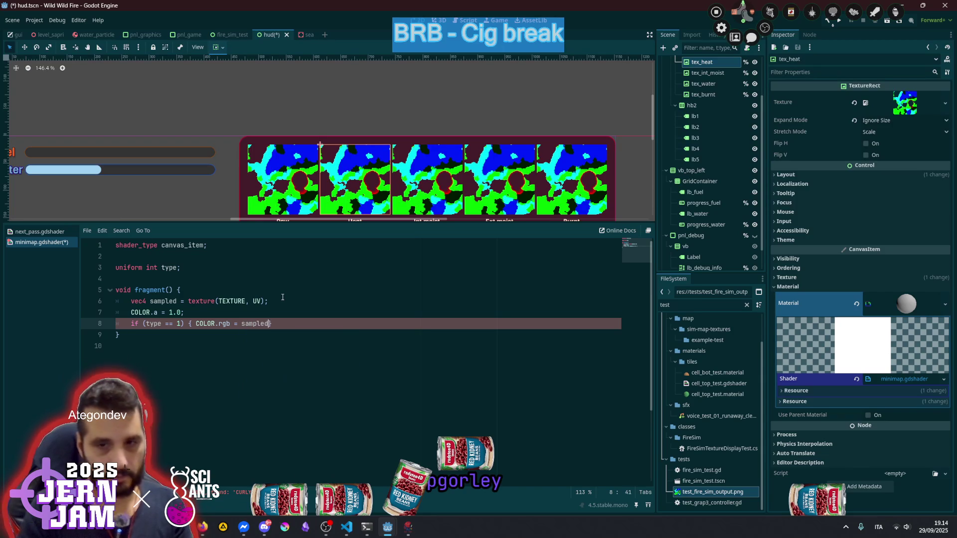
{"action": "type", "text": ".r"}
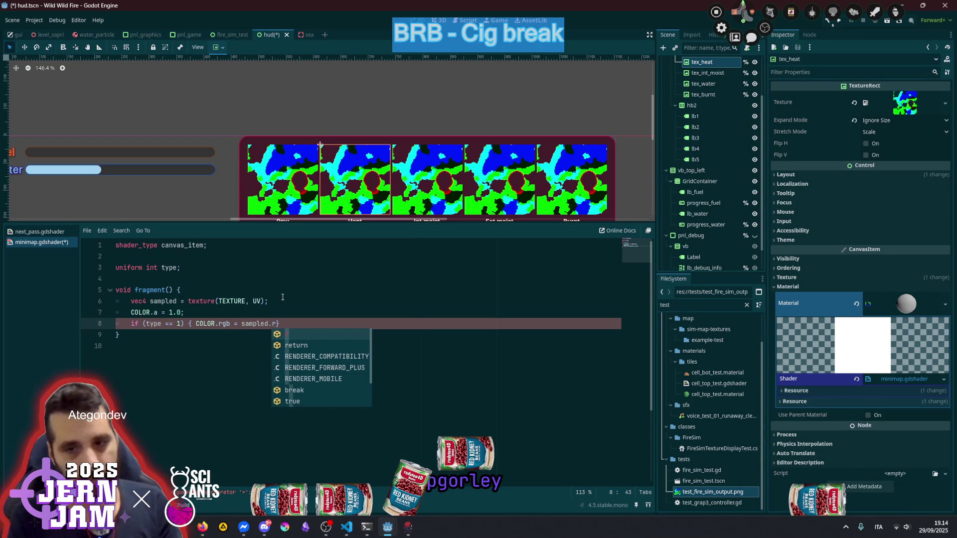
{"action": "key", "text": "Left"}
{"action": "key", "text": "Left"}
{"action": "key", "text": "Left"}
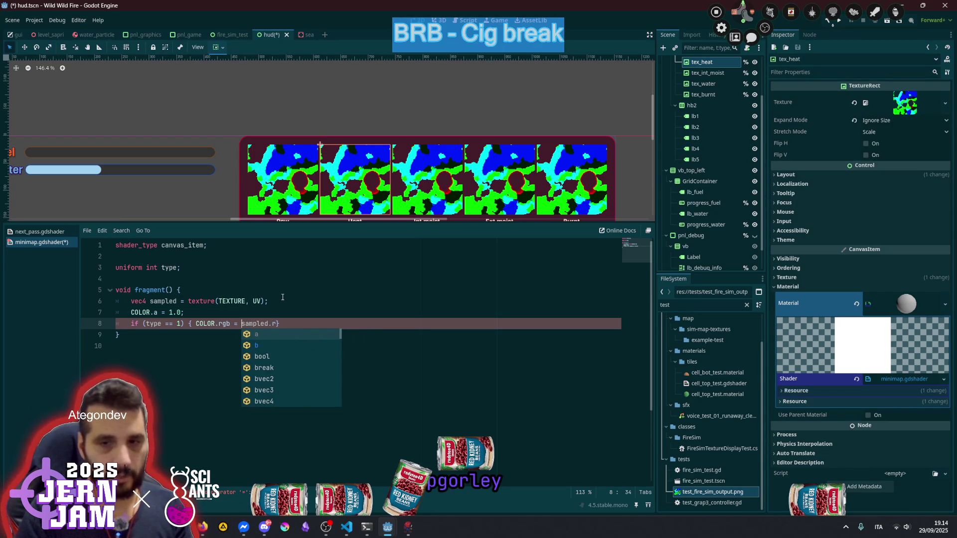
{"action": "type", "text": "vec3()"}
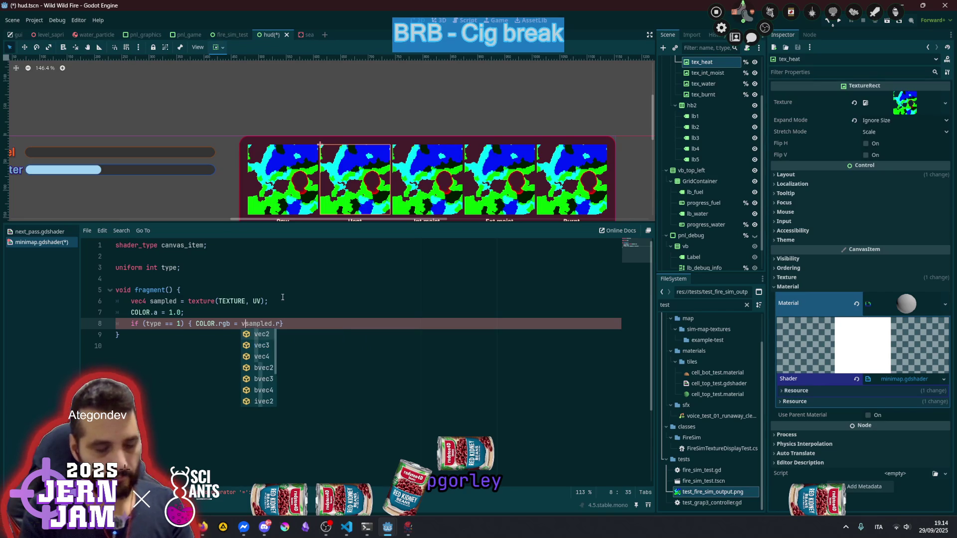
{"action": "type", "text": "1.0"}
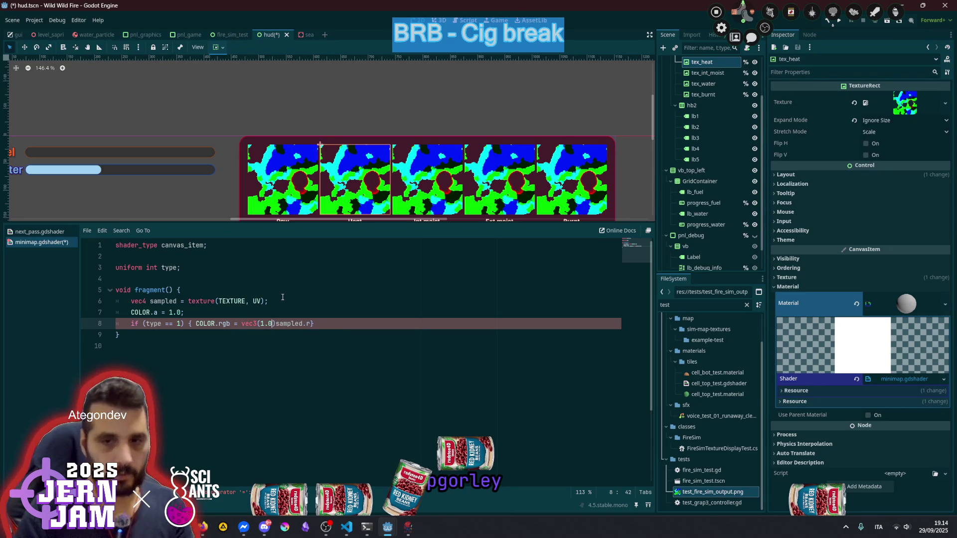
{"action": "key", "text": "shift+Right"}
{"action": "key", "text": "shift+Right"}
{"action": "key", "text": "shift+Right"}
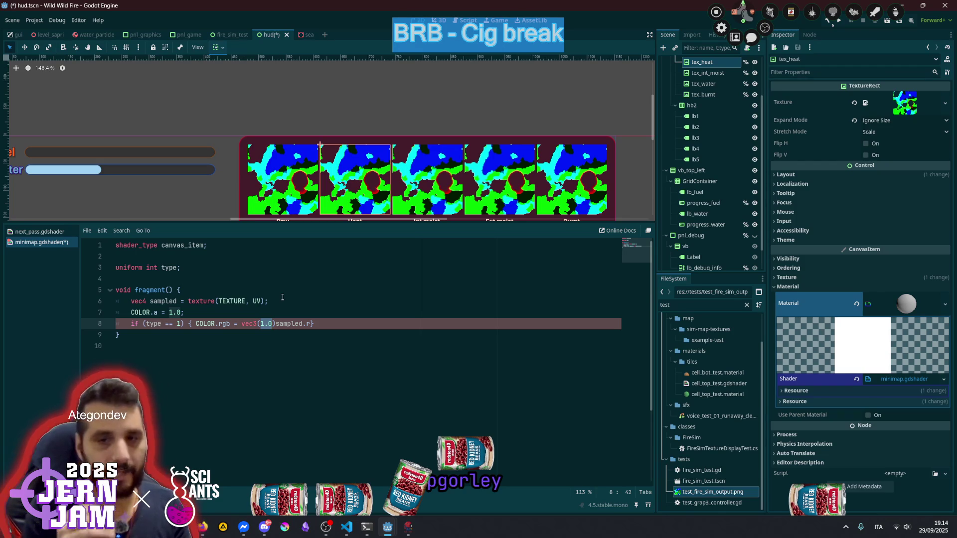
{"action": "key", "text": "Delete"}
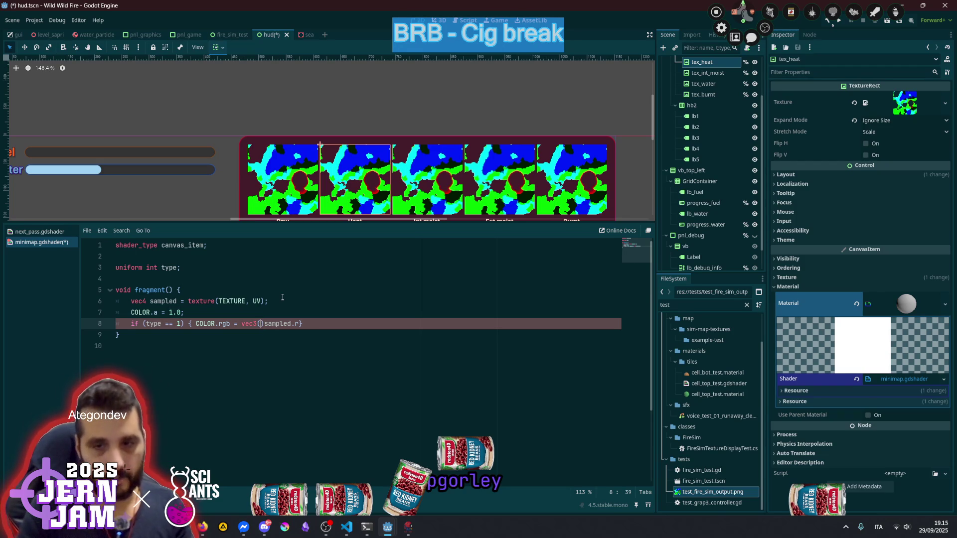
{"action": "key", "text": "Delete"}
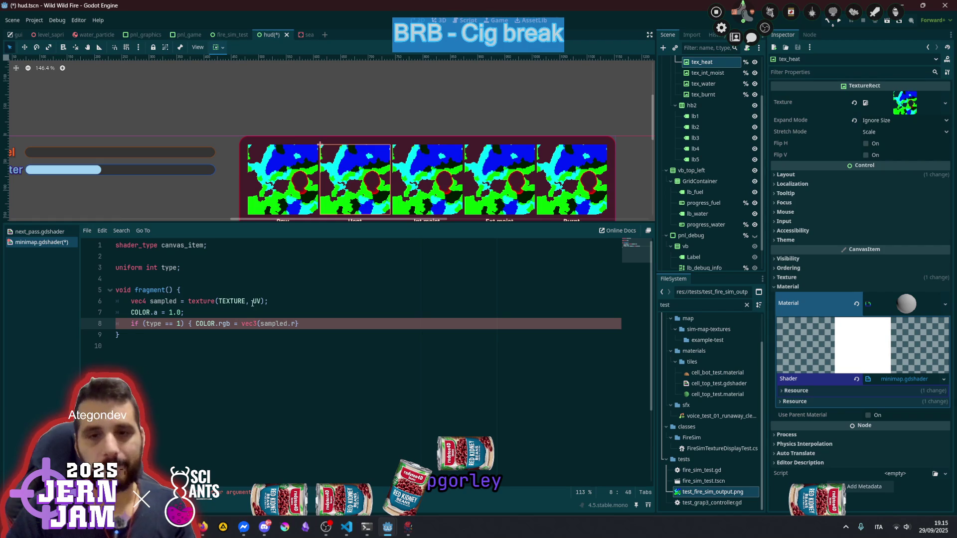
{"action": "left_click", "coordinate": [232, 267]}
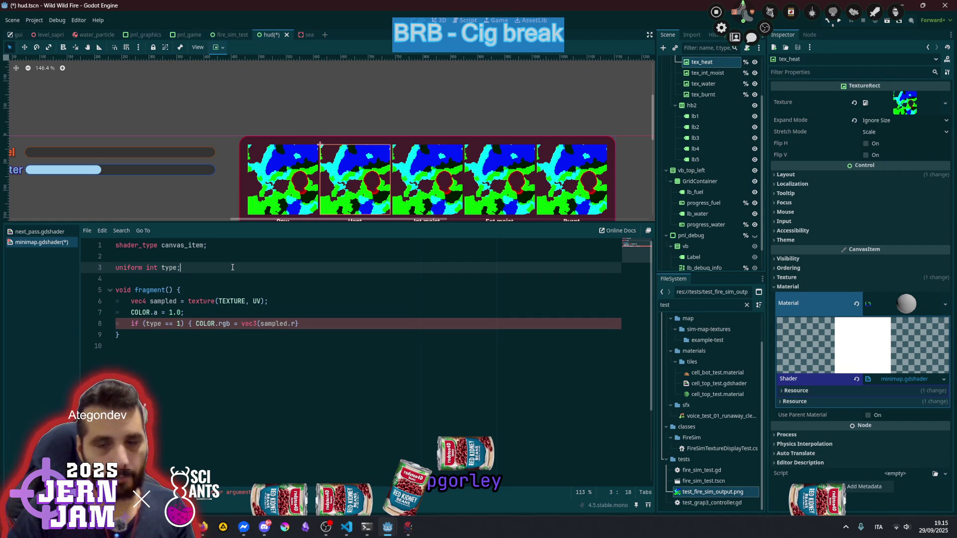
{"action": "key", "text": "Return"}
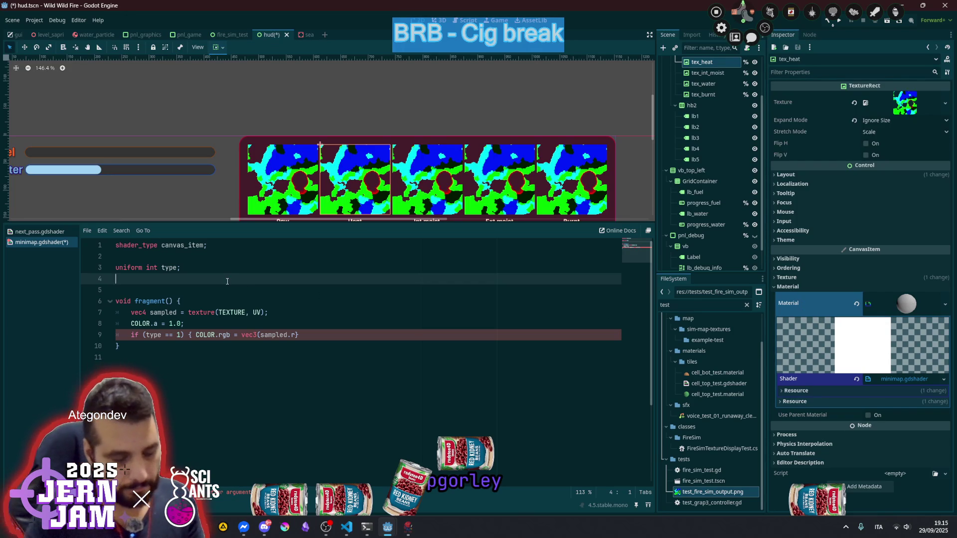
Declare uniform vec4 gradient : source_color; on the line below the type uniform
{"action": "type", "text": "unform"}
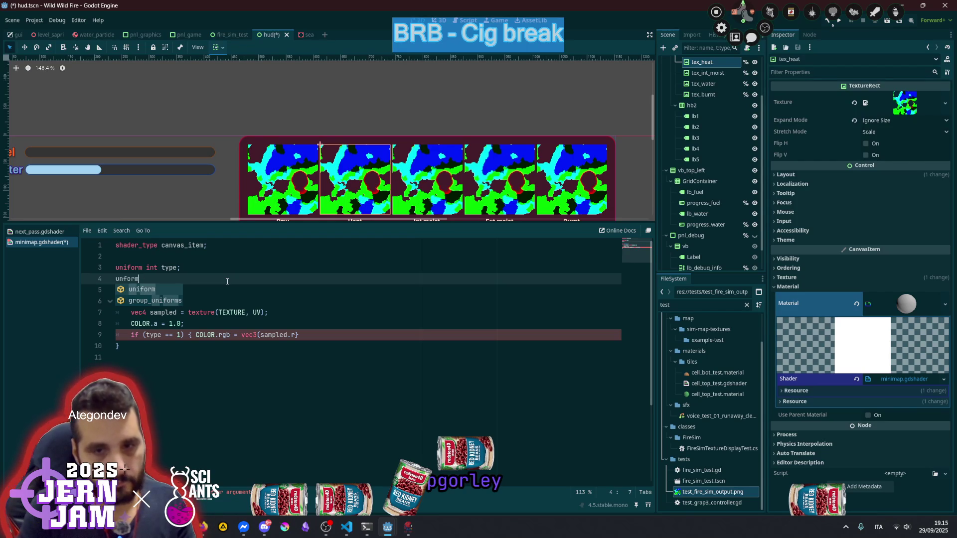
{"action": "key", "text": "Return"}
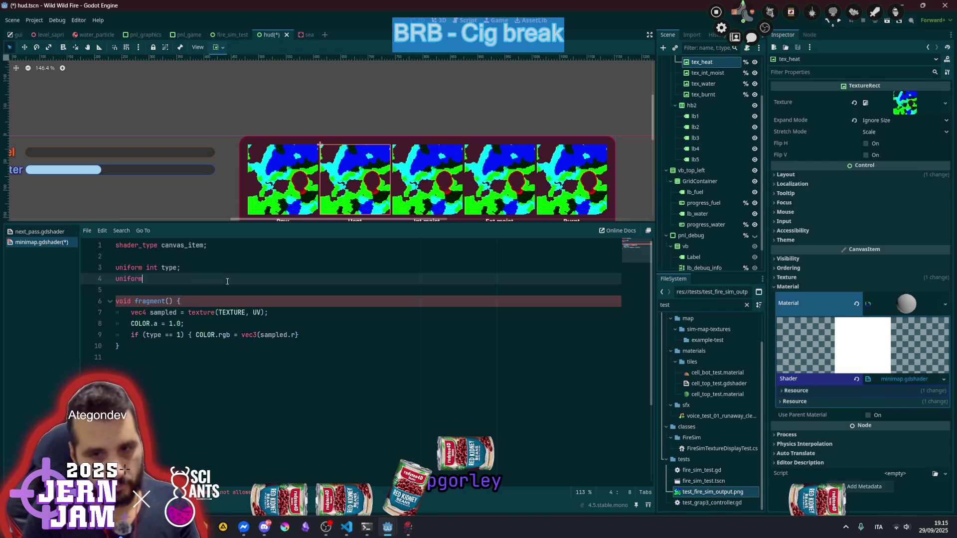
{"action": "type", "text": " sample"}
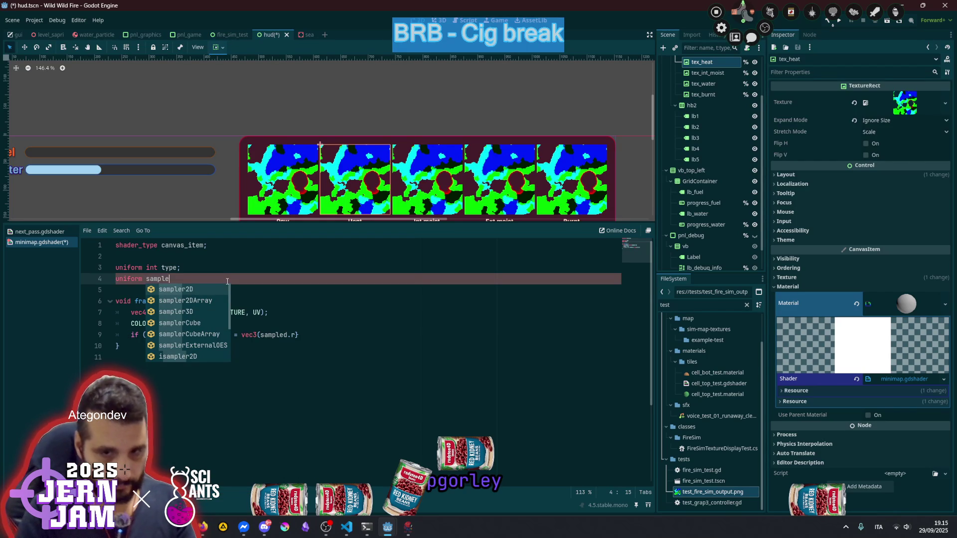
{"action": "key", "text": "Return"}
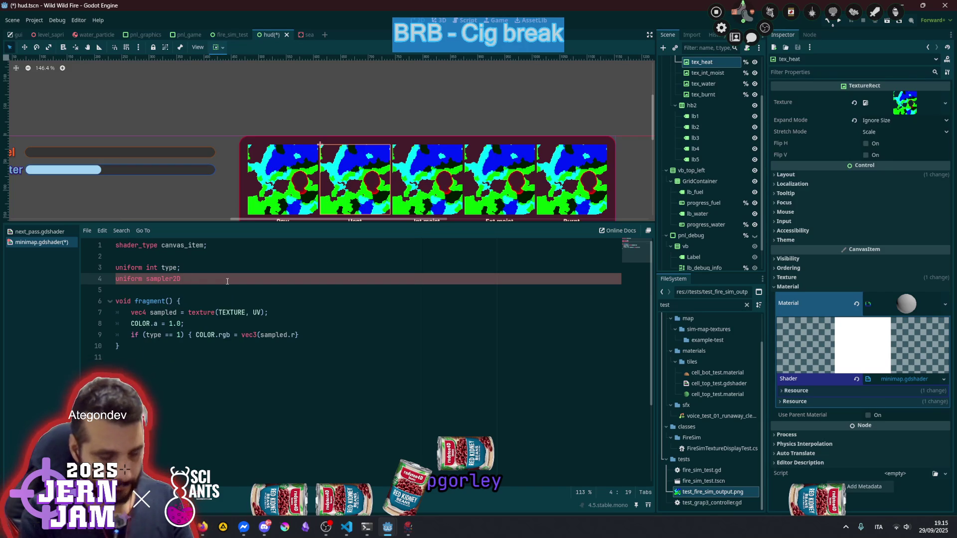
{"action": "type", "text": "gradient"}
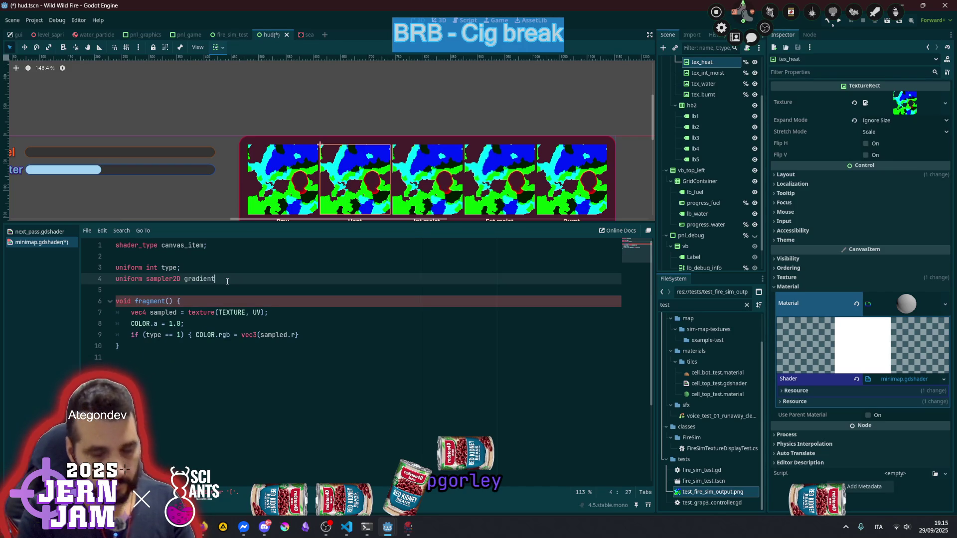
{"action": "type", "text": ";"}
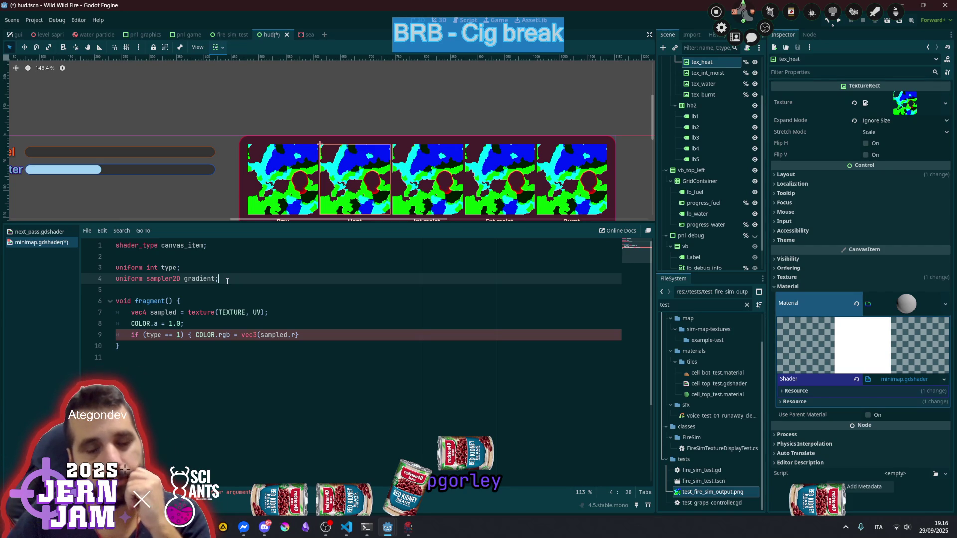
{"action": "double_click", "coordinate": [169, 280]}
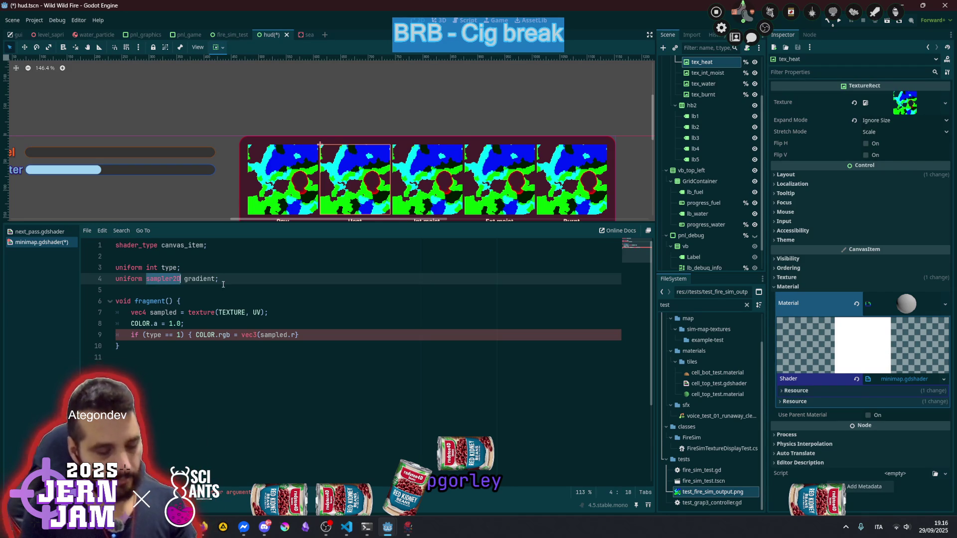
{"action": "type", "text": "vec4"}
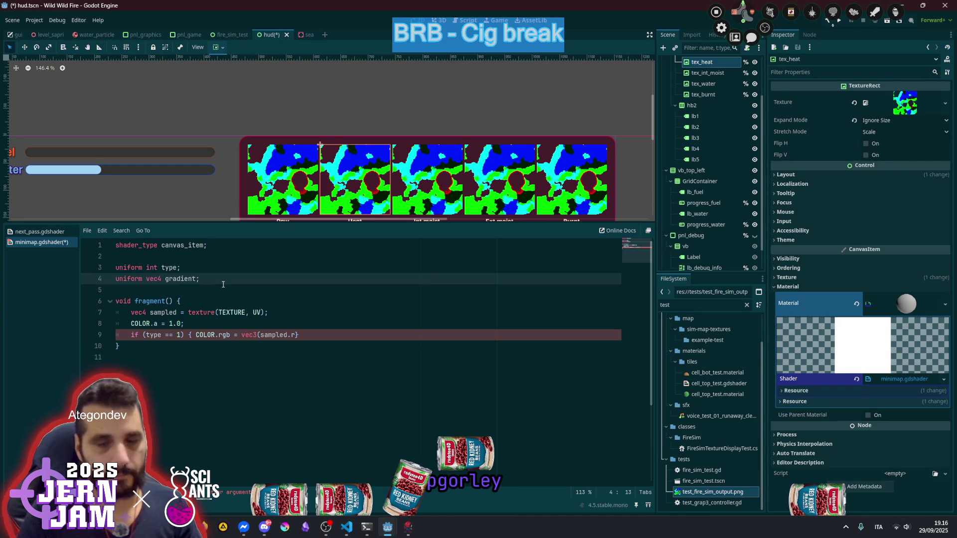
{"action": "type", "text": " gradient : hi"}
{"action": "key", "text": "BackSpace"}
{"action": "key", "text": "BackSpace"}
{"action": "type", "text": "co"}
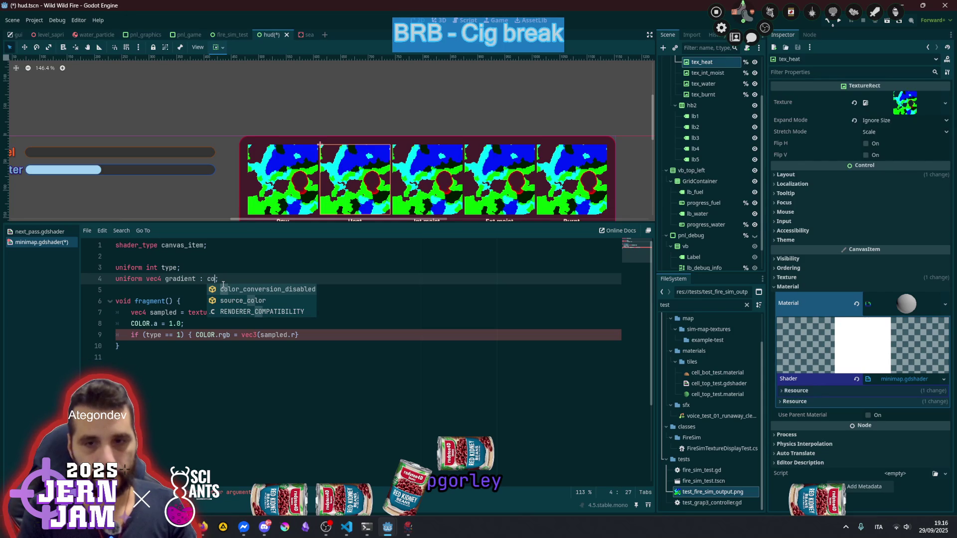
{"action": "key", "text": "Down"}
{"action": "key", "text": "Return"}
{"action": "left_click", "coordinate": [223, 282]}
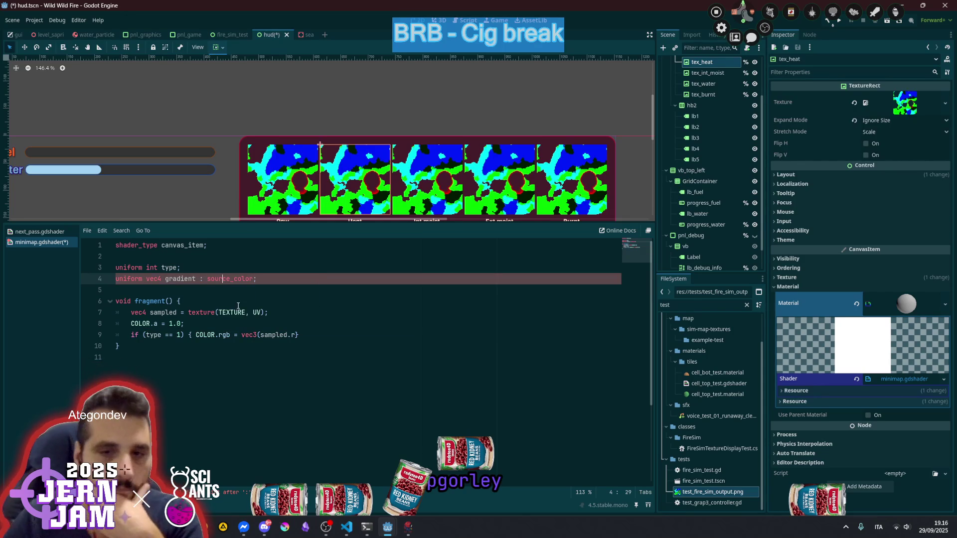
Rewrite line 9 as COLOR.rgb = gradient.rgb * sampled.r; with a closing semicolon
{"action": "double_click", "coordinate": [181, 282]}
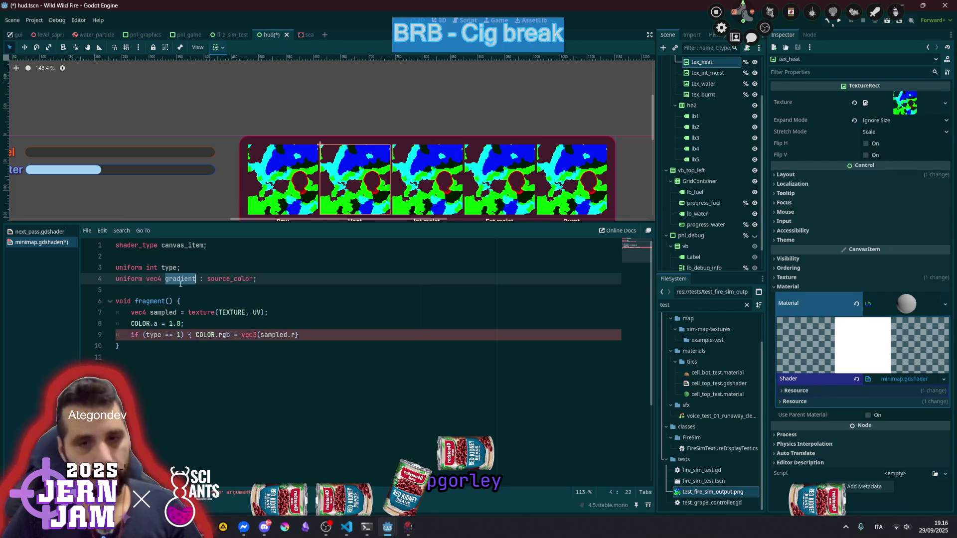
{"action": "double_click", "coordinate": [255, 335]}
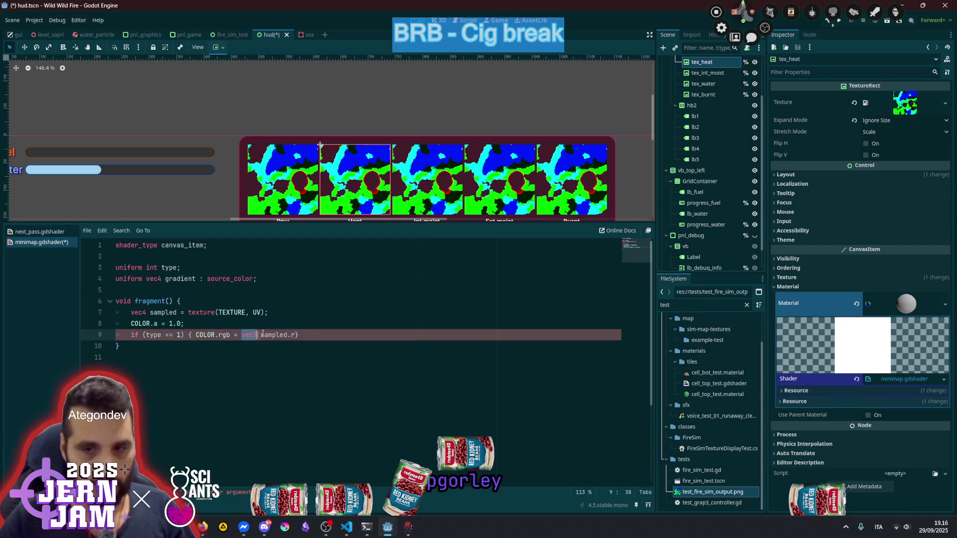
{"action": "type", "text": "gradient"}
{"action": "key", "text": "Delete"}
{"action": "type", "text": "*"}
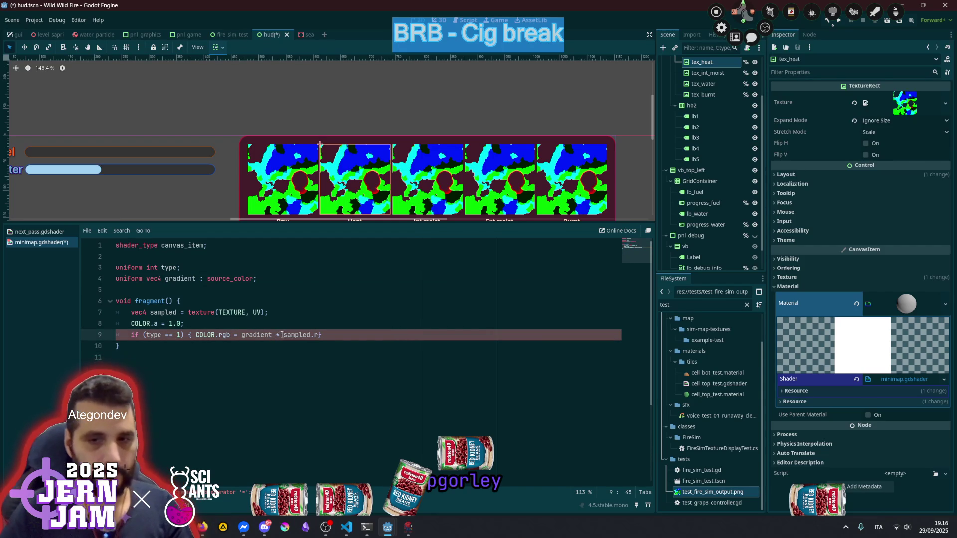
{"action": "left_click", "coordinate": [273, 335]}
{"action": "type", "text": ".rgb"}
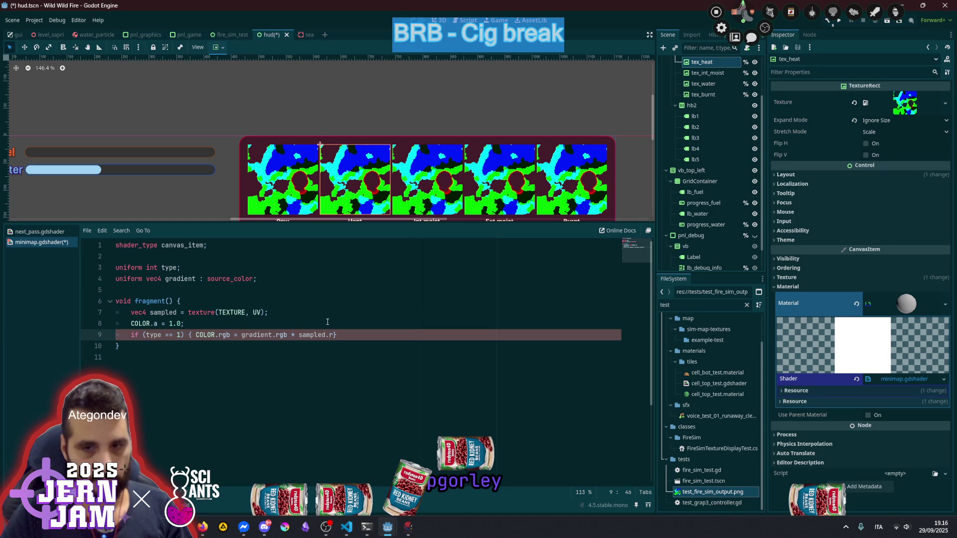
{"action": "type", "text": ";"}
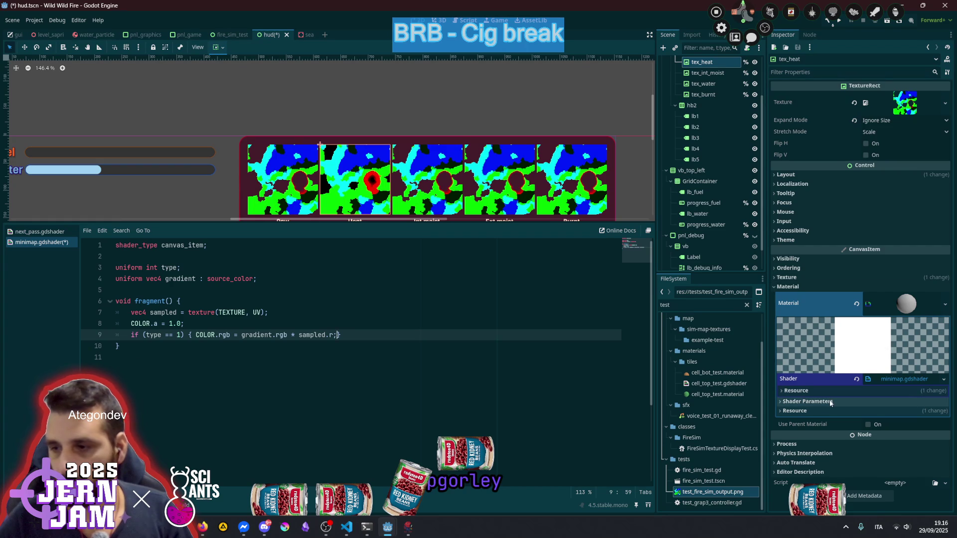
Set the Heat preview's Type to 1 and Gradient to salmon f98265, then select gradient on line 4
{"action": "left_click", "coordinate": [869, 402]}
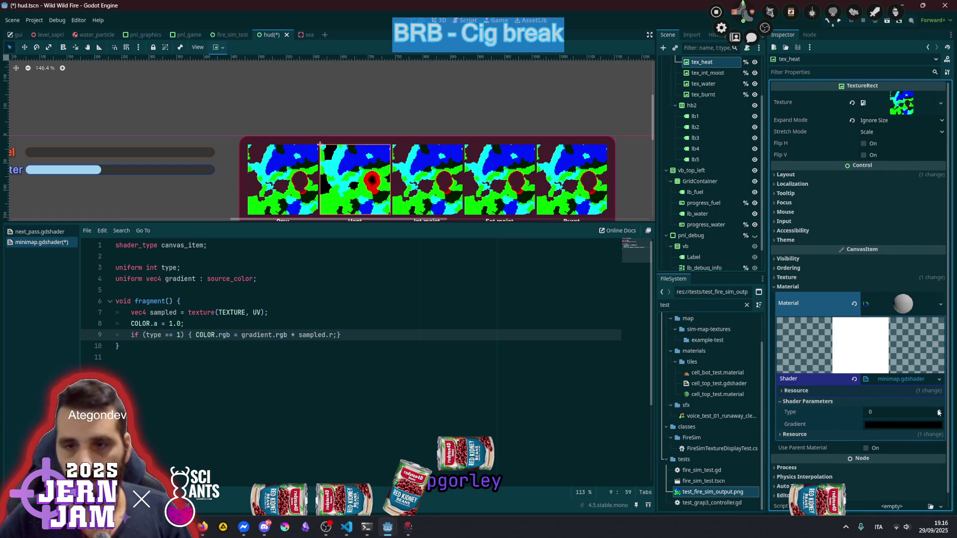
{"action": "left_click", "coordinate": [938, 412]}
{"action": "left_click", "coordinate": [890, 423]}
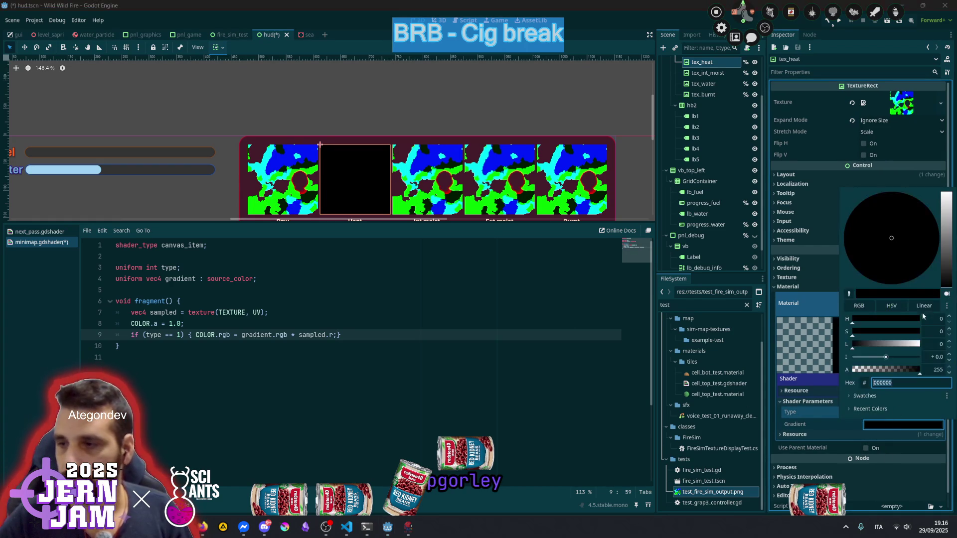
{"action": "left_click_drag", "start_coordinate": [945, 252], "coordinate": [945, 221]}
{"action": "mouse_move", "coordinate": [891, 249]}
{"action": "left_mouse_down"}
{"action": "mouse_move", "coordinate": [931, 224]}
{"action": "mouse_move", "coordinate": [928, 265]}
{"action": "left_mouse_up"}
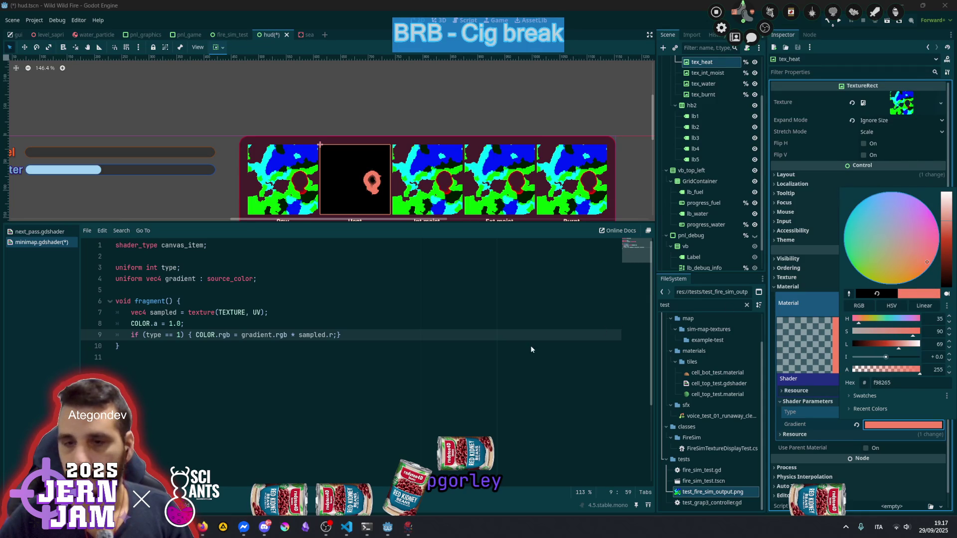
{"action": "left_click_drag", "start_coordinate": [333, 335], "coordinate": [259, 279]}
{"action": "double_click", "coordinate": [183, 279]}
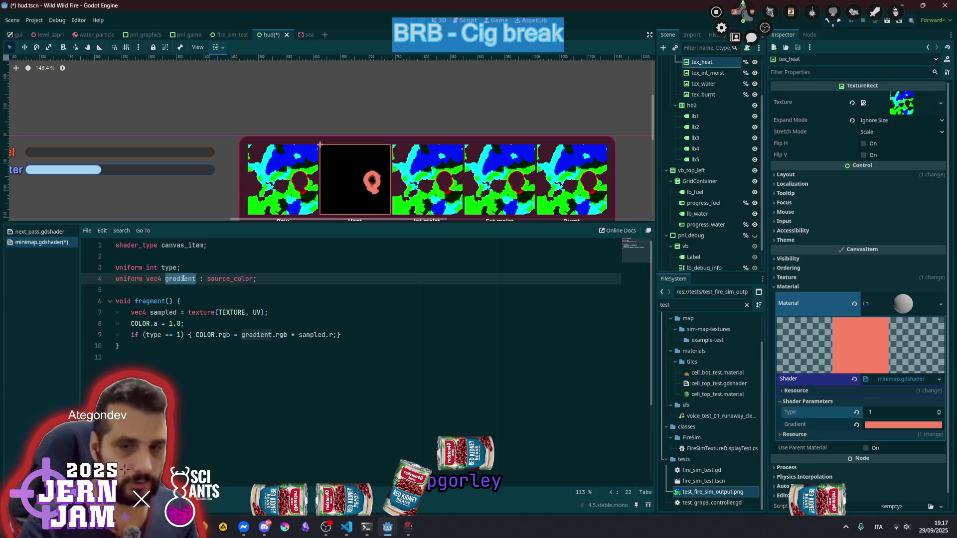
Rename the uniform to color and use color instead of gradient on line 9
{"action": "type", "text": "color"}
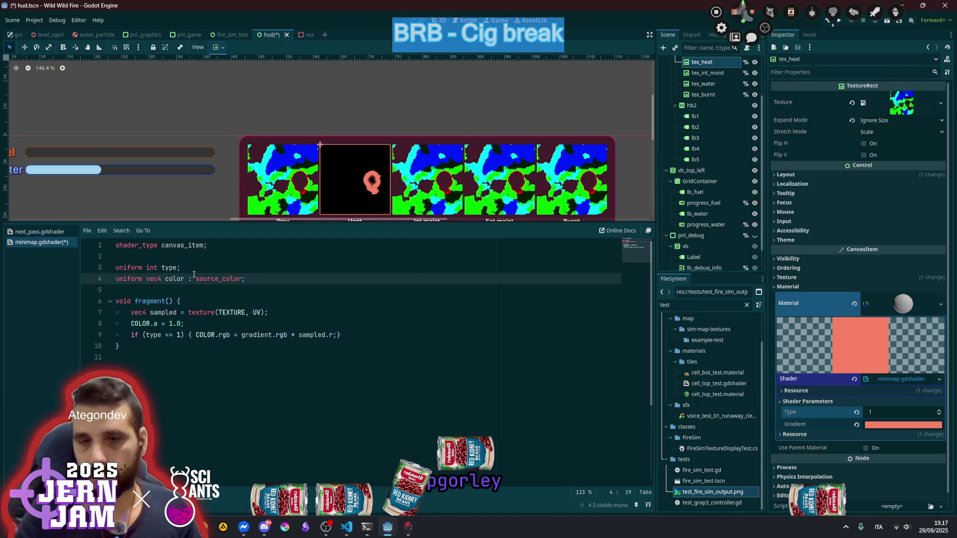
{"action": "double_click", "coordinate": [171, 280]}
{"action": "key", "text": "ctrl+c"}
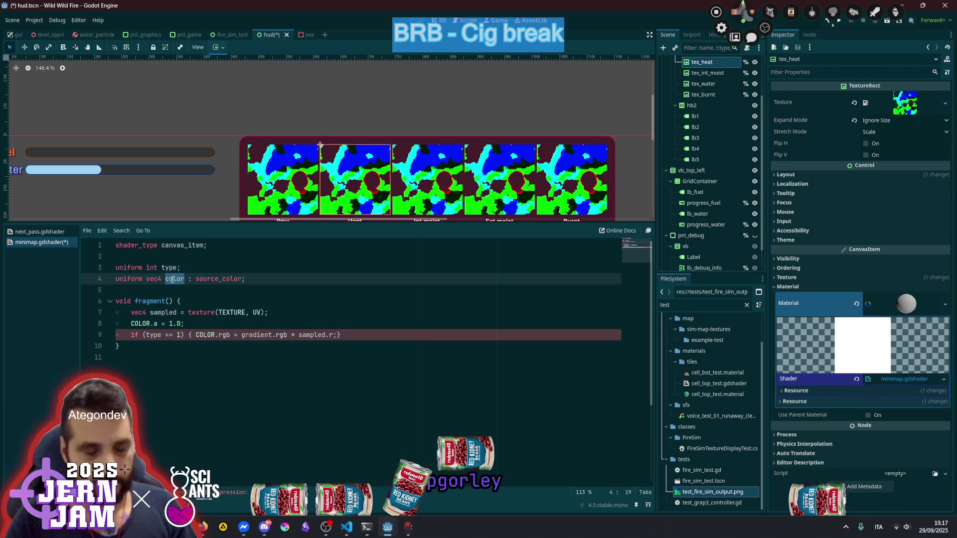
{"action": "double_click", "coordinate": [263, 330]}
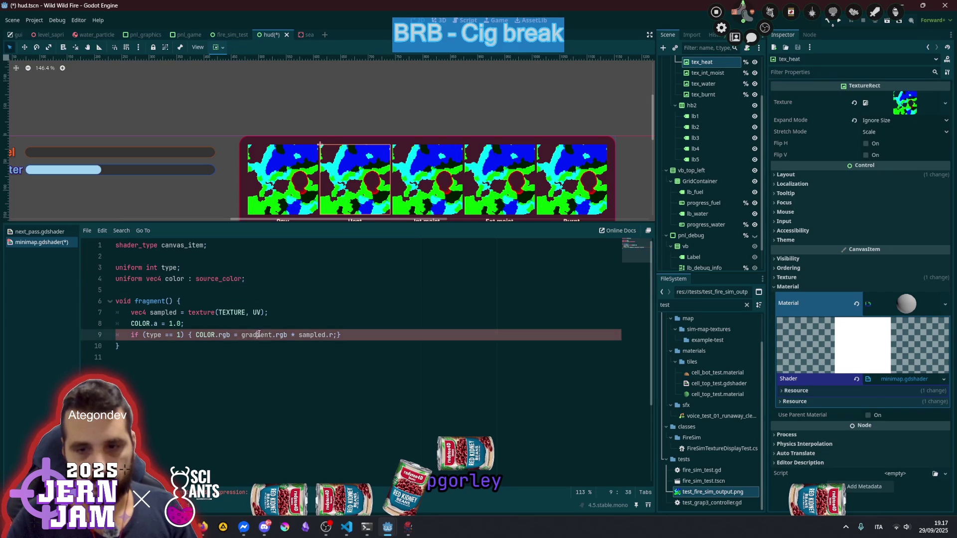
{"action": "key", "text": "ctrl+v"}
{"action": "left_click", "coordinate": [341, 291]}
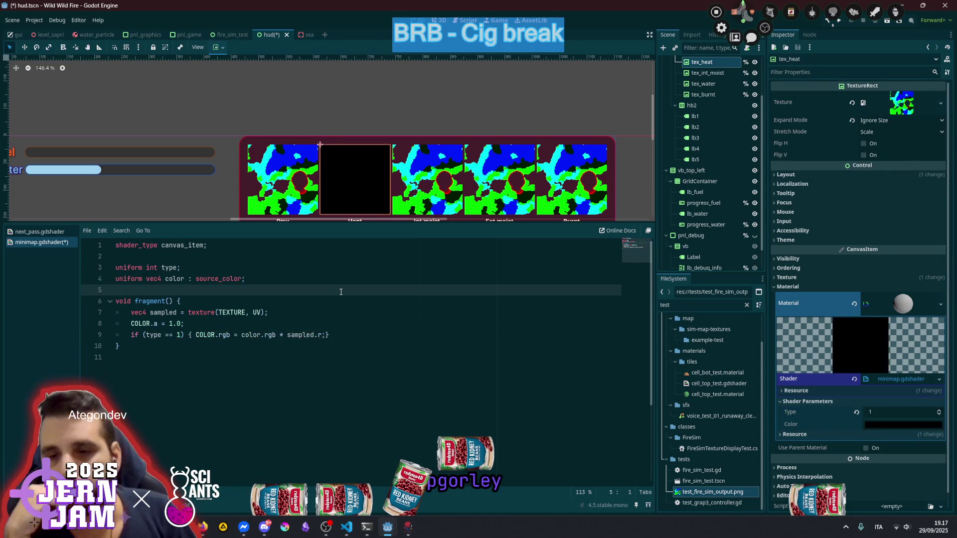
Tint the Heat preview's Color parameter a bright pale-yellow HDR shade, starting from the red swatch
{"action": "left_click", "coordinate": [903, 424]}
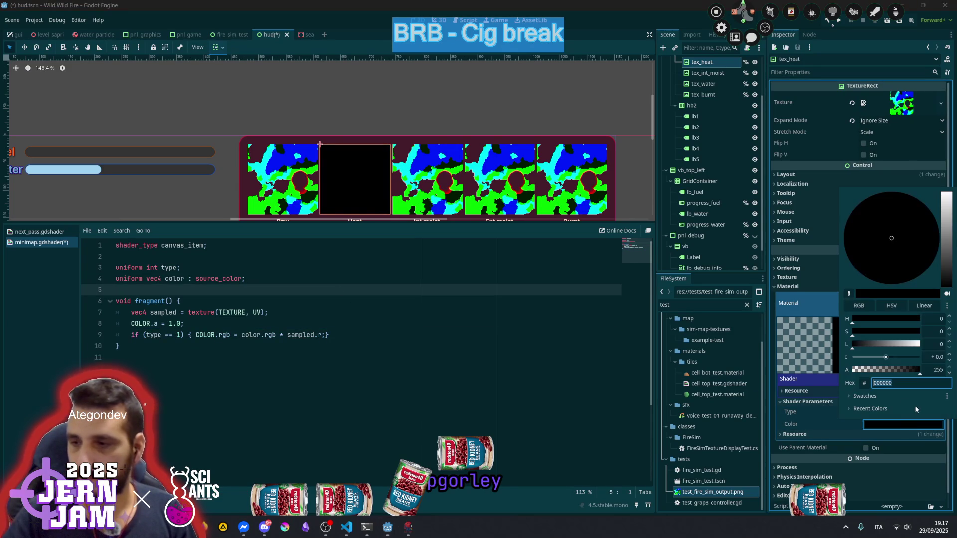
{"action": "left_click", "coordinate": [865, 396]}
{"action": "left_click", "coordinate": [862, 408]}
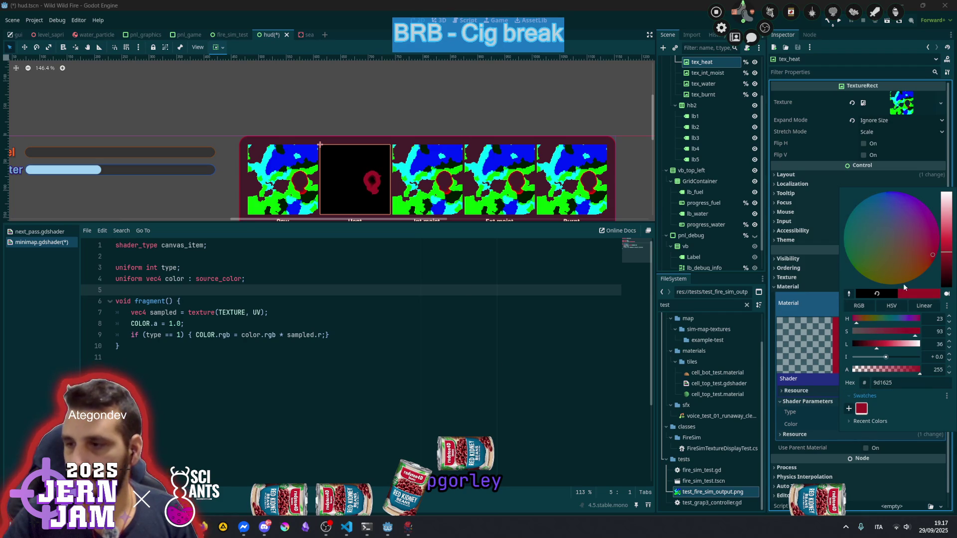
{"action": "left_click", "coordinate": [868, 322]}
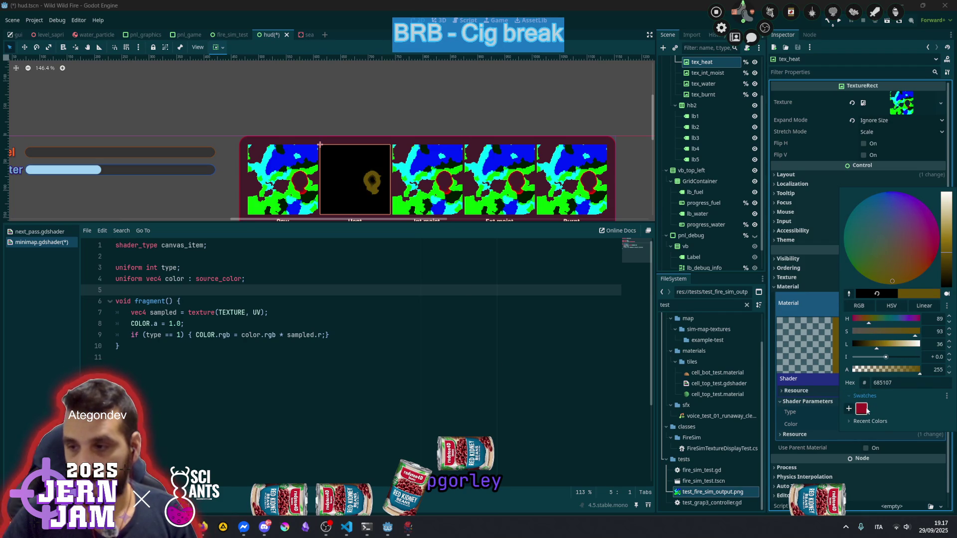
{"action": "mouse_move", "coordinate": [886, 357]}
{"action": "left_mouse_down"}
{"action": "mouse_move", "coordinate": [930, 355]}
{"action": "mouse_move", "coordinate": [895, 357]}
{"action": "mouse_move", "coordinate": [892, 345]}
{"action": "mouse_move", "coordinate": [901, 345]}
{"action": "mouse_move", "coordinate": [865, 319]}
{"action": "left_mouse_up"}
{"action": "left_click_drag", "start_coordinate": [895, 360], "coordinate": [888, 357]}
{"action": "mouse_move", "coordinate": [867, 320]}
{"action": "left_mouse_down"}
{"action": "mouse_move", "coordinate": [894, 346]}
{"action": "mouse_move", "coordinate": [908, 346]}
{"action": "left_mouse_up"}
{"action": "left_click", "coordinate": [895, 345]}
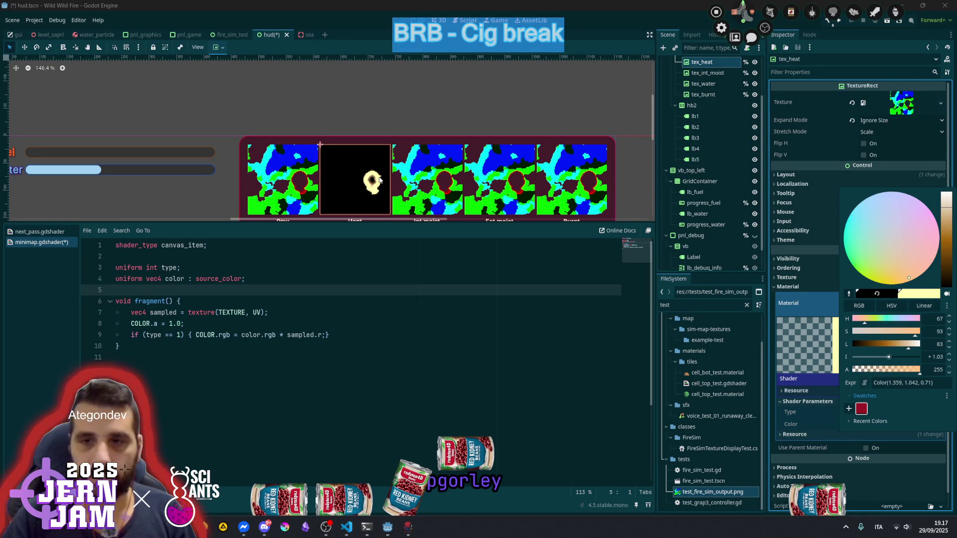
{"action": "scroll", "coordinate": [375, 187], "scroll_direction": "up", "scroll_amount": 3}
{"action": "scroll", "coordinate": [374, 187], "scroll_direction": "up", "scroll_amount": 12}
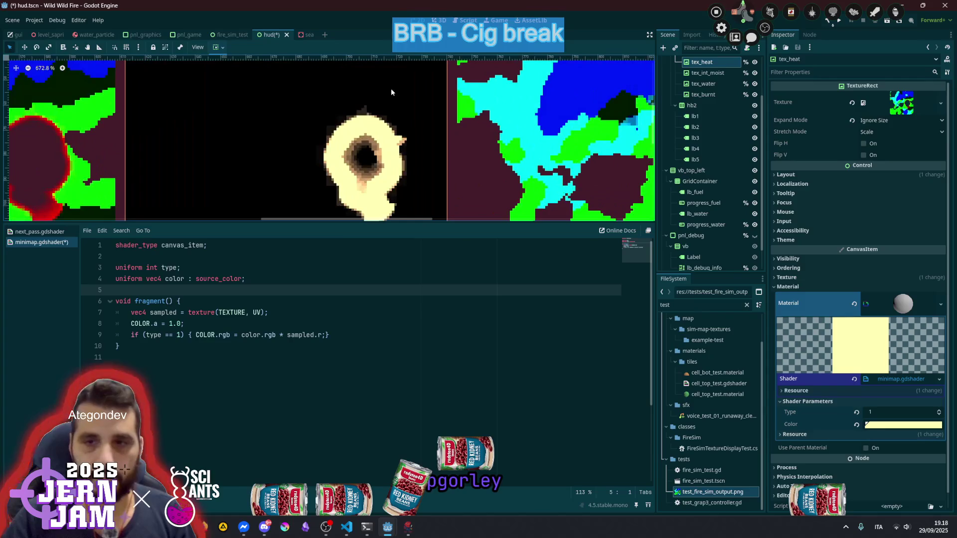
{"action": "scroll", "coordinate": [359, 162], "scroll_direction": "down", "scroll_amount": 6}
{"action": "scroll", "coordinate": [214, 154], "scroll_direction": "up", "scroll_amount": 6}
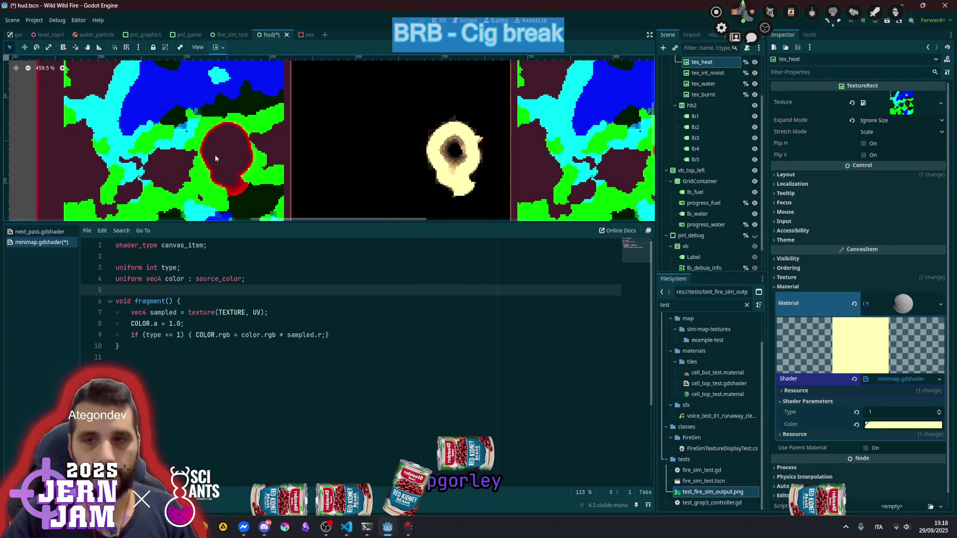
{"action": "scroll", "coordinate": [217, 166], "scroll_direction": "up", "scroll_amount": 6}
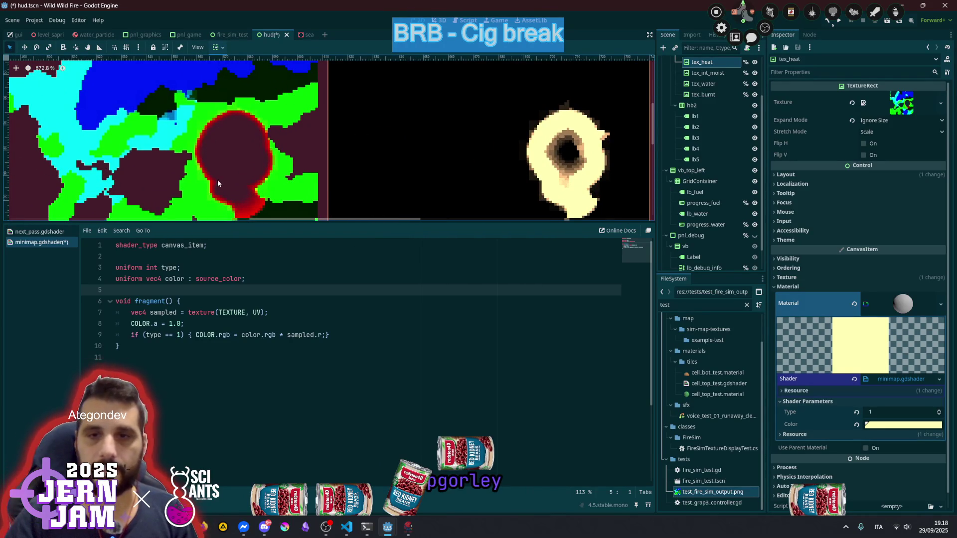
{"action": "scroll", "coordinate": [247, 167], "scroll_direction": "down", "scroll_amount": 5}
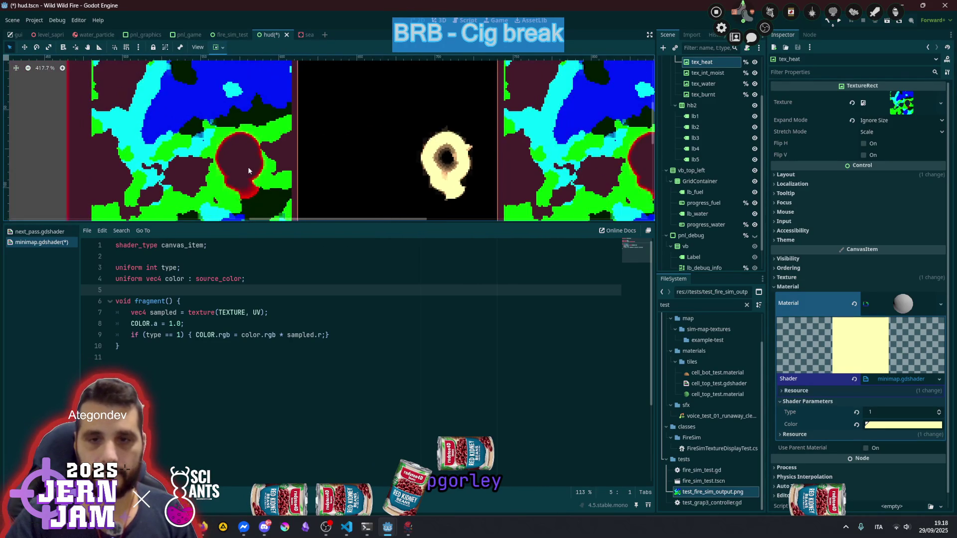
{"action": "left_click", "coordinate": [359, 301]}
{"action": "left_click", "coordinate": [371, 335]}
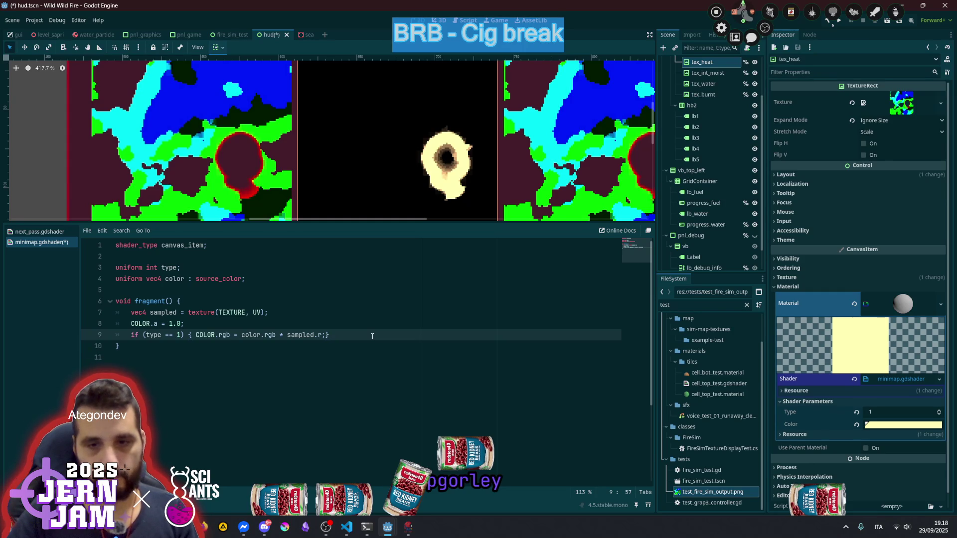
Duplicate shader line 9 three times and set the copies' types to 2, 3 and 4
{"action": "key", "text": "ctrl+shift+d"}
{"action": "key", "text": "ctrl+shift+d"}
{"action": "key", "text": "ctrl+shift+d"}
{"action": "scroll", "coordinate": [449, 136], "scroll_direction": "down", "scroll_amount": 6}
{"action": "left_click_drag", "start_coordinate": [514, 128], "coordinate": [345, 137]}
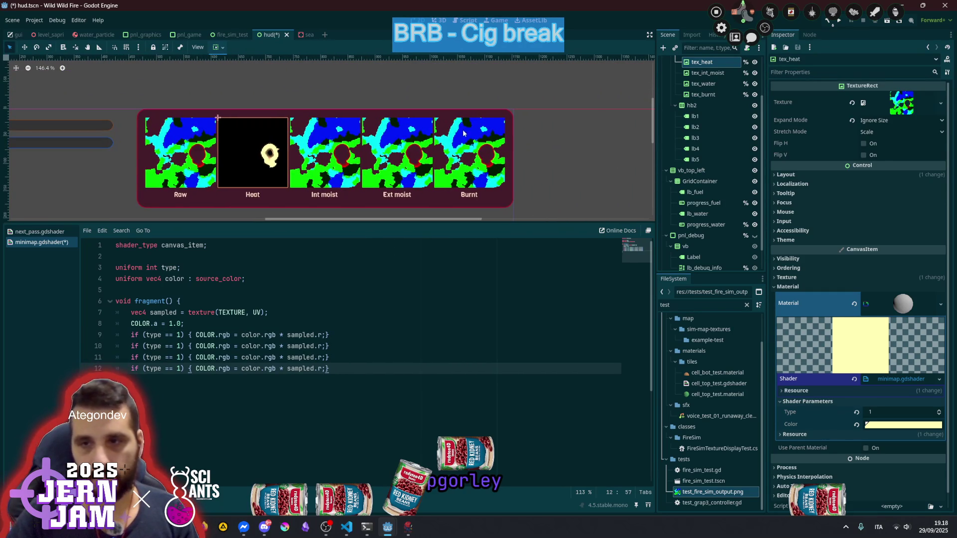
{"action": "left_click", "coordinate": [174, 346]}
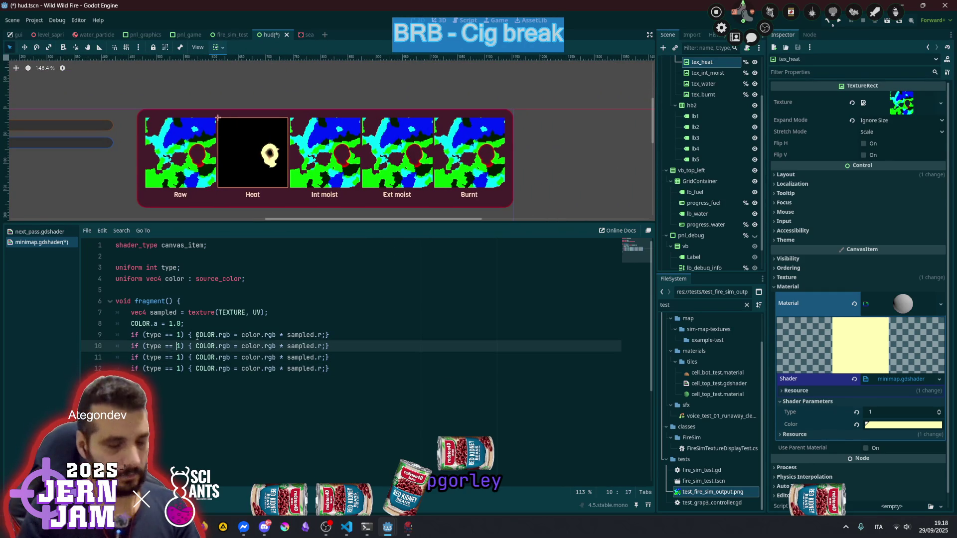
{"action": "key", "text": "Delete"}
{"action": "type", "text": "2"}
{"action": "key", "text": "Down"}
{"action": "key", "text": "Down"}
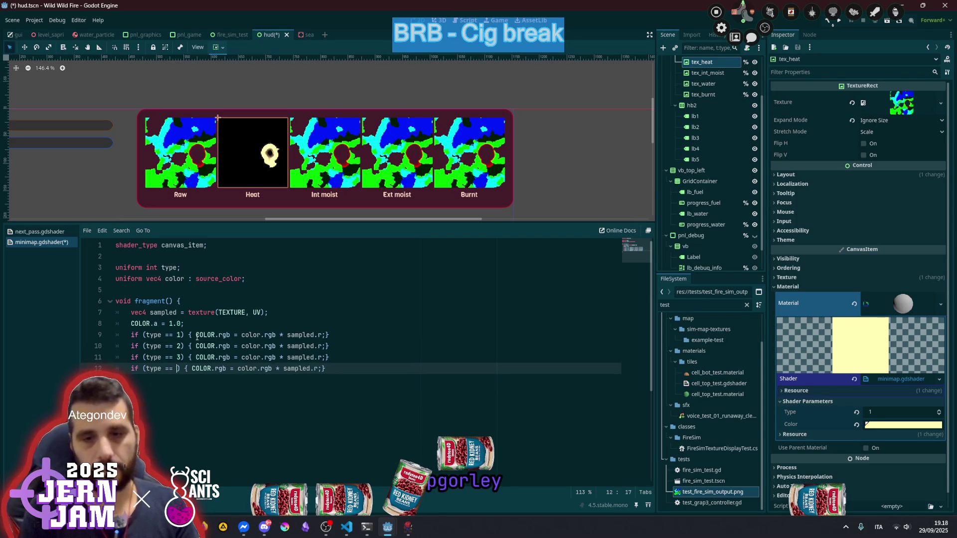
{"action": "key", "text": "BackSpace"}
{"action": "type", "text": "4"}
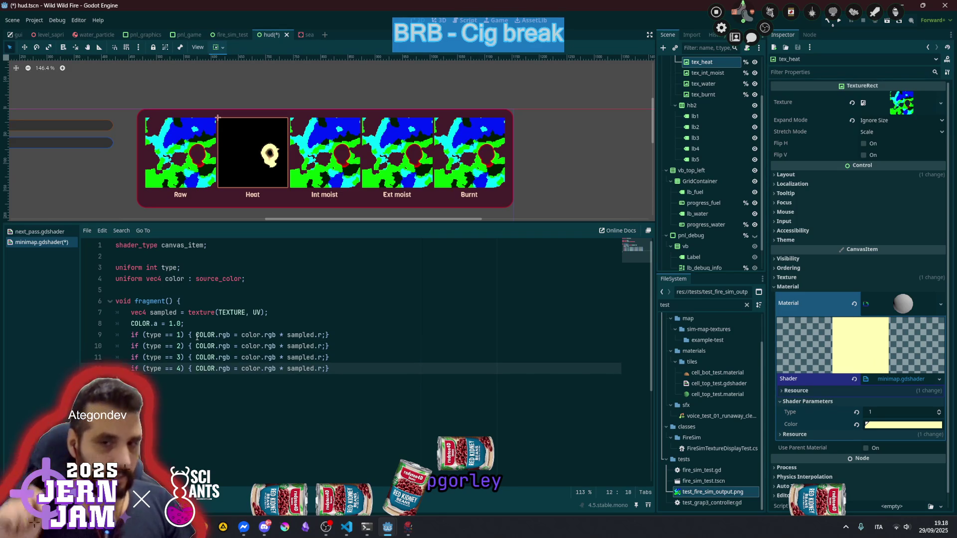
Change the three new branches to tint by sampled.g, sampled.b and sampled.a
{"action": "left_click", "coordinate": [322, 346]}
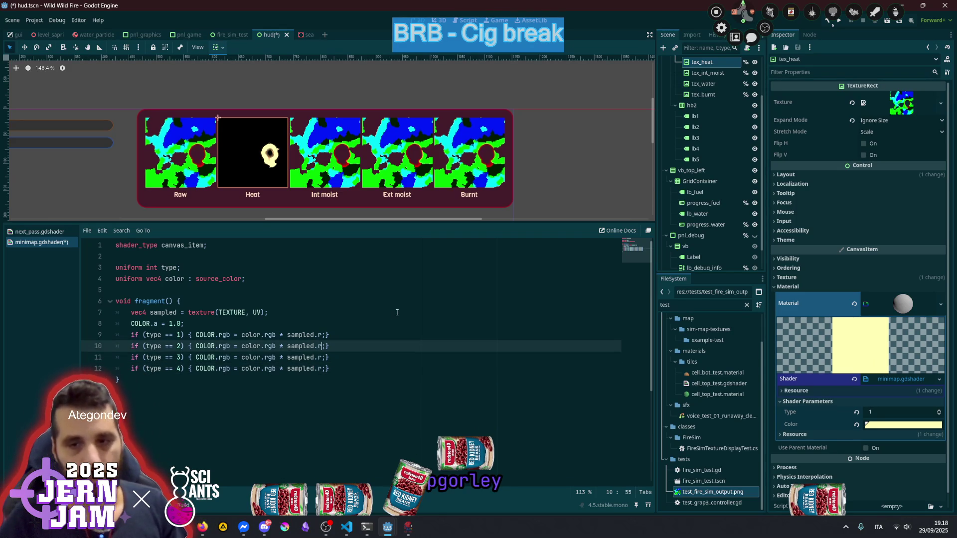
{"action": "key", "text": "BackSpace"}
{"action": "type", "text": "g"}
{"action": "key", "text": "Down"}
{"action": "key", "text": "BackSpace"}
{"action": "type", "text": "b"}
{"action": "key", "text": "Down"}
{"action": "key", "text": "BackSpace"}
{"action": "type", "text": "a"}
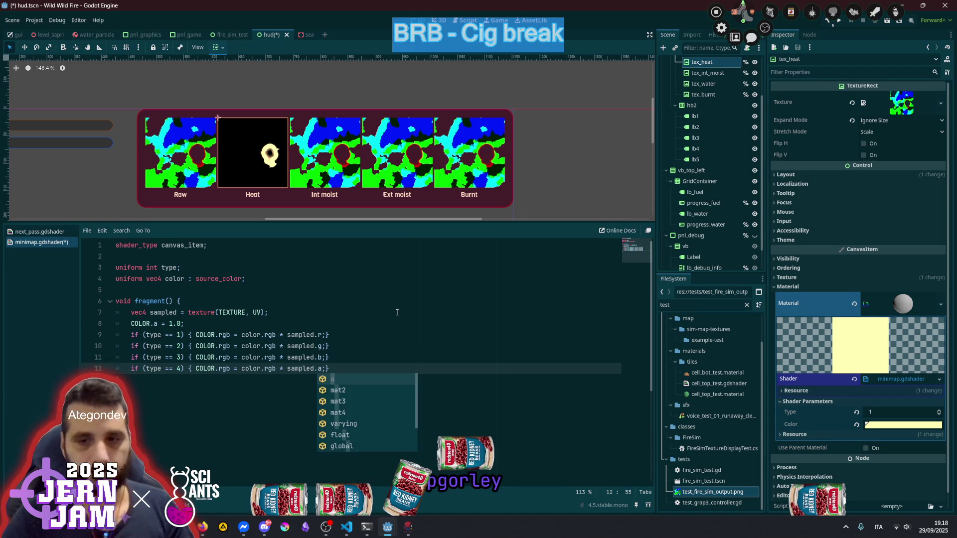
{"action": "left_click", "coordinate": [378, 312]}
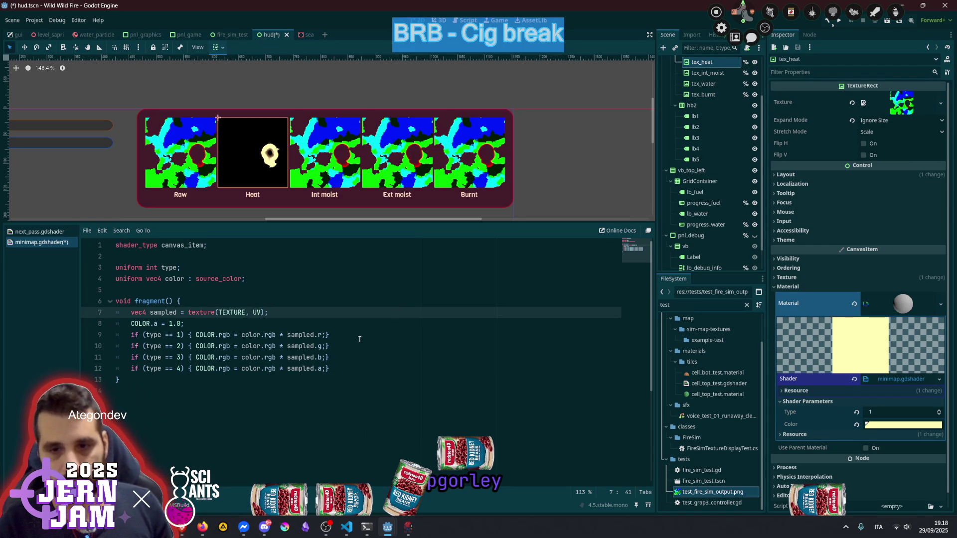
Save minimap.gdshader and the scene with Ctrl+S
{"action": "left_click", "coordinate": [359, 340]}
{"action": "key", "text": "ctrl+s"}
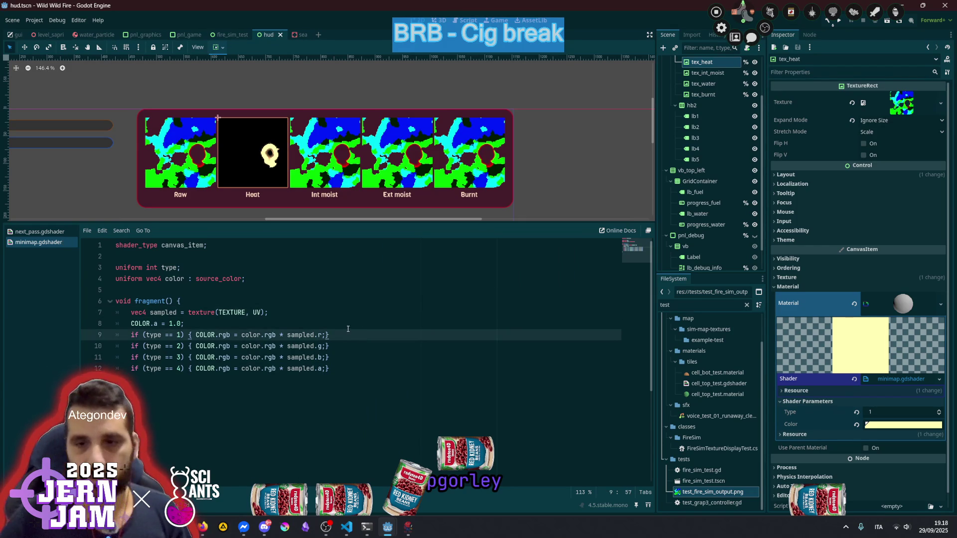
{"action": "key", "text": "Up"}
{"action": "right_click", "coordinate": [881, 296]}
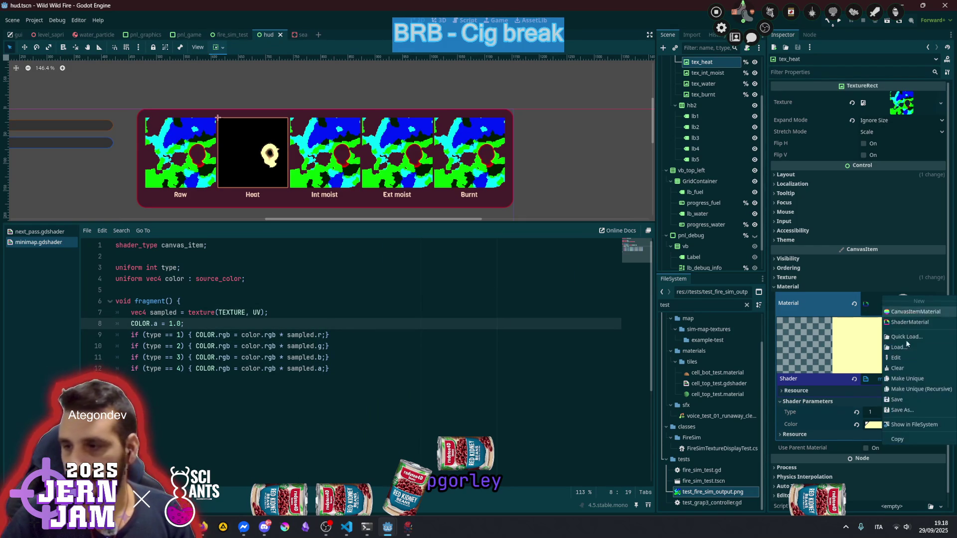
Make tex_heat's ShaderMaterial unique and copy it
{"action": "left_click", "coordinate": [911, 379]}
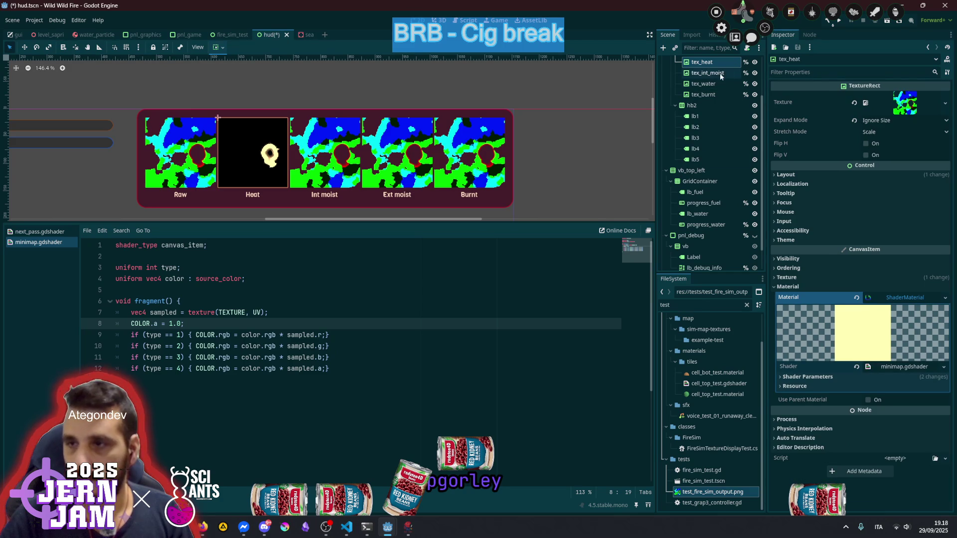
{"action": "right_click", "coordinate": [898, 299]}
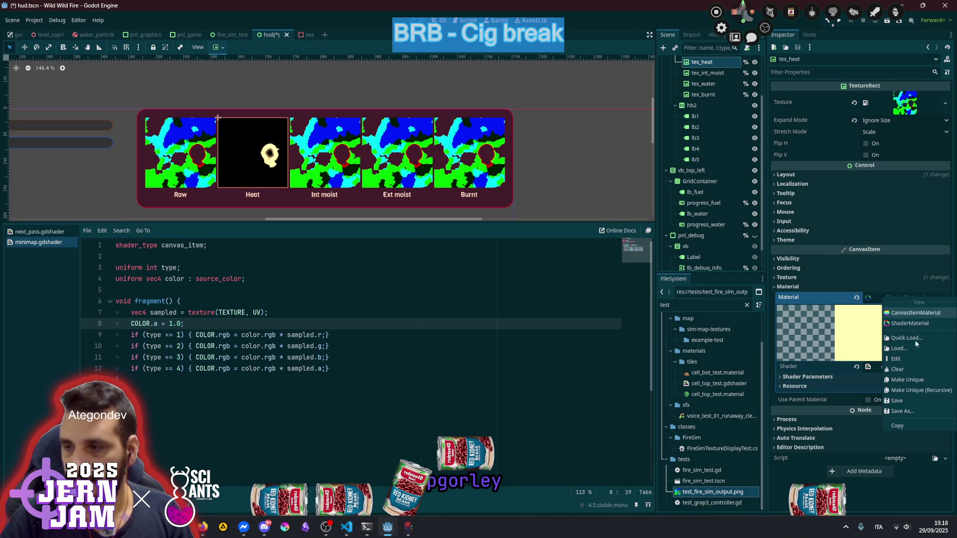
{"action": "left_click", "coordinate": [912, 425]}
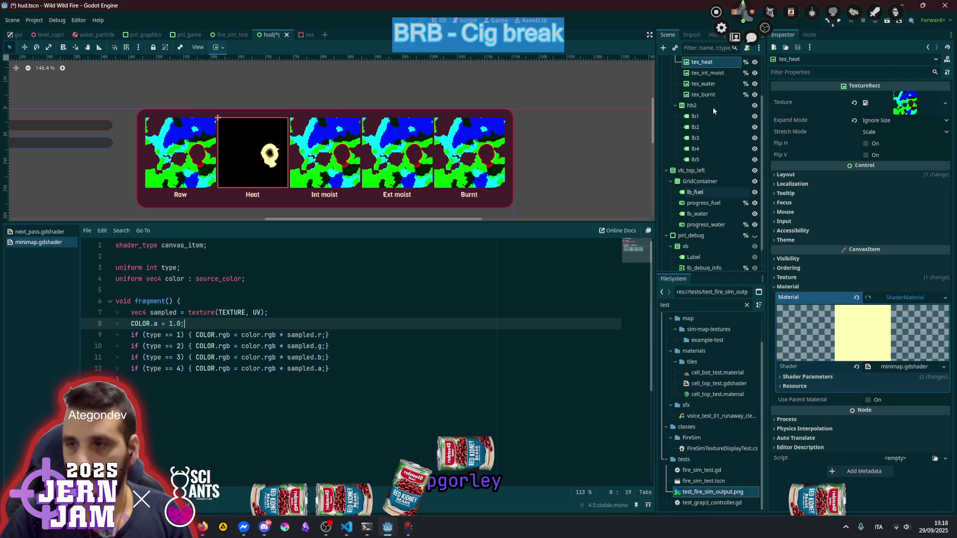
Paste the copied ShaderMaterial onto tex_int_moist and make it unique
{"action": "left_click", "coordinate": [712, 76]}
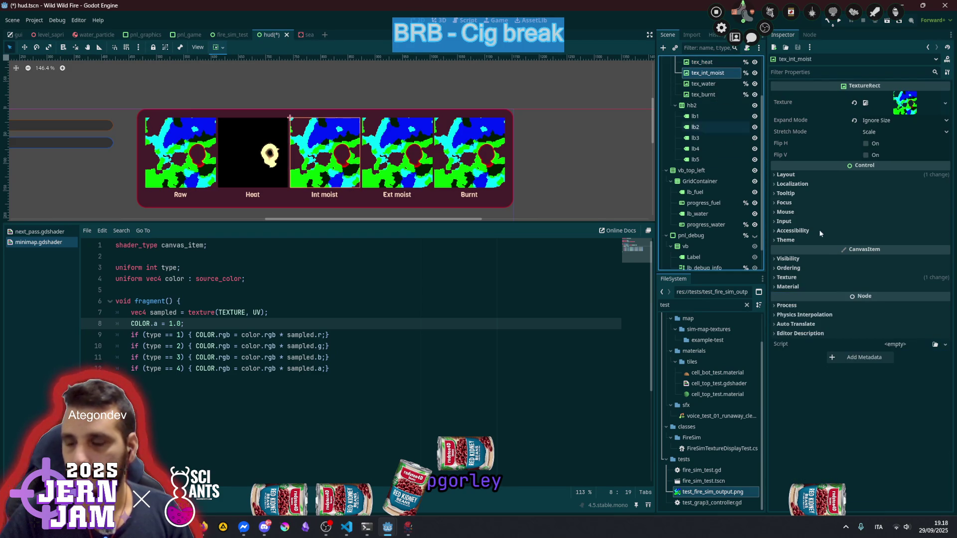
{"action": "left_click", "coordinate": [710, 64]}
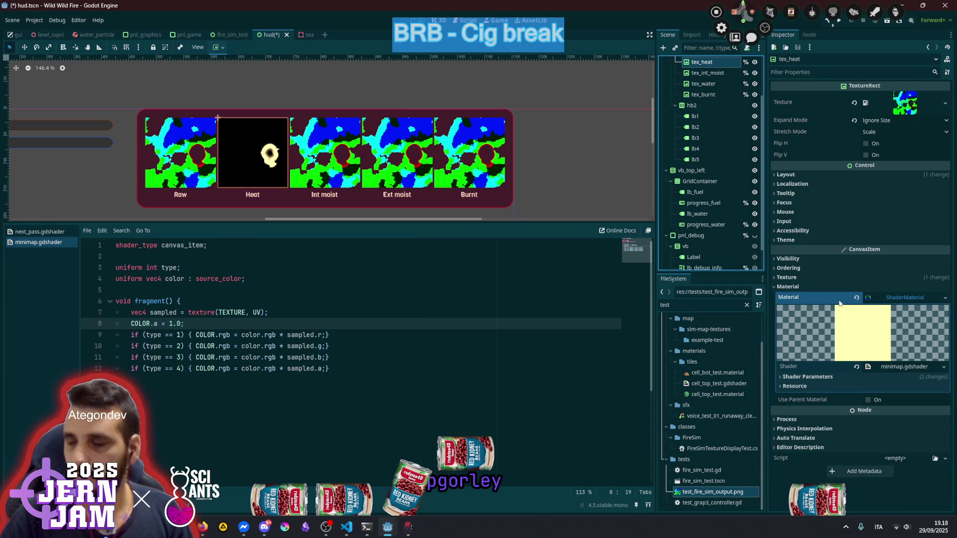
{"action": "left_click", "coordinate": [738, 73]}
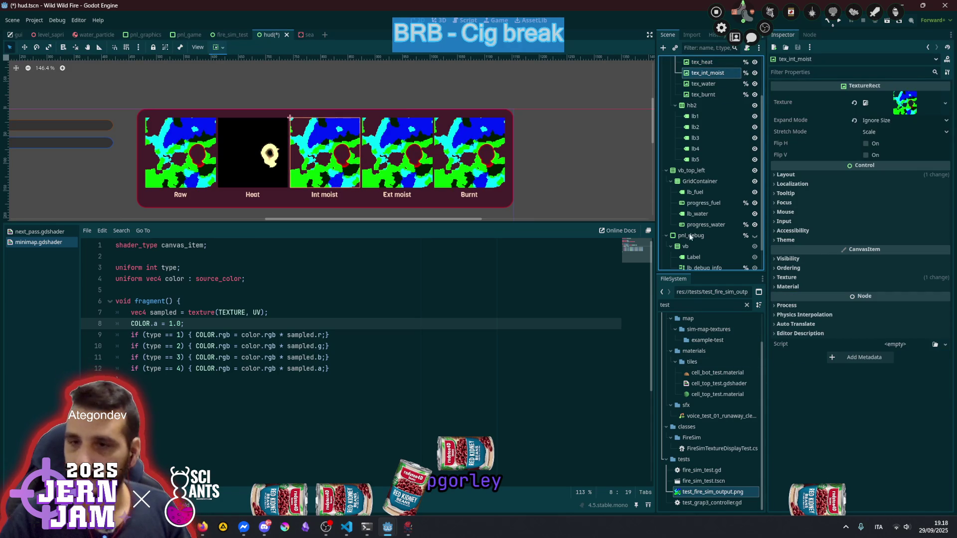
{"action": "left_click", "coordinate": [801, 287]}
{"action": "left_click", "coordinate": [904, 298]}
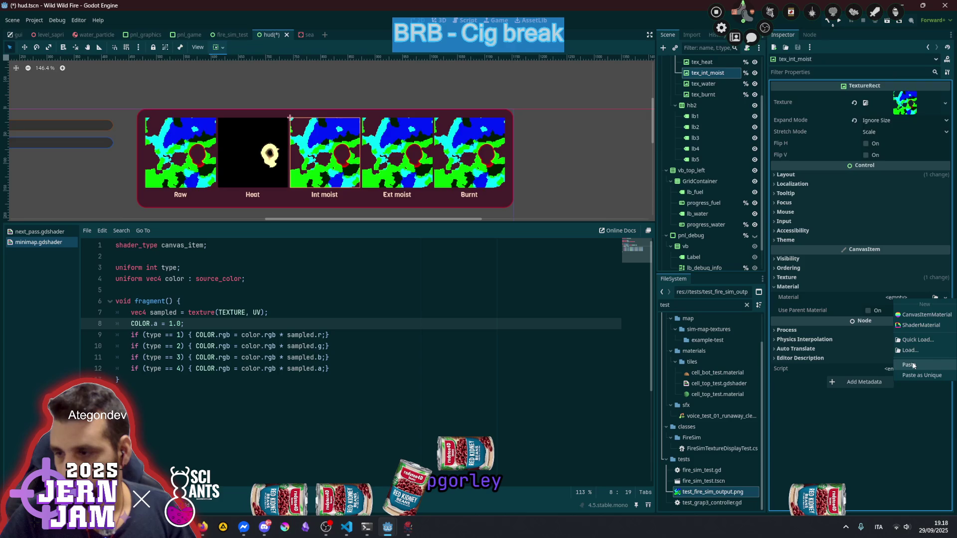
{"action": "left_click", "coordinate": [911, 364]}
{"action": "left_click", "coordinate": [902, 297]}
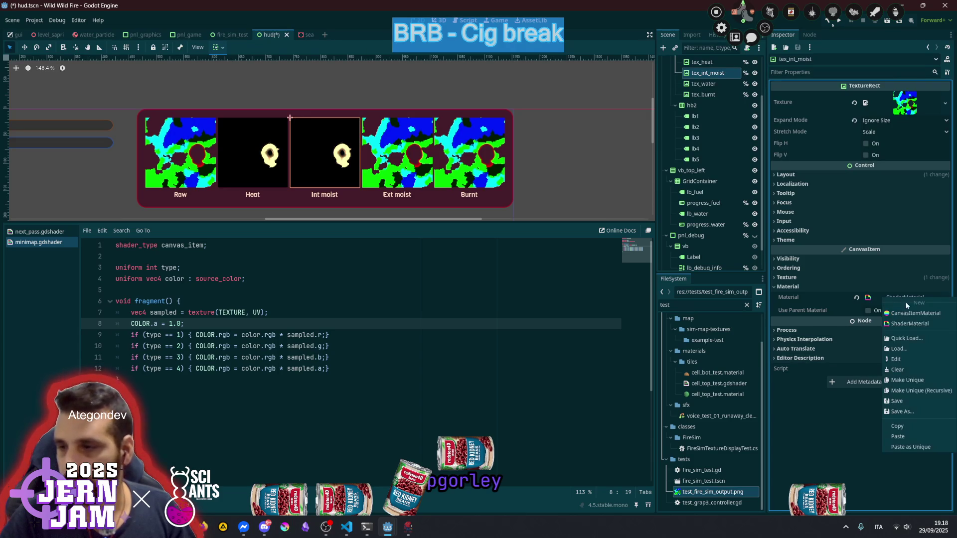
{"action": "left_click", "coordinate": [910, 384]}
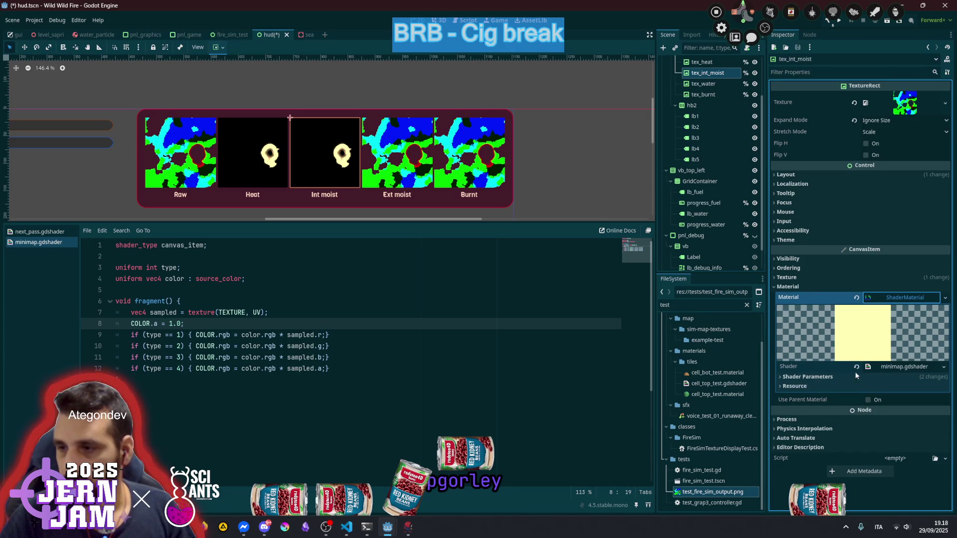
{"action": "left_click", "coordinate": [863, 377]}
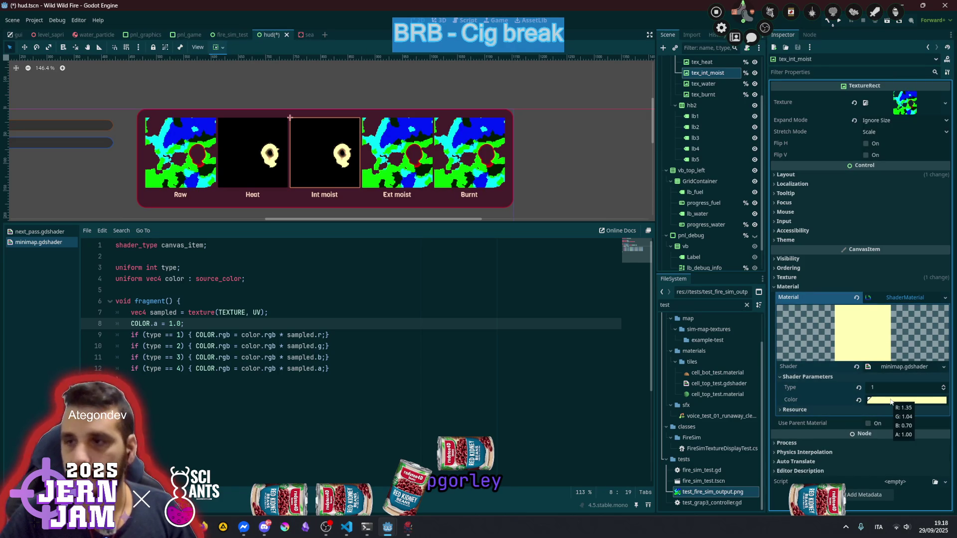
Give the Int moist material a pale green Color and set its Type to 2
{"action": "left_click", "coordinate": [891, 400]}
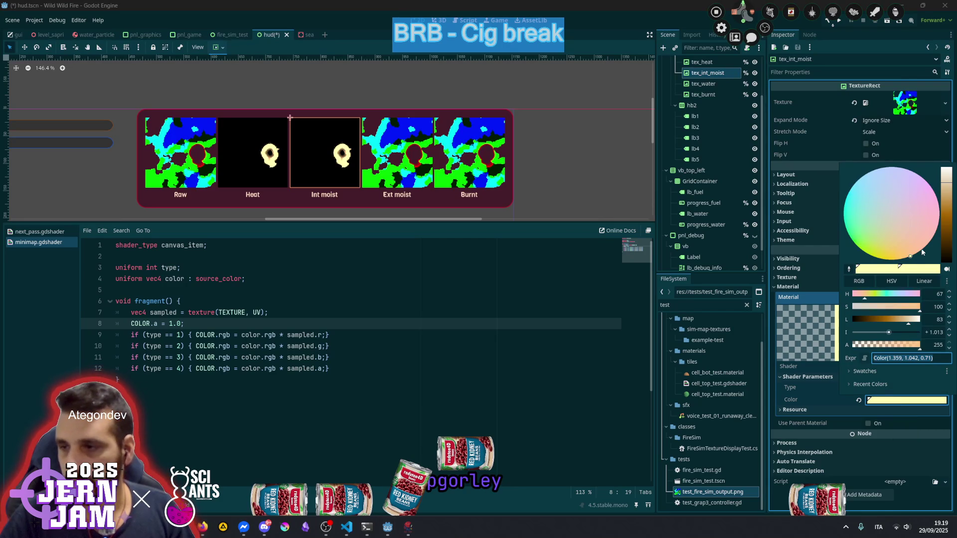
{"action": "left_click", "coordinate": [859, 232]}
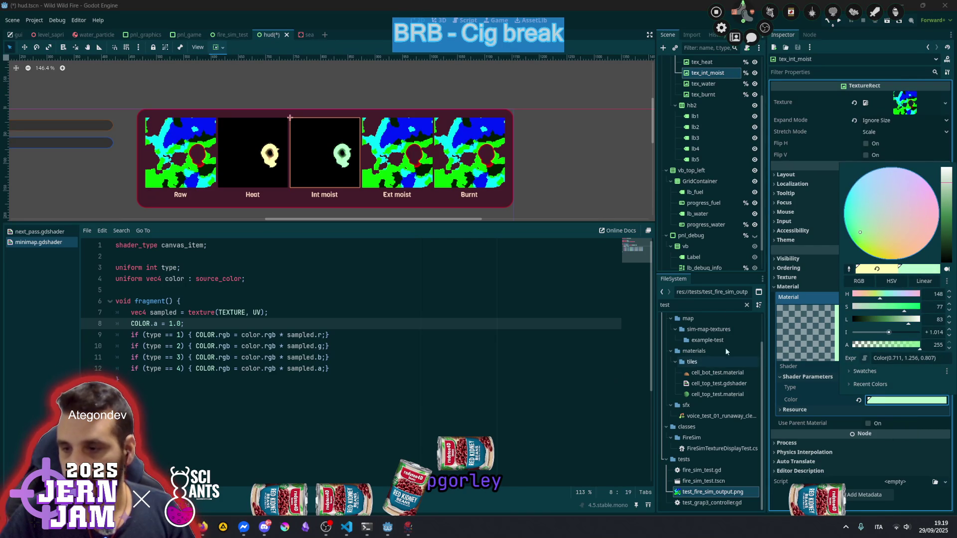
{"action": "left_click", "coordinate": [729, 249]}
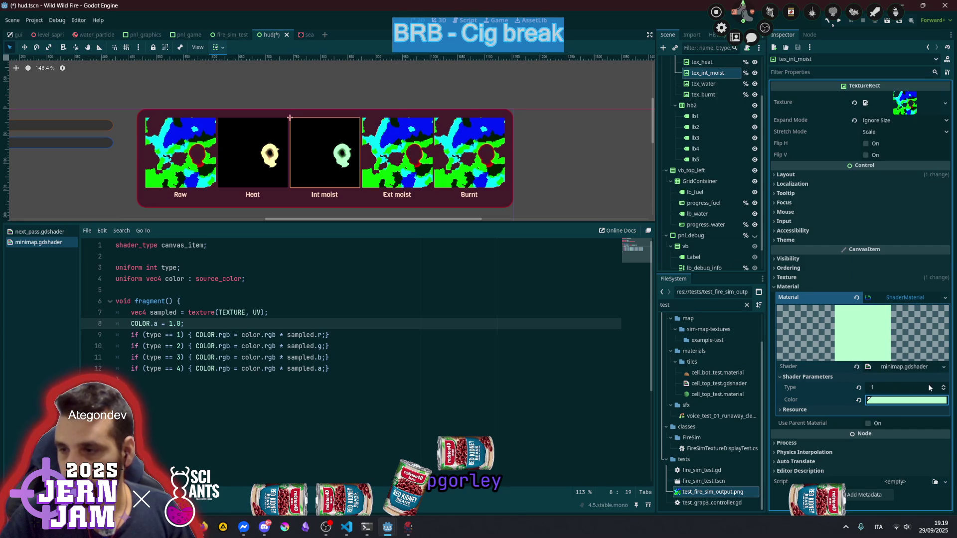
{"action": "left_click", "coordinate": [943, 386]}
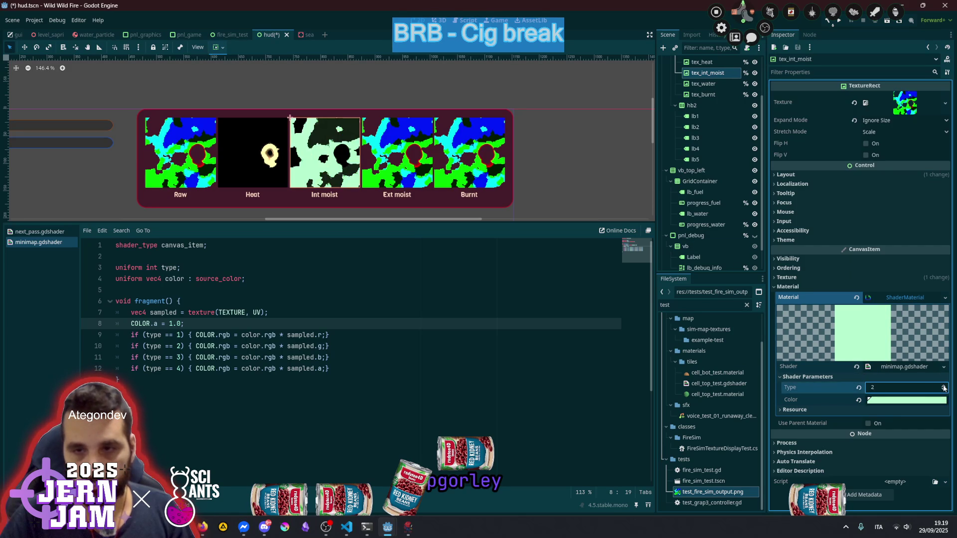
{"action": "scroll", "coordinate": [430, 147], "scroll_direction": "up", "scroll_amount": 4}
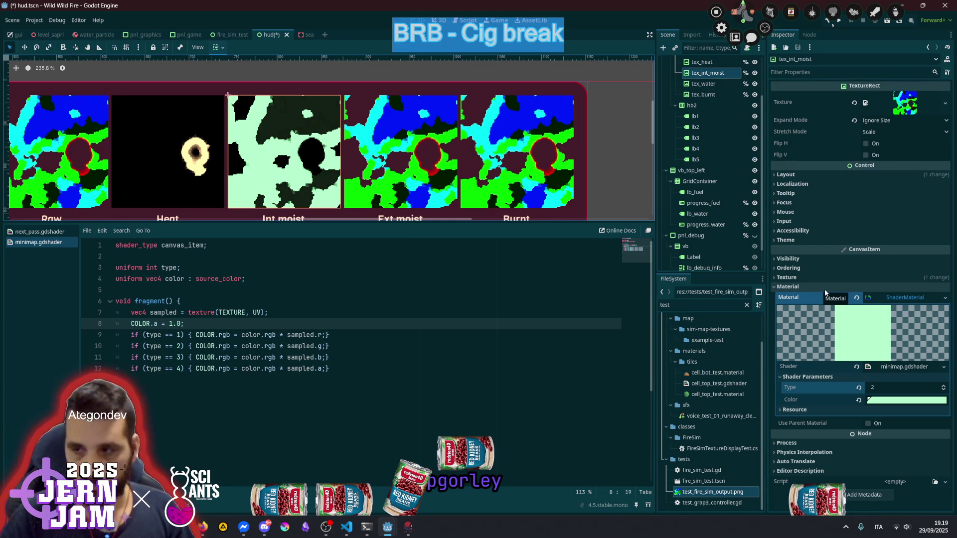
Copy Int moist's shader material and paste it onto tex_water as a unique copy
{"action": "left_click", "coordinate": [945, 297]}
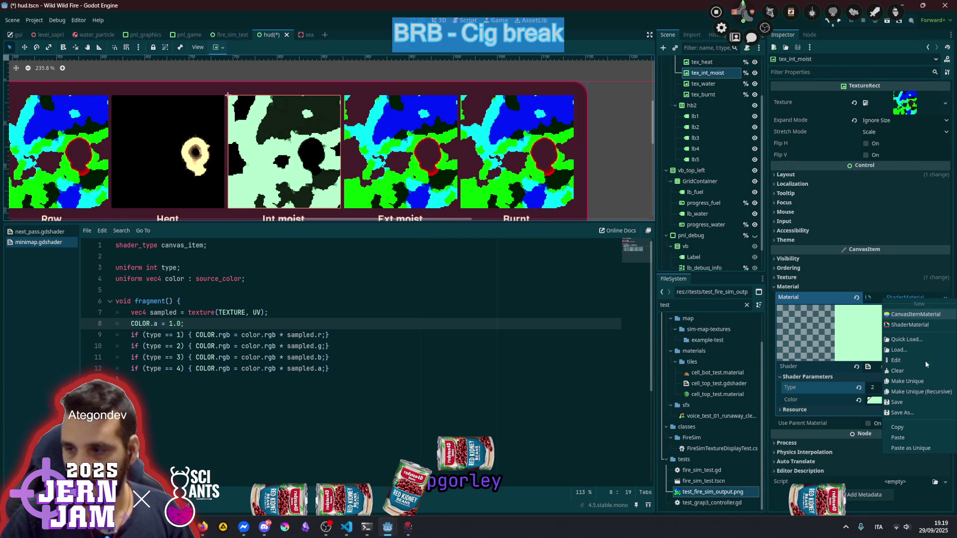
{"action": "left_click", "coordinate": [904, 428]}
{"action": "left_click", "coordinate": [706, 84]}
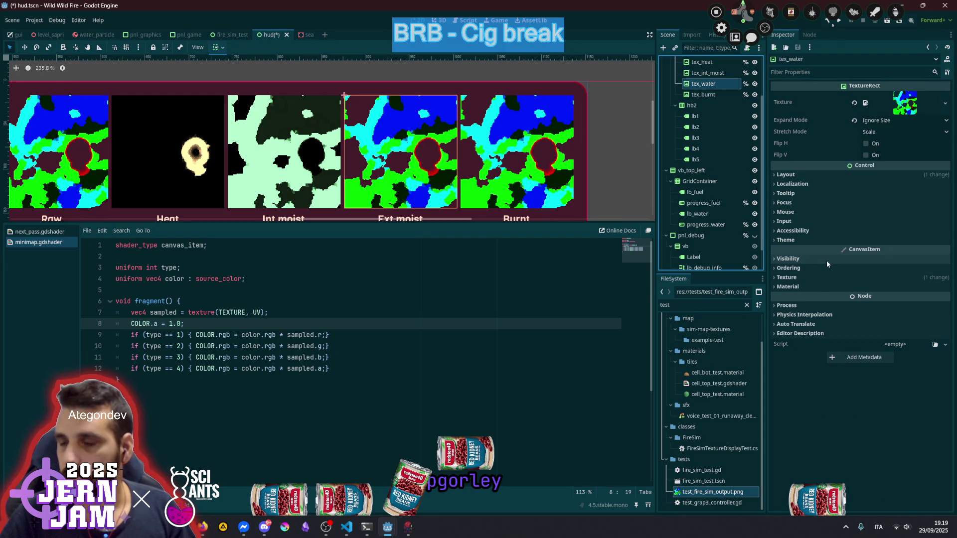
{"action": "left_click", "coordinate": [823, 286]}
{"action": "left_click", "coordinate": [906, 297]}
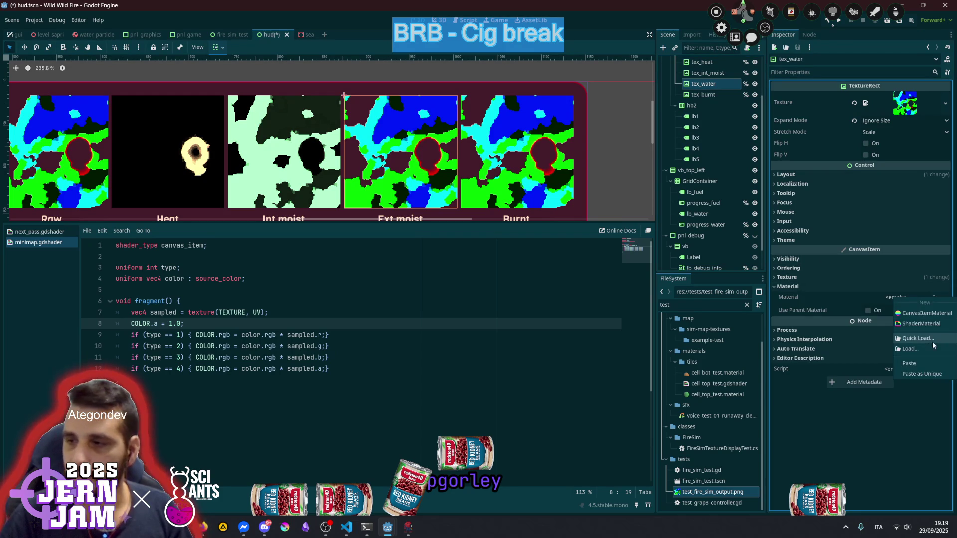
{"action": "left_click", "coordinate": [913, 373]}
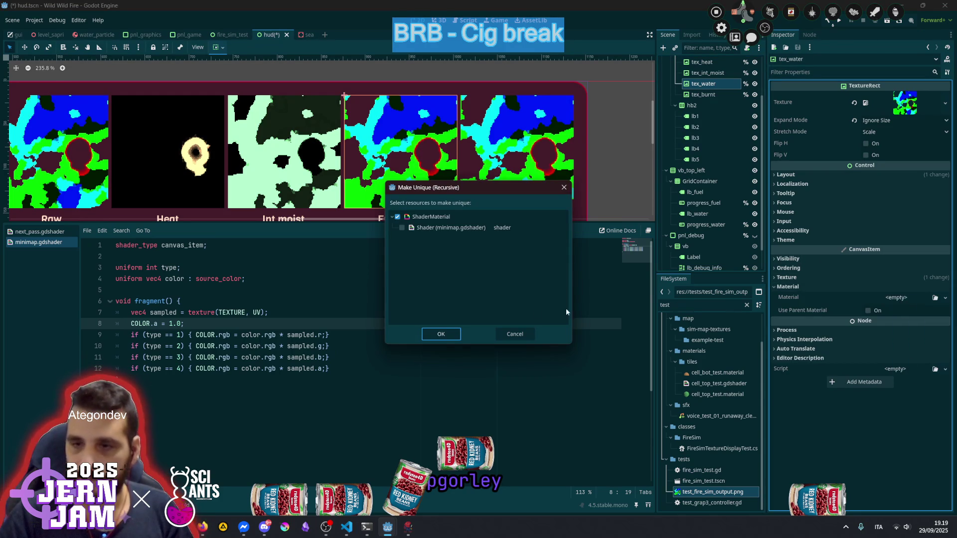
{"action": "left_click", "coordinate": [438, 334]}
{"action": "left_click", "coordinate": [887, 297]}
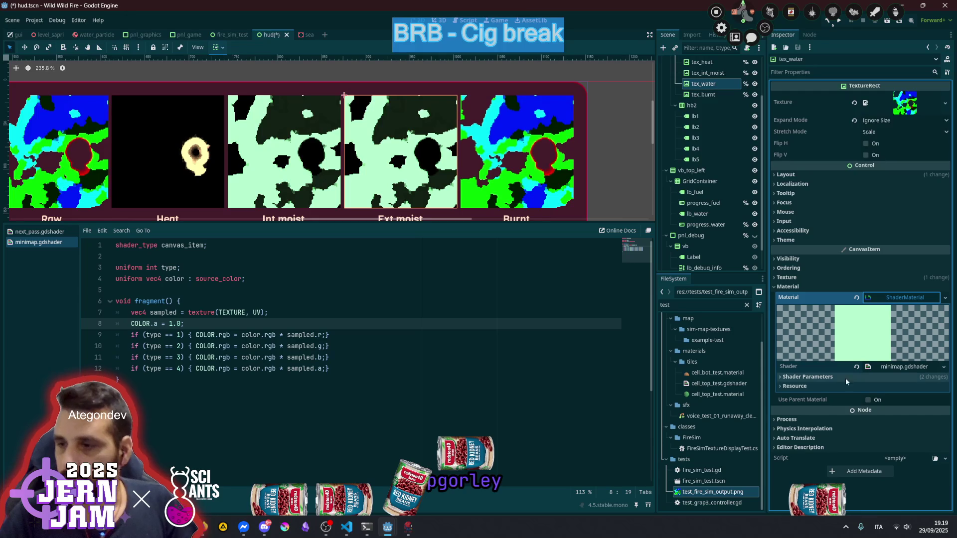
{"action": "left_click", "coordinate": [811, 377]}
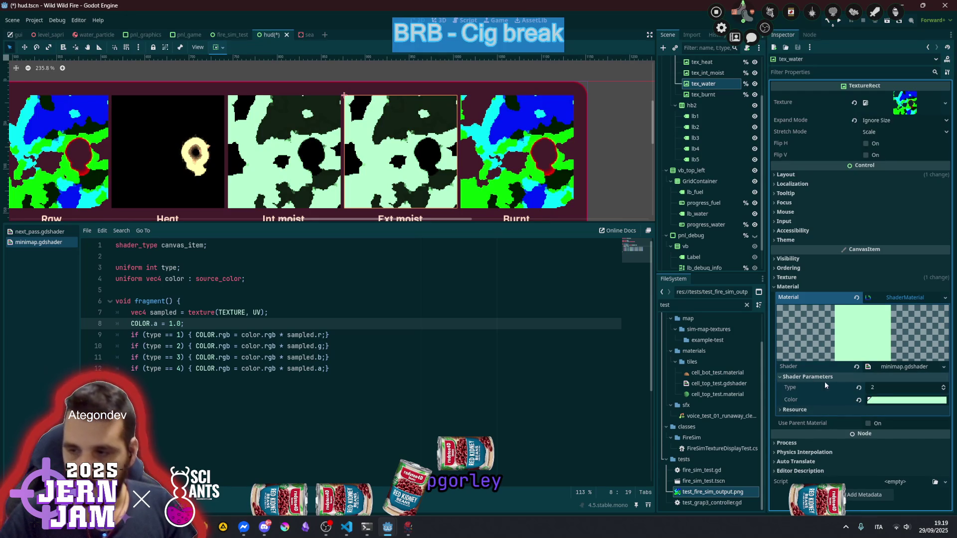
Set the Ext moist material's Type to 3 and its Color to bright cyan-blue
{"action": "left_click", "coordinate": [943, 385]}
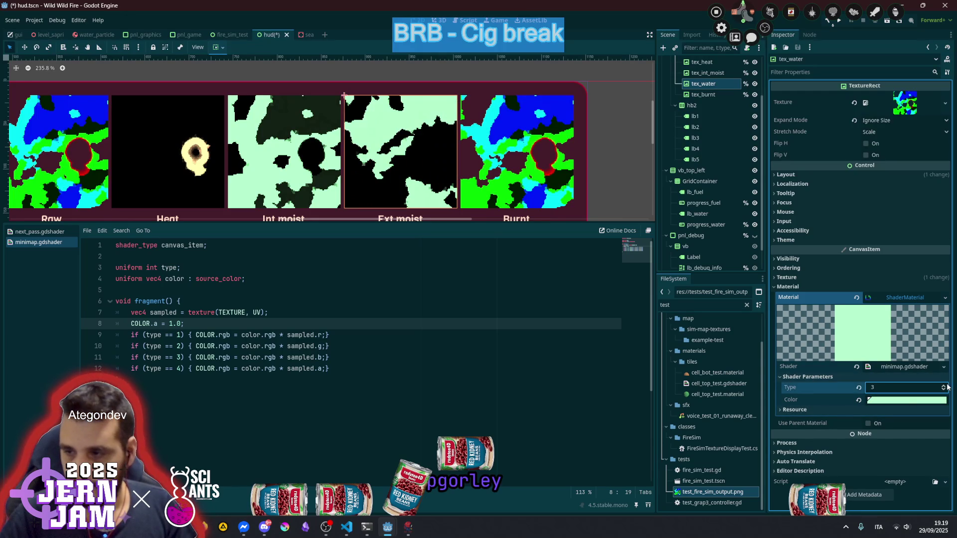
{"action": "left_click", "coordinate": [893, 401]}
{"action": "left_click_drag", "start_coordinate": [879, 294], "coordinate": [886, 294]}
{"action": "mouse_move", "coordinate": [949, 212]}
{"action": "left_mouse_down"}
{"action": "mouse_move", "coordinate": [947, 232]}
{"action": "mouse_move", "coordinate": [946, 207]}
{"action": "left_mouse_up"}
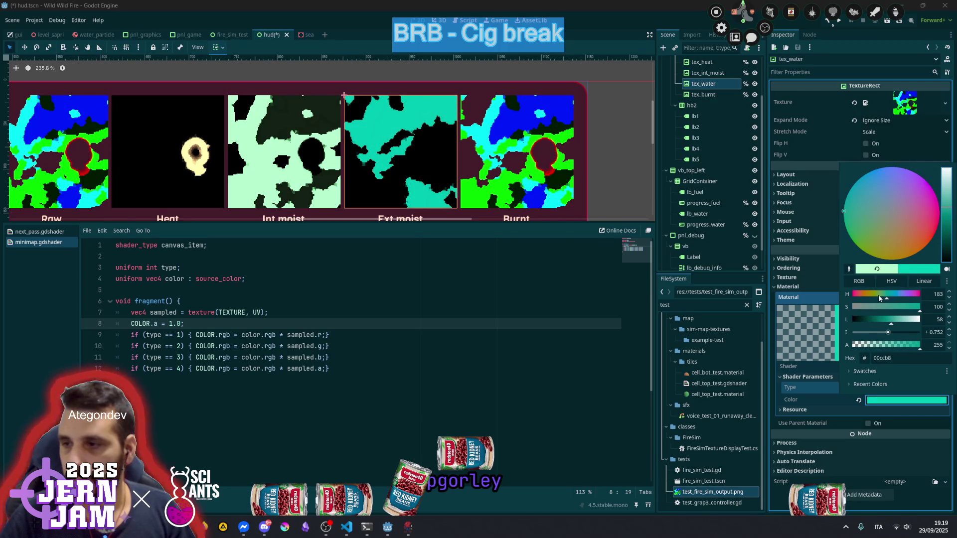
{"action": "left_click_drag", "start_coordinate": [899, 294], "coordinate": [895, 295]}
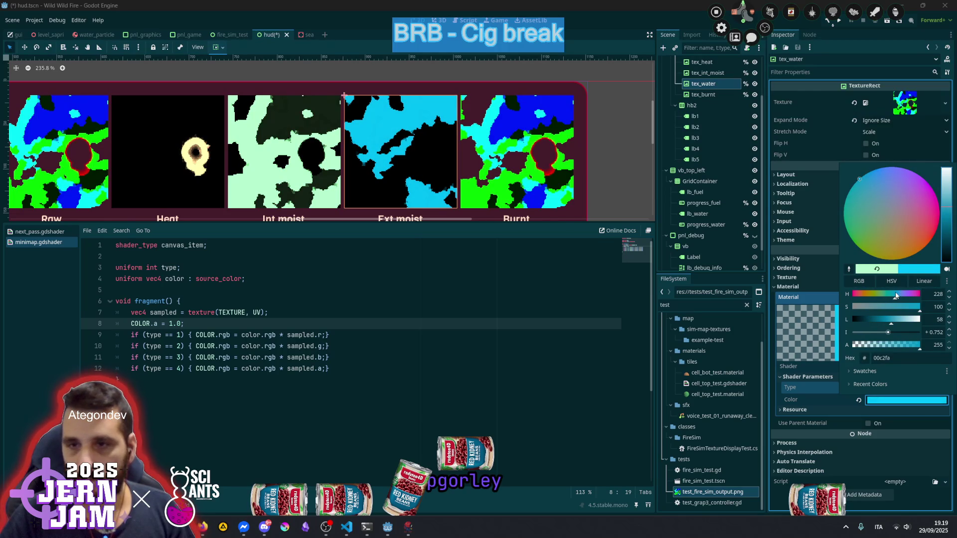
{"action": "left_click", "coordinate": [536, 182]}
{"action": "scroll", "coordinate": [511, 177], "scroll_direction": "down", "scroll_amount": 2}
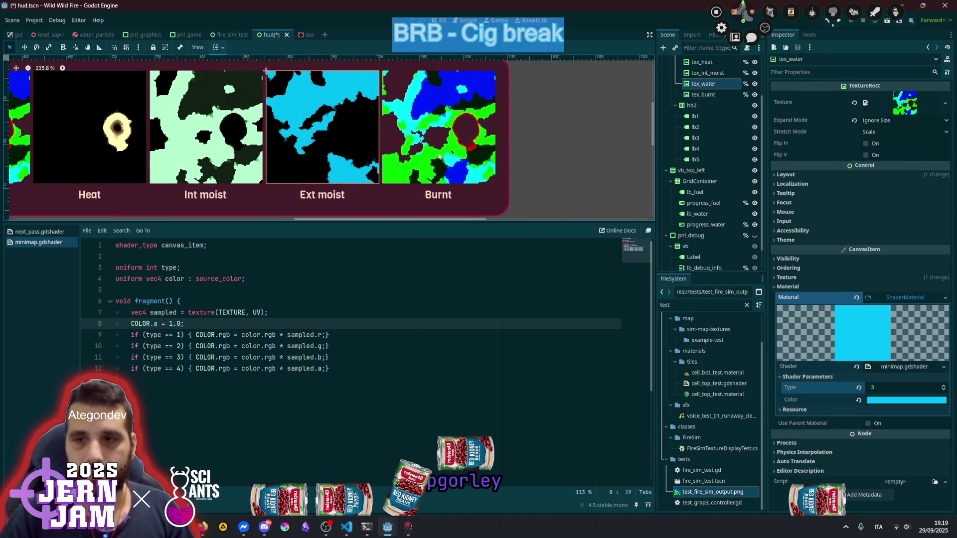
{"action": "scroll", "coordinate": [444, 154], "scroll_direction": "up", "scroll_amount": 3}
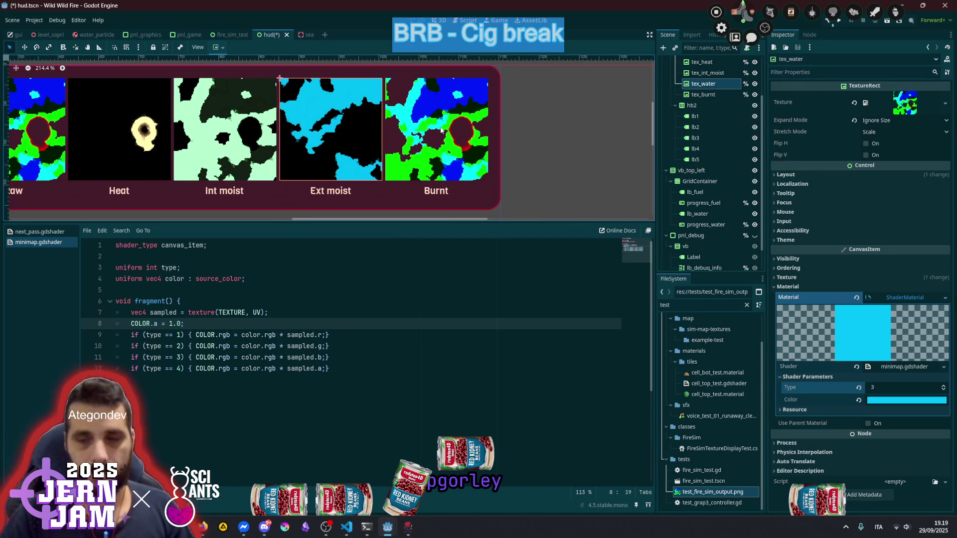
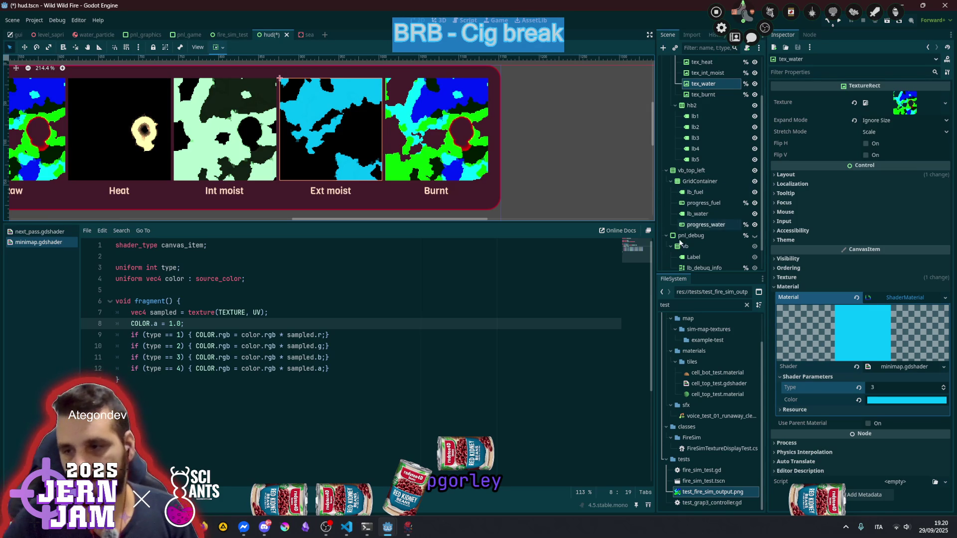
Copy tex_water's shader material and paste it as unique into tex_burnt's Material slot
{"action": "left_click", "coordinate": [945, 297]}
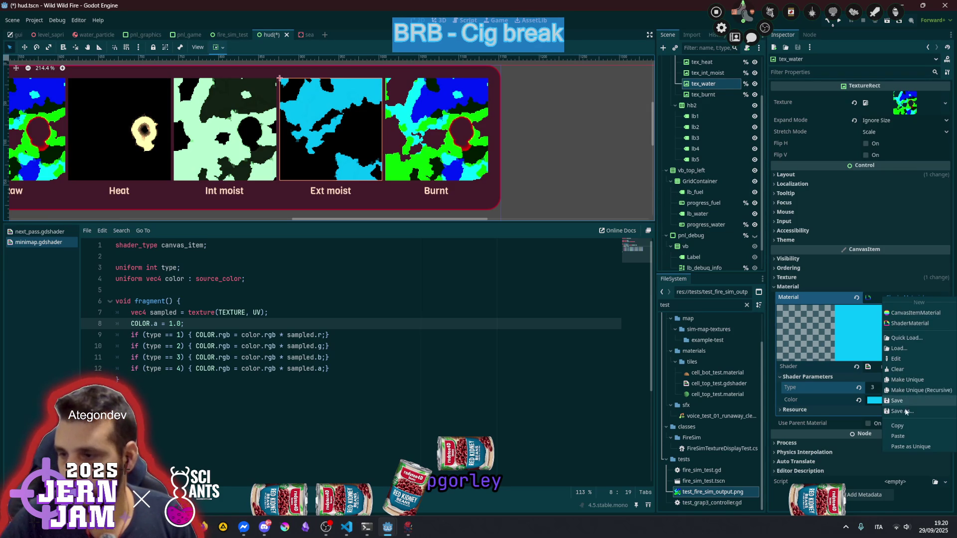
{"action": "left_click", "coordinate": [906, 427]}
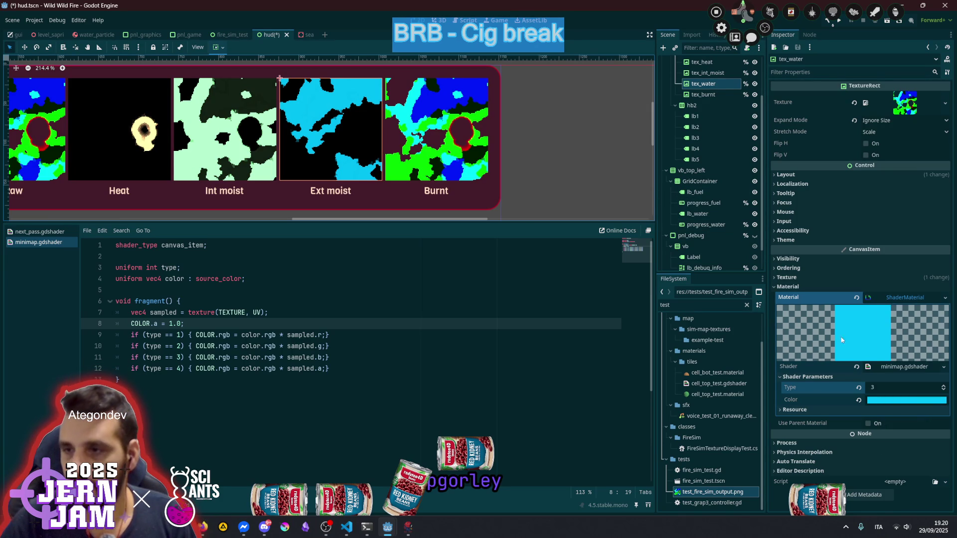
{"action": "left_click", "coordinate": [709, 96]}
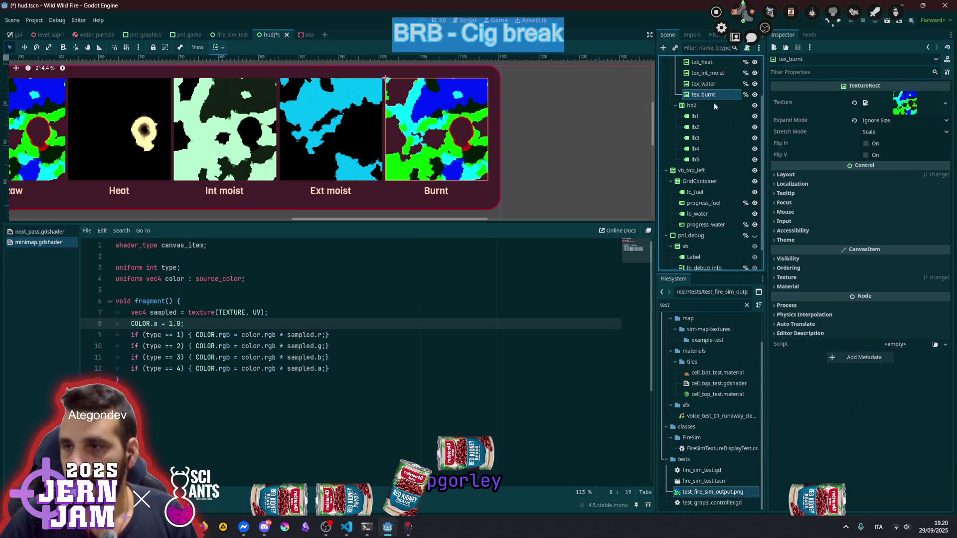
{"action": "left_click", "coordinate": [850, 285]}
{"action": "left_click", "coordinate": [891, 298]}
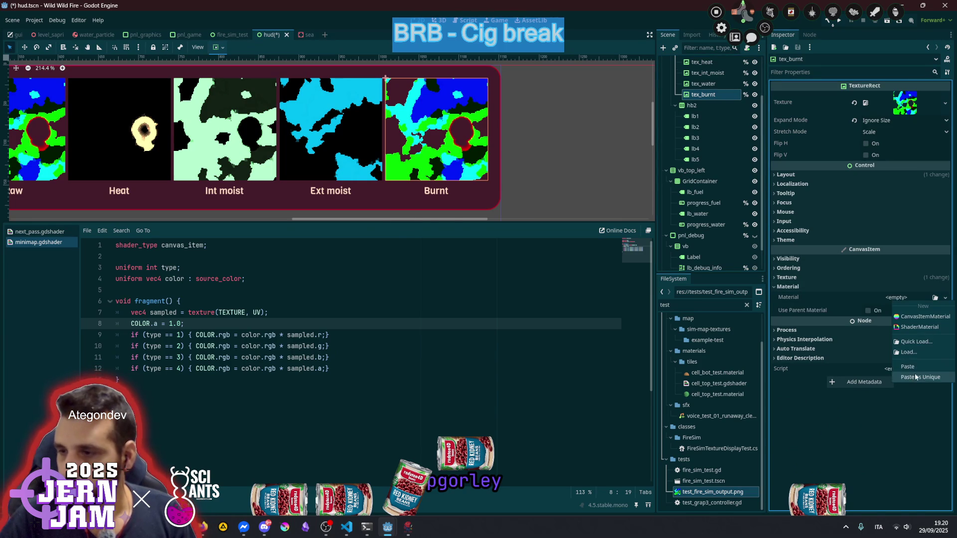
{"action": "left_click", "coordinate": [915, 377]}
{"action": "left_click", "coordinate": [441, 334]}
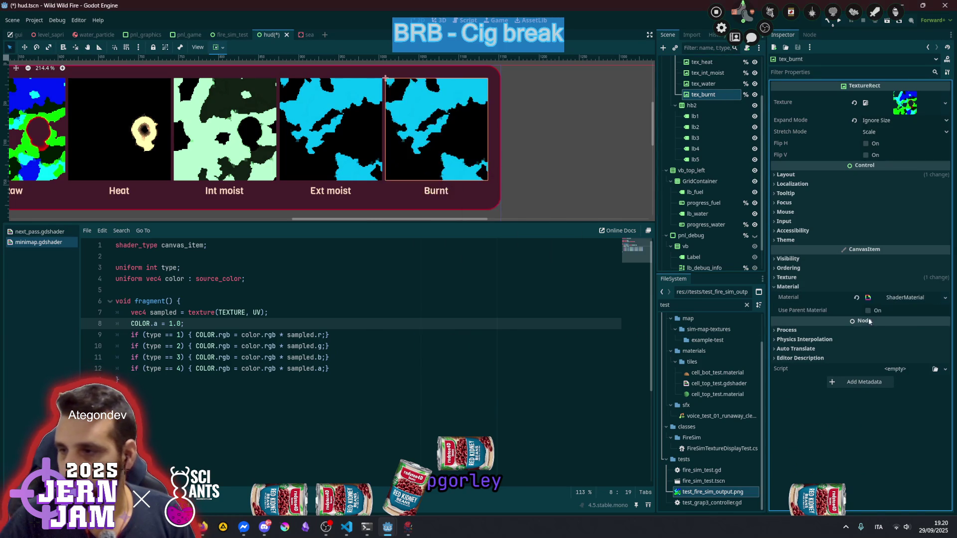
Set the Burnt material's shader Type to 4 and place the caret before sampled.a on line 12
{"action": "left_click", "coordinate": [893, 297]}
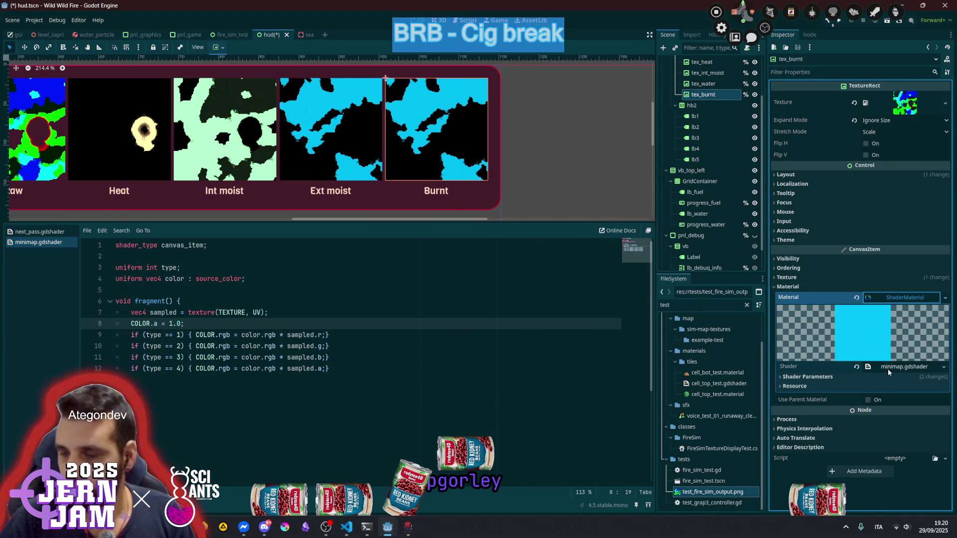
{"action": "left_click", "coordinate": [820, 376]}
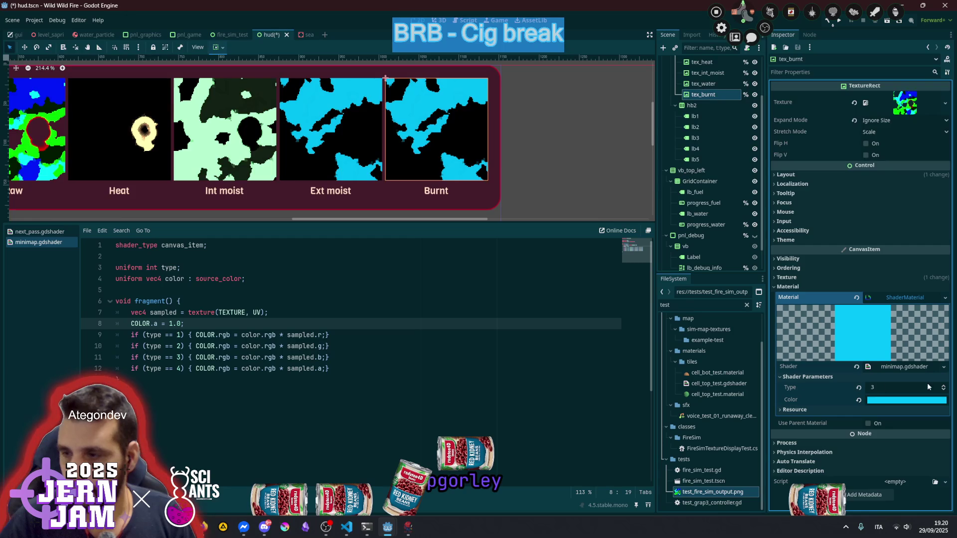
{"action": "left_click", "coordinate": [943, 385]}
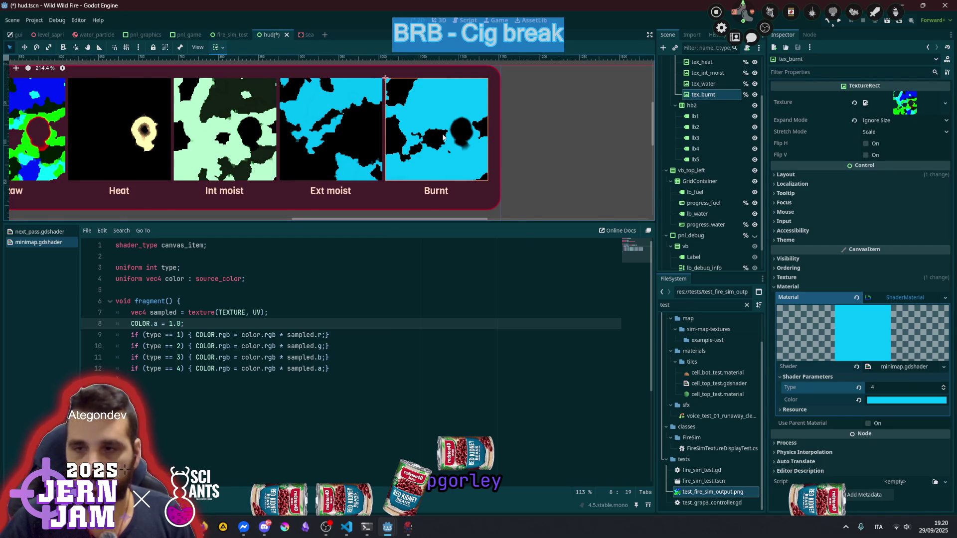
{"action": "scroll", "coordinate": [442, 132], "scroll_direction": "up", "scroll_amount": 2}
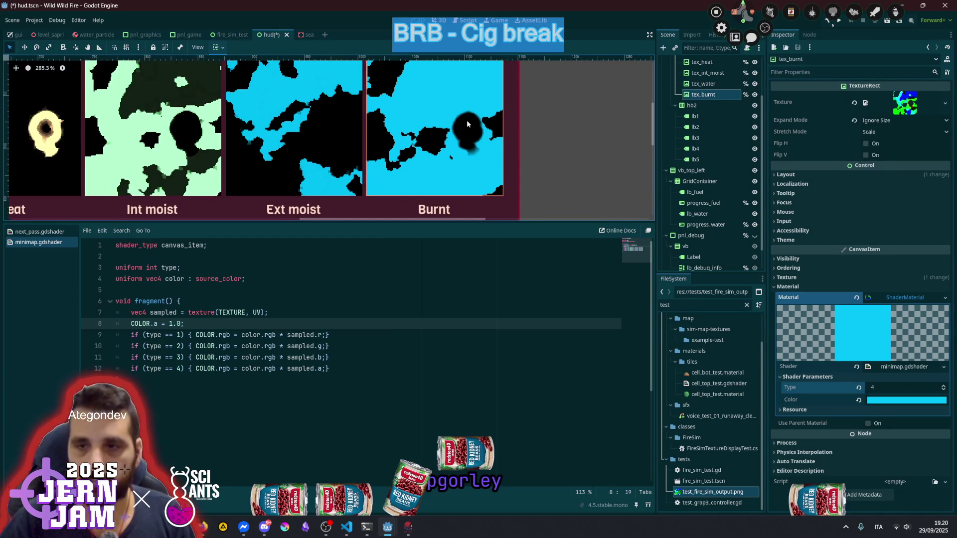
{"action": "left_click", "coordinate": [892, 399]}
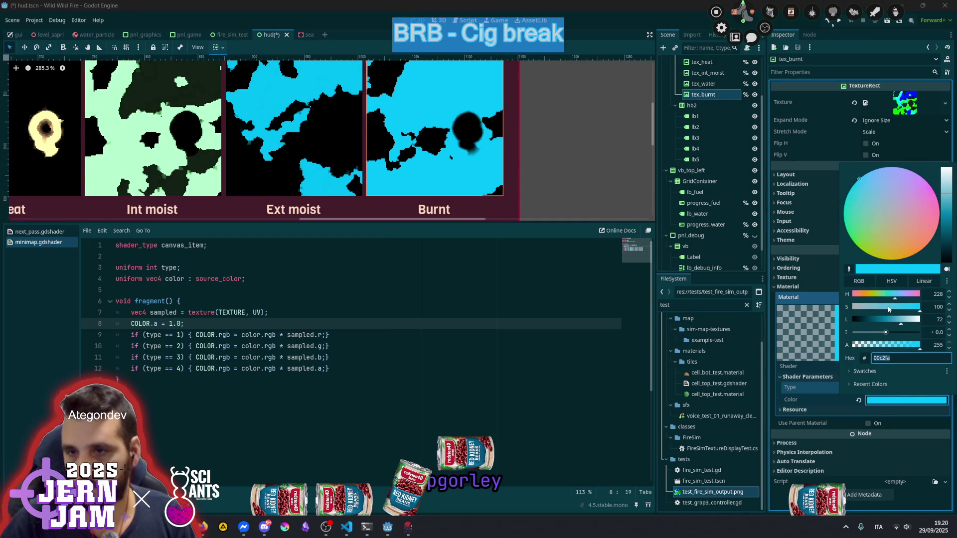
{"action": "left_click", "coordinate": [831, 377]}
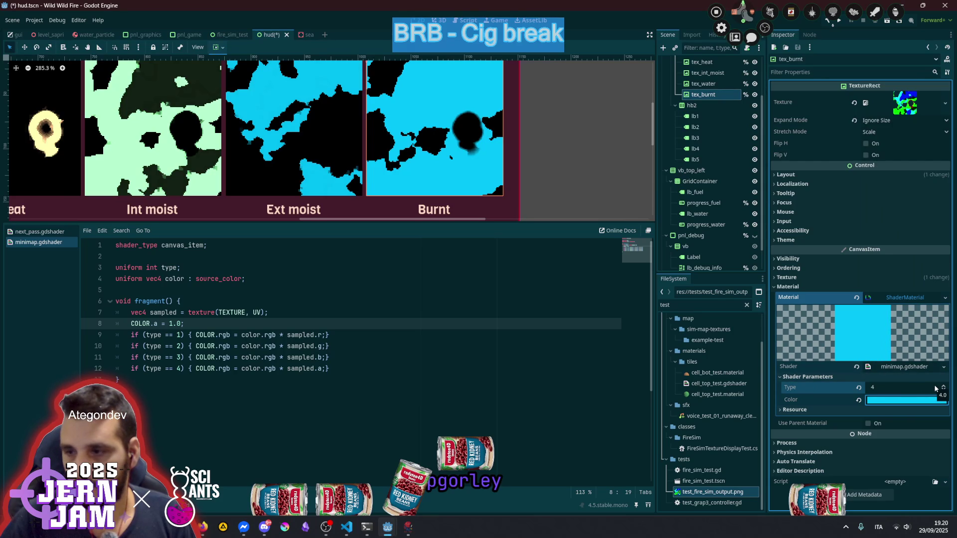
{"action": "left_click", "coordinate": [322, 370]}
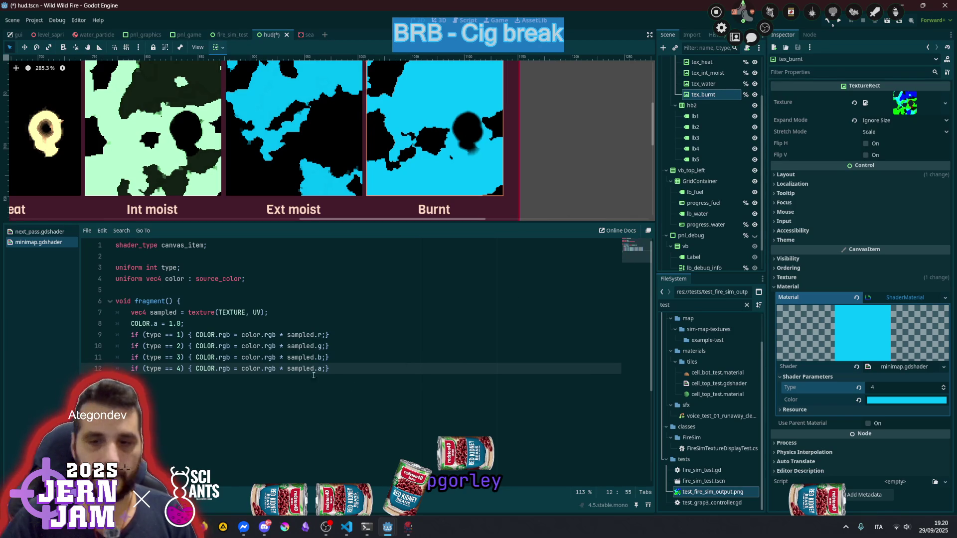
{"action": "left_click", "coordinate": [288, 368]}
Change line 12 to COLOR.rgb * (1.0 - sampled.a) to invert alpha for type 4
{"action": "type", "text": "1.0 -"}
{"action": "key", "text": "Left"}
{"action": "key", "text": "Left"}
{"action": "key", "text": "Left"}
{"action": "key", "text": "ctrl+shift+Right"}
{"action": "key", "text": "ctrl+shift+Right"}
{"action": "key", "text": "ctrl+shift+Right"}
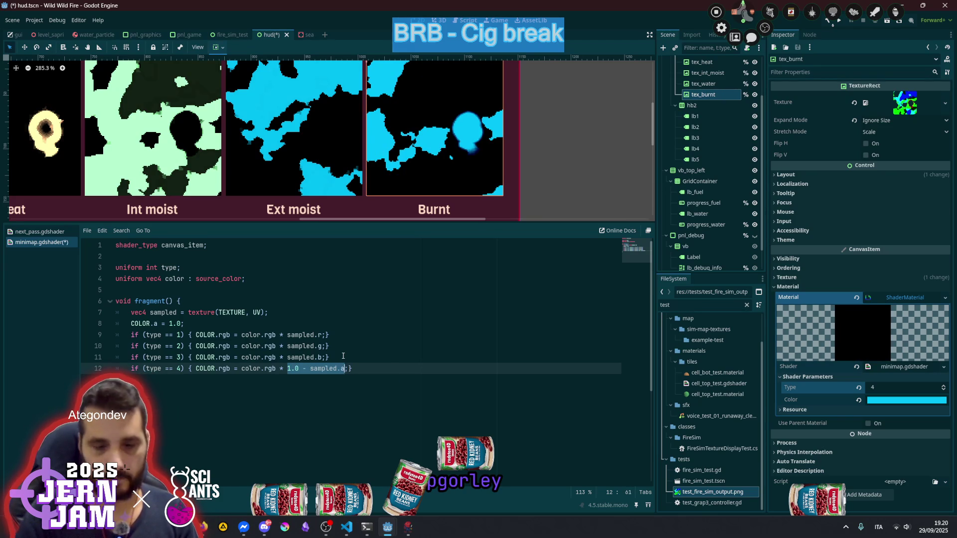
{"action": "type", "text": "("}
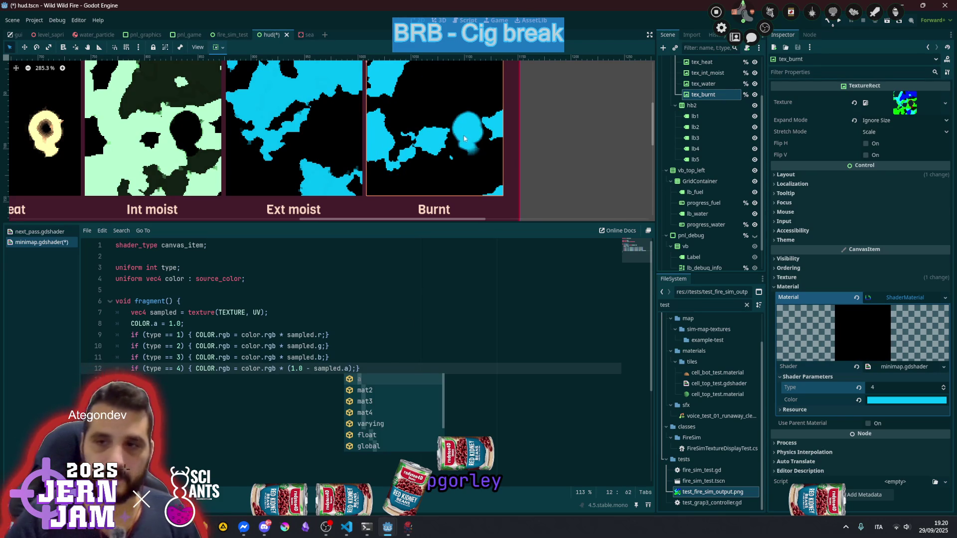
Tint the Burnt preview a muted grey-blue (568398) with saturation 38 and lightness 53
{"action": "left_click", "coordinate": [906, 400]}
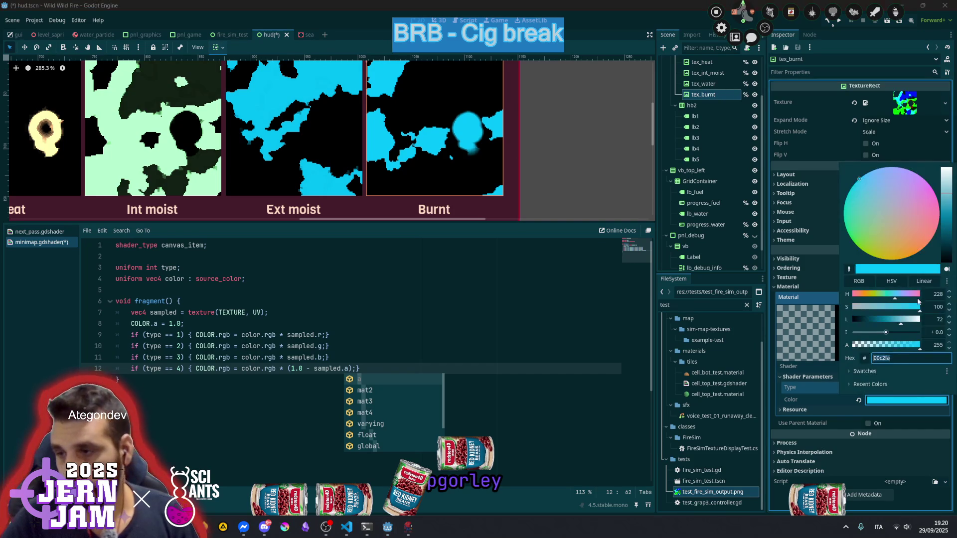
{"action": "left_click", "coordinate": [946, 175]}
{"action": "left_click", "coordinate": [877, 308]}
{"action": "mouse_move", "coordinate": [881, 308]}
{"action": "left_mouse_down"}
{"action": "mouse_move", "coordinate": [895, 308]}
{"action": "mouse_move", "coordinate": [878, 308]}
{"action": "left_mouse_up"}
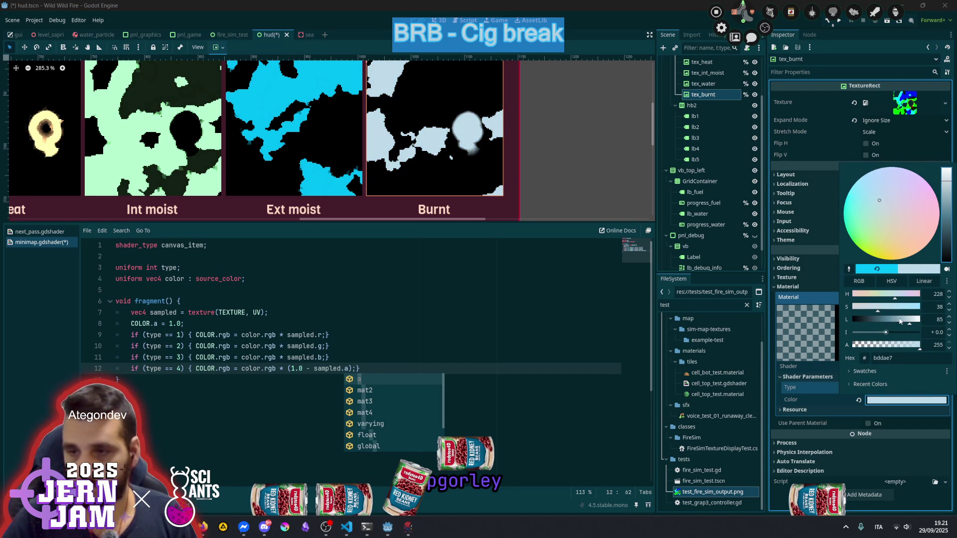
{"action": "left_click_drag", "start_coordinate": [903, 324], "coordinate": [887, 322]}
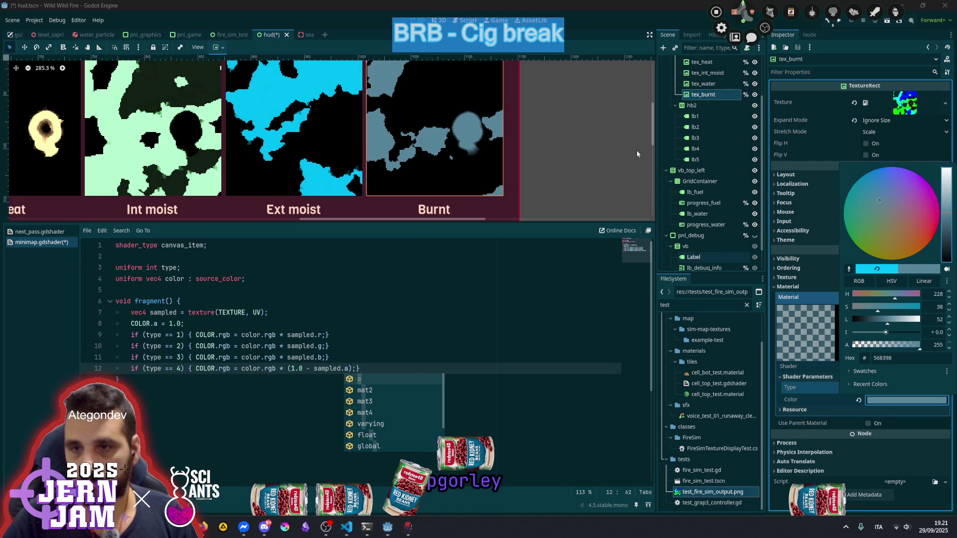
{"action": "left_click", "coordinate": [658, 172]}
{"action": "scroll", "coordinate": [483, 159], "scroll_direction": "down", "scroll_amount": 2}
{"action": "scroll", "coordinate": [361, 173], "scroll_direction": "left", "scroll_amount": 1}
{"action": "scroll", "coordinate": [404, 161], "scroll_direction": "down", "scroll_amount": 1}
{"action": "scroll", "coordinate": [405, 161], "scroll_direction": "left", "scroll_amount": 1}
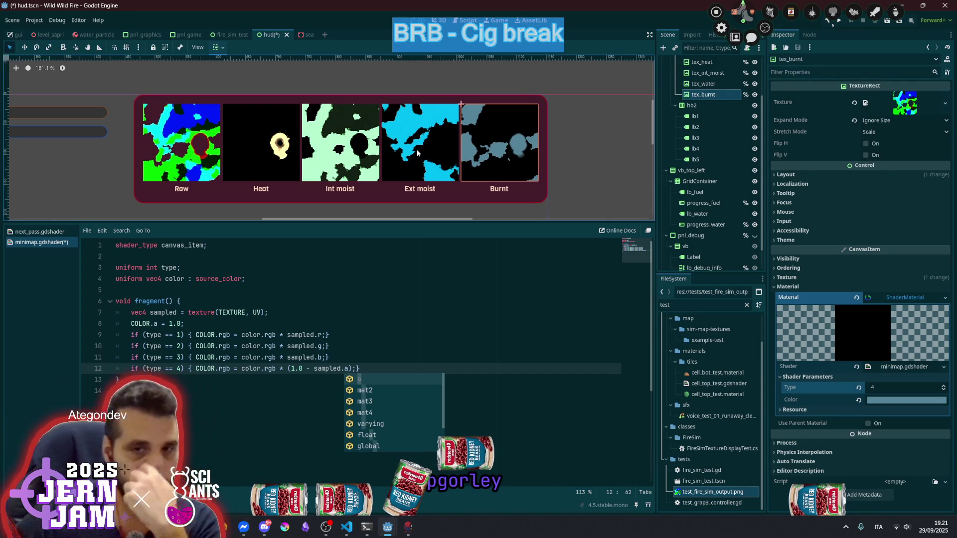
{"action": "scroll", "coordinate": [374, 150], "scroll_direction": "up", "scroll_amount": 4}
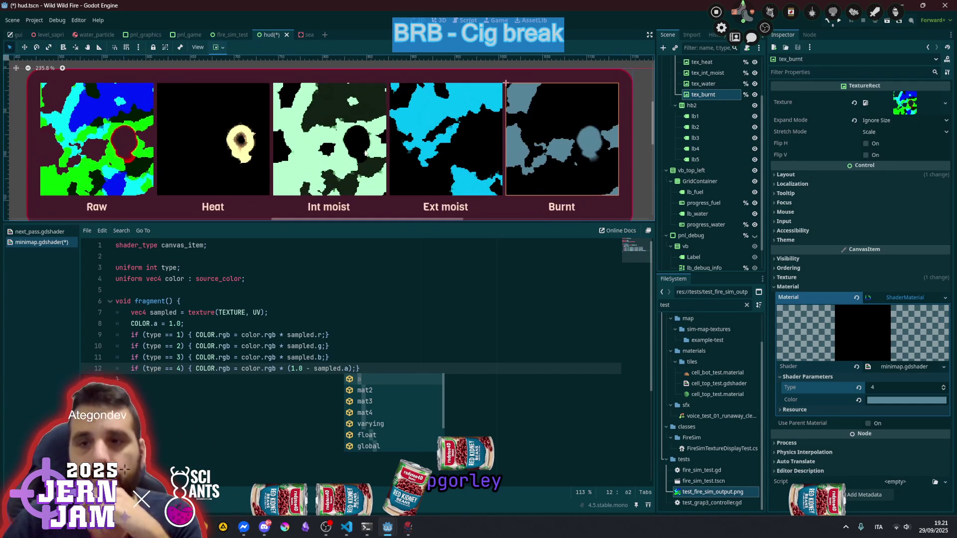
{"action": "scroll", "coordinate": [505, 83], "scroll_direction": "down", "scroll_amount": 7}
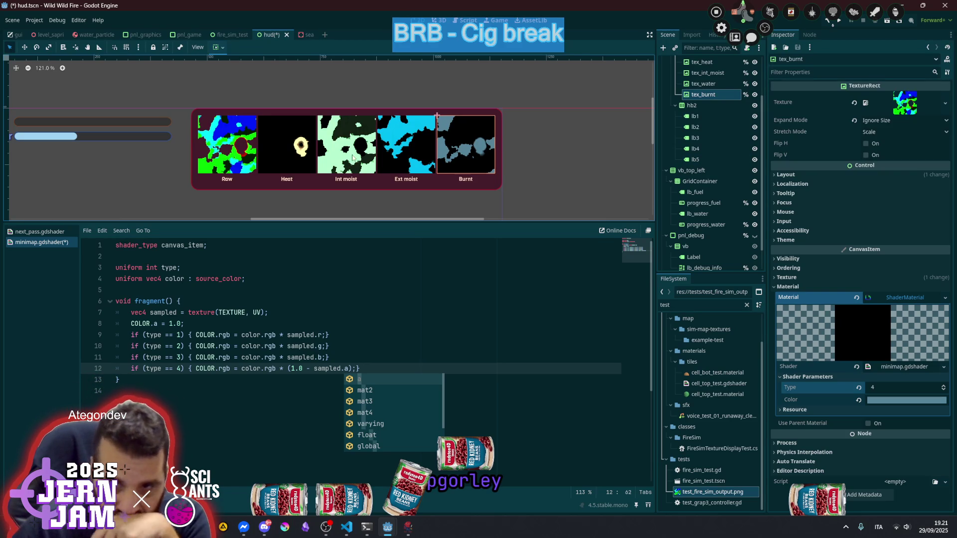
{"action": "left_click", "coordinate": [536, 141]}
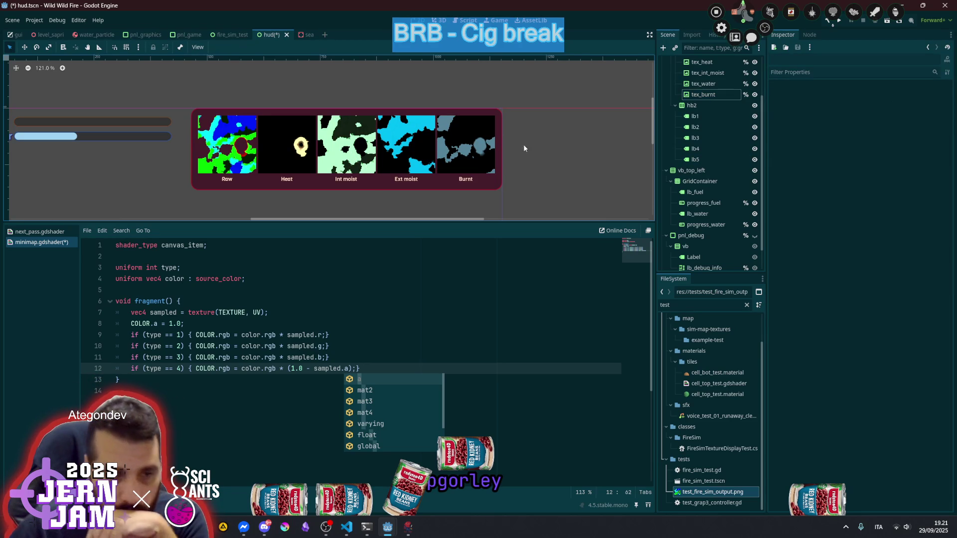
{"action": "key", "text": "alt+Tab"}
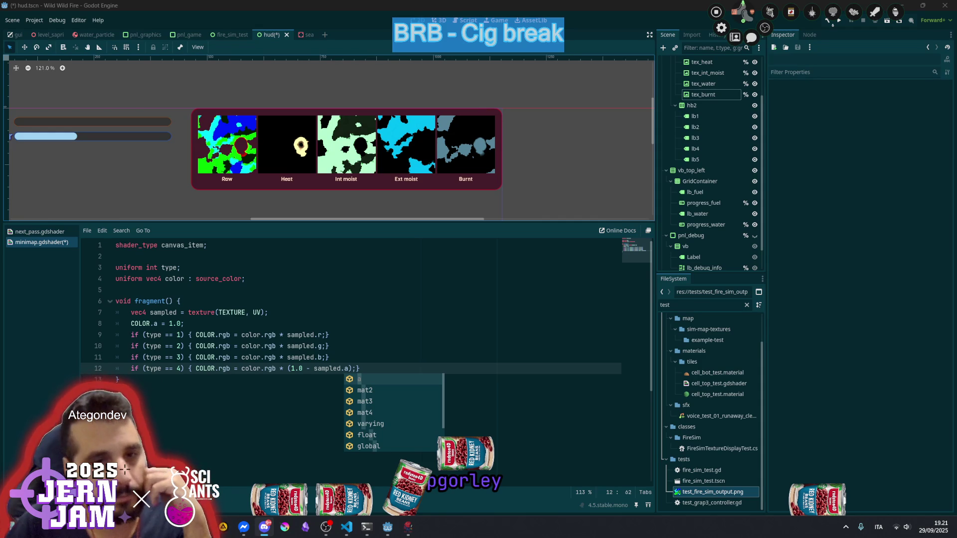
{"action": "key", "text": "alt+Tab"}
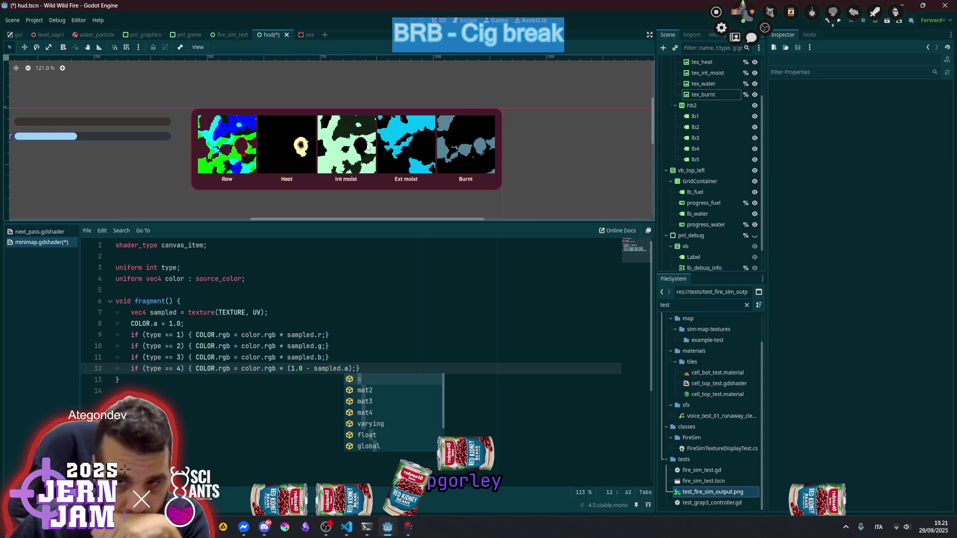
{"action": "left_click", "coordinate": [232, 144]}
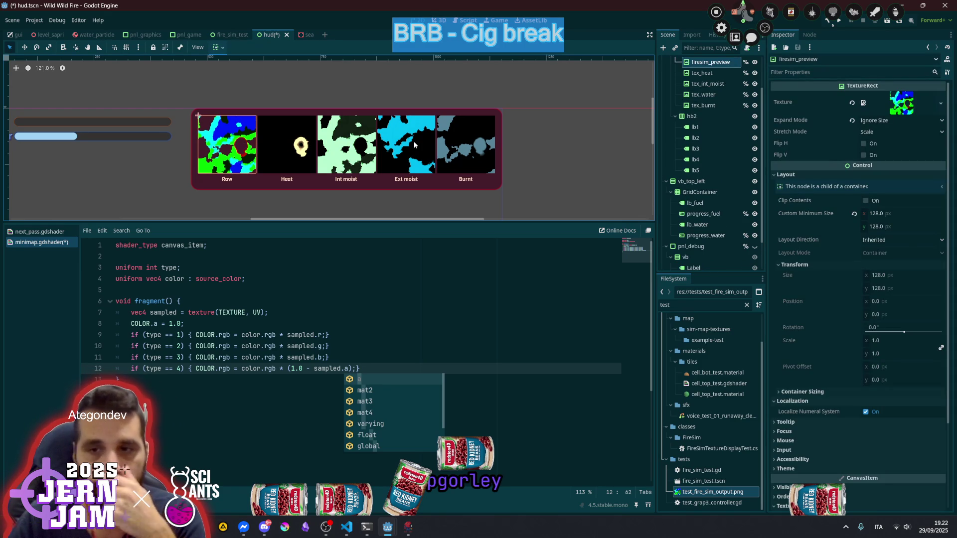
{"action": "left_click", "coordinate": [464, 145]}
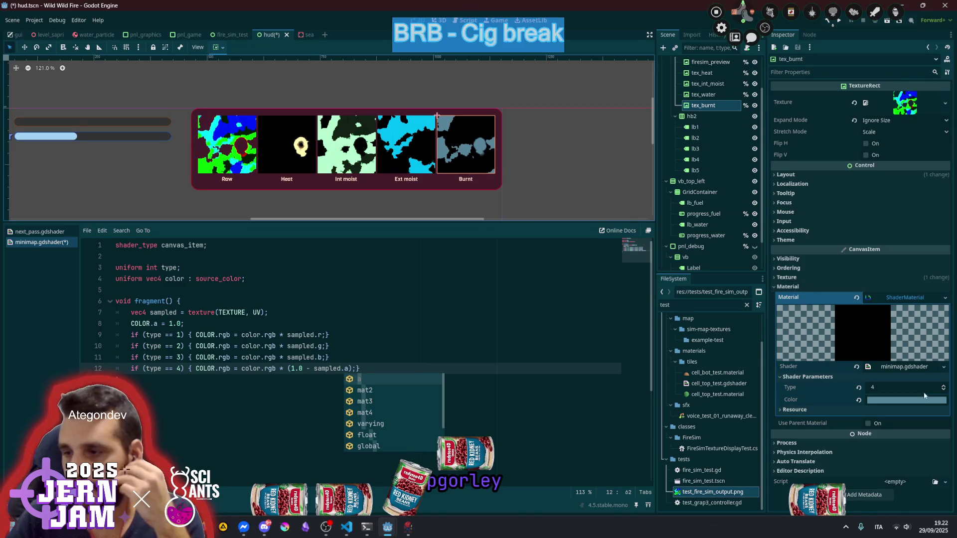
Brighten the Burnt tint colour to lightness 71
{"action": "left_click", "coordinate": [896, 400]}
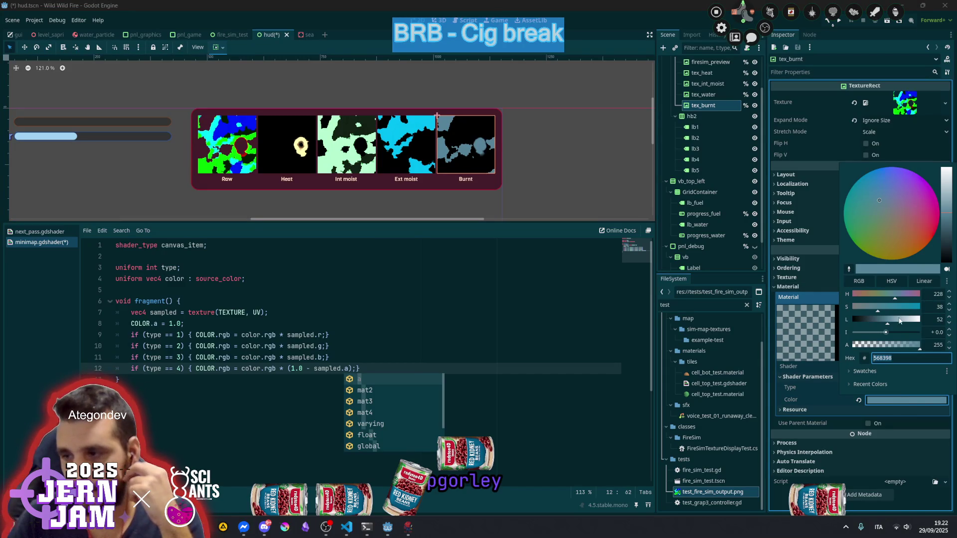
{"action": "left_click", "coordinate": [899, 319]}
{"action": "left_click_drag", "start_coordinate": [899, 320], "coordinate": [901, 322]}
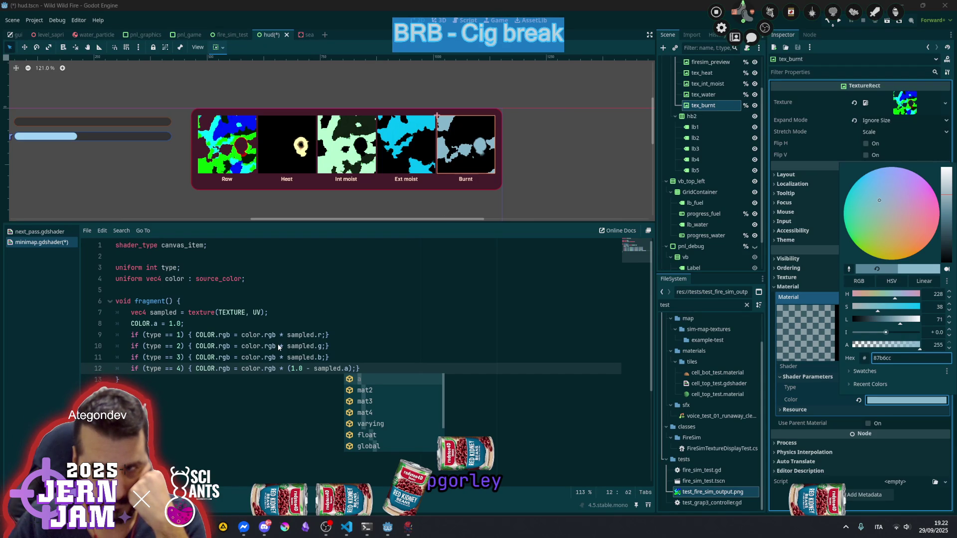
{"action": "left_click", "coordinate": [288, 368]}
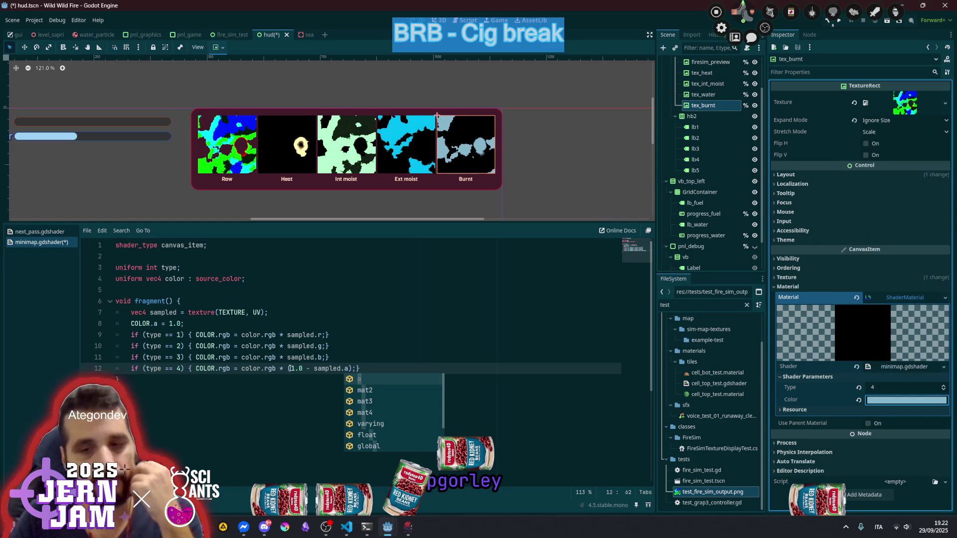
Remove the '(1.0 - ' inversion and extra bracket so line 12 reads color.rgb * sampled.a
{"action": "left_click", "coordinate": [288, 368]}
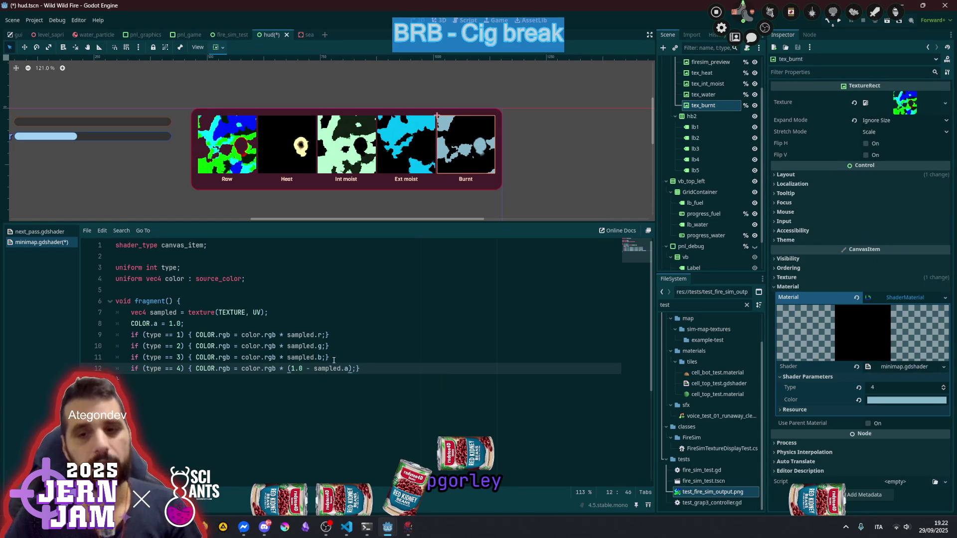
{"action": "key", "text": "Right"}
{"action": "key", "text": "Right"}
{"action": "key", "text": "BackSpace"}
{"action": "key", "text": "BackSpace"}
{"action": "key", "text": "Delete"}
{"action": "key", "text": "Delete"}
{"action": "key", "text": "Delete"}
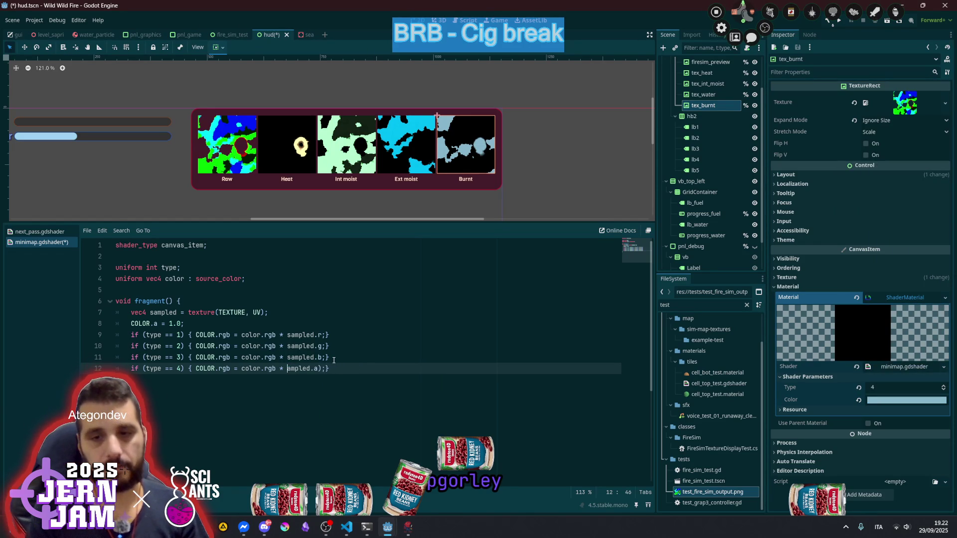
{"action": "type", "text": "s"}
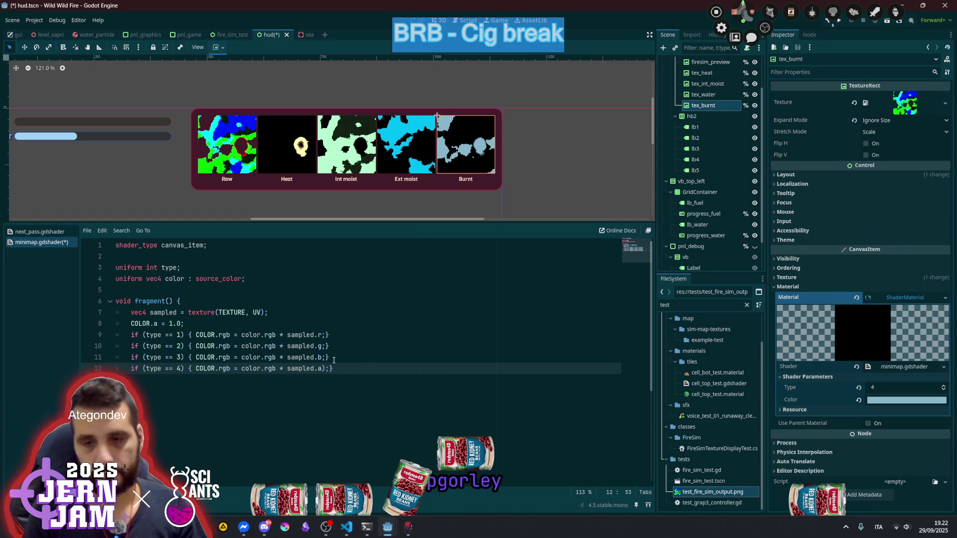
{"action": "key", "text": "Delete"}
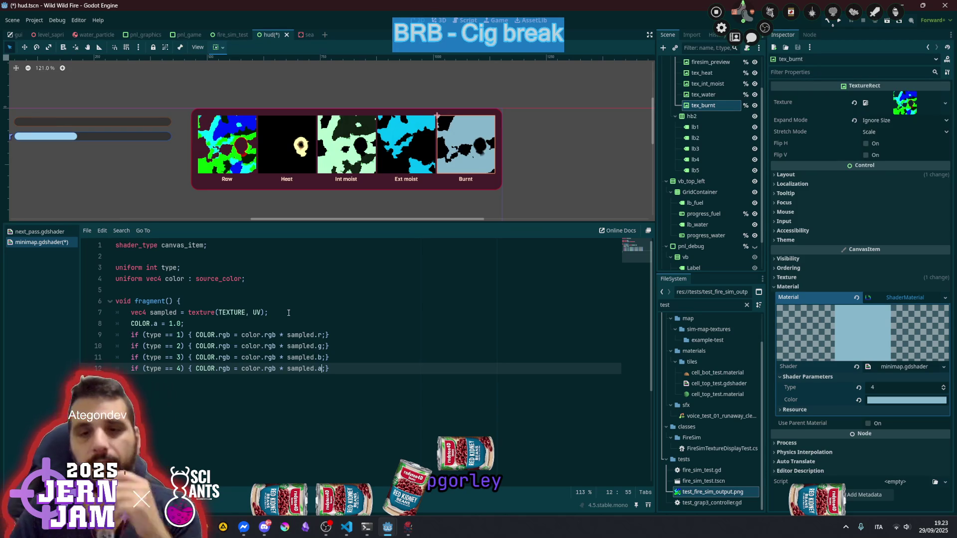
{"action": "left_click", "coordinate": [285, 281]}
Duplicate the color uniform and rename the two copies base_color and data_color
{"action": "key", "text": "ctrl+shift+d"}
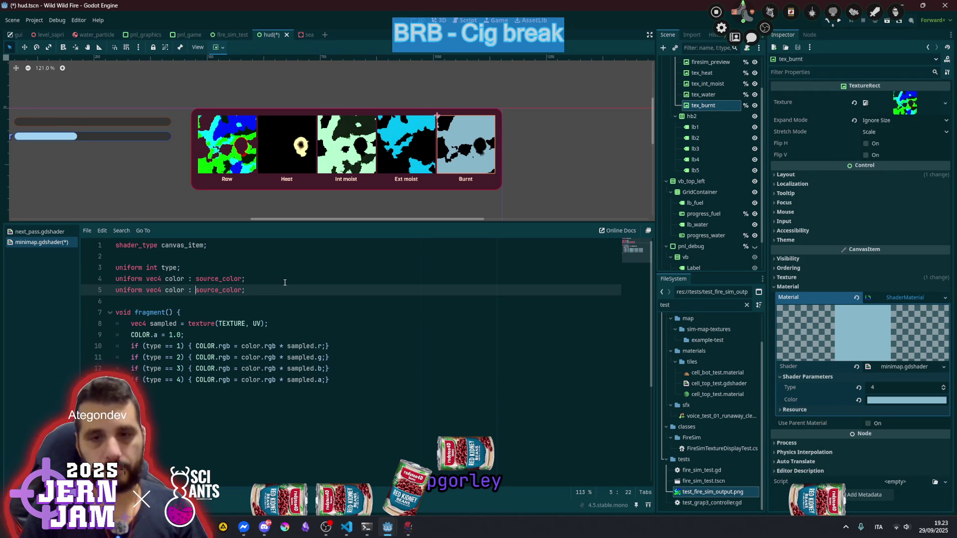
{"action": "key", "text": "Up"}
{"action": "key", "text": "ctrl+Left"}
{"action": "key", "text": "ctrl+Left"}
{"action": "key", "text": "ctrl+Left"}
{"action": "key", "text": "Right"}
{"action": "key", "text": "Right"}
{"action": "key", "text": "Right"}
{"action": "type", "text": "baes_"}
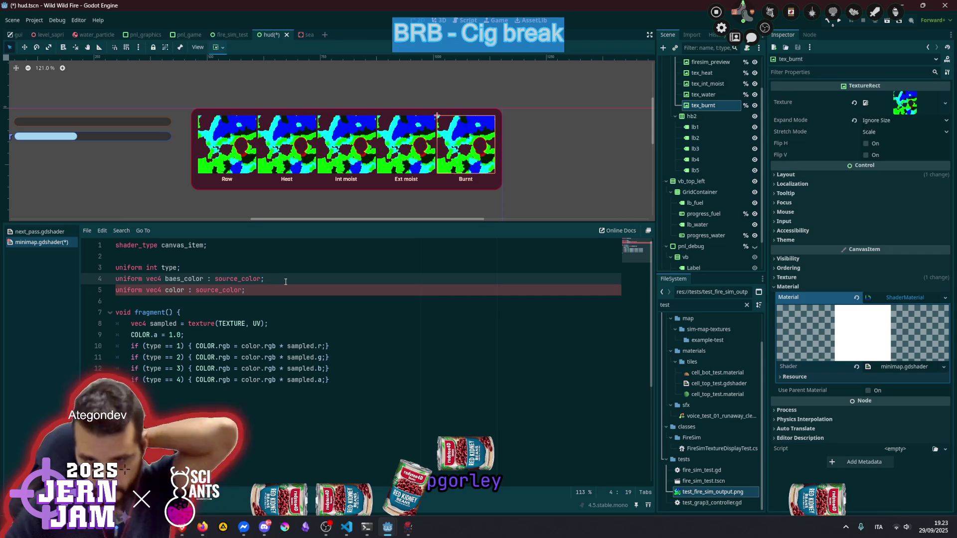
{"action": "left_click", "coordinate": [181, 279]}
{"action": "key", "text": "BackSpace"}
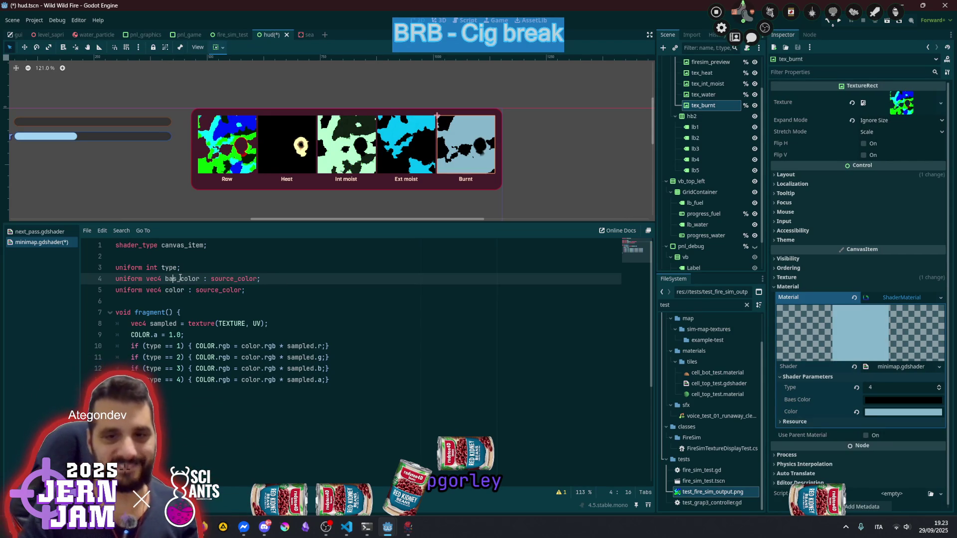
{"action": "type", "text": "e"}
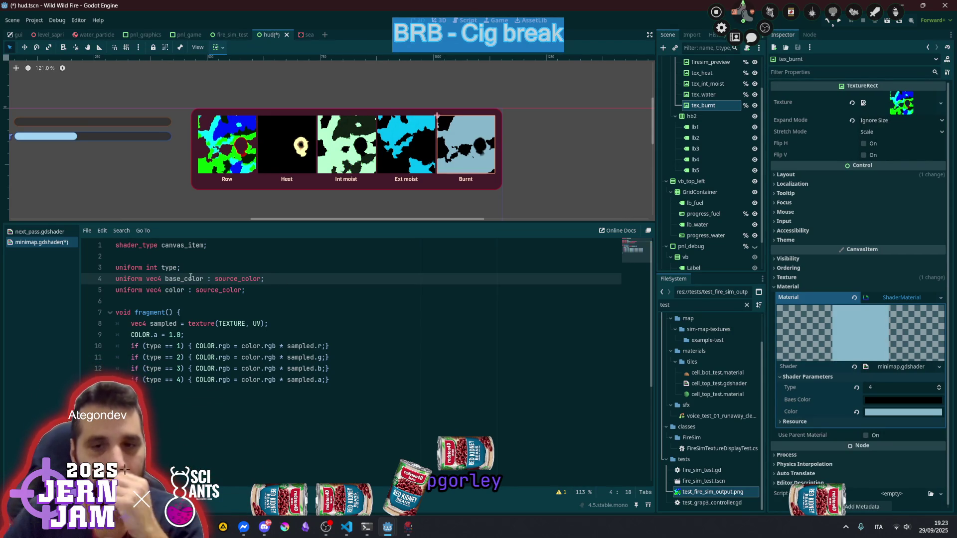
{"action": "key", "text": "Down"}
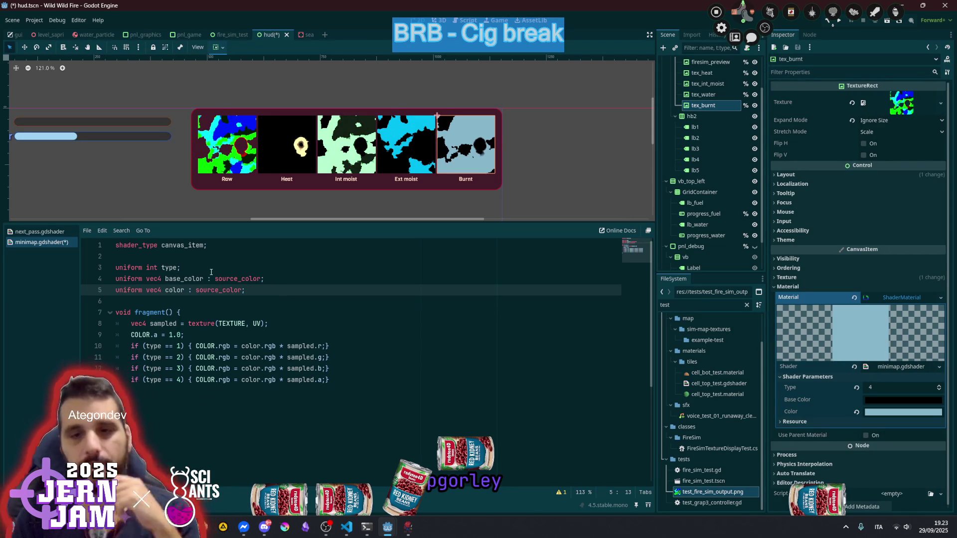
{"action": "type", "text": "data_"}
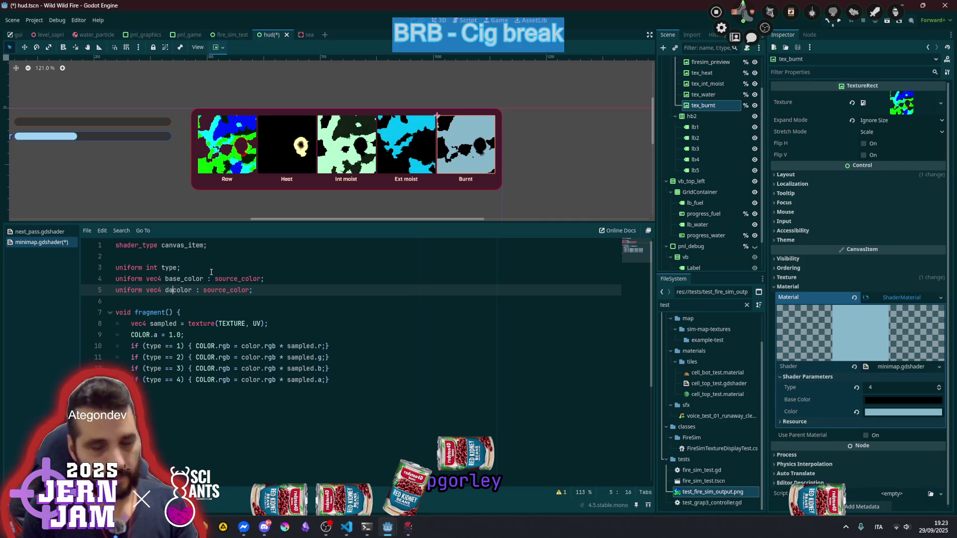
{"action": "key", "text": "ctrl+shift+Right"}
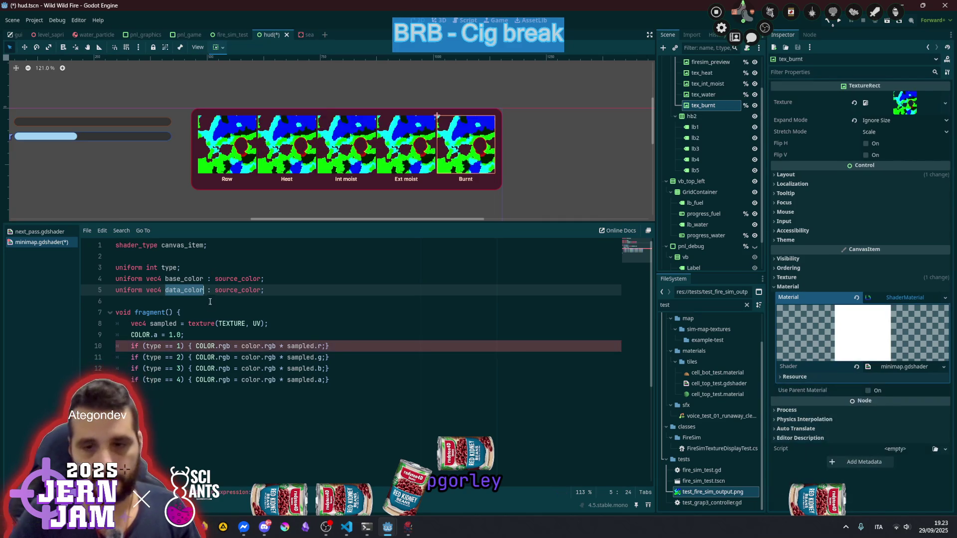
Rewrite all four type branches as COLOR.rgb = mix(data_color.rgb, sampled channel)
{"action": "double_click", "coordinate": [258, 345]}
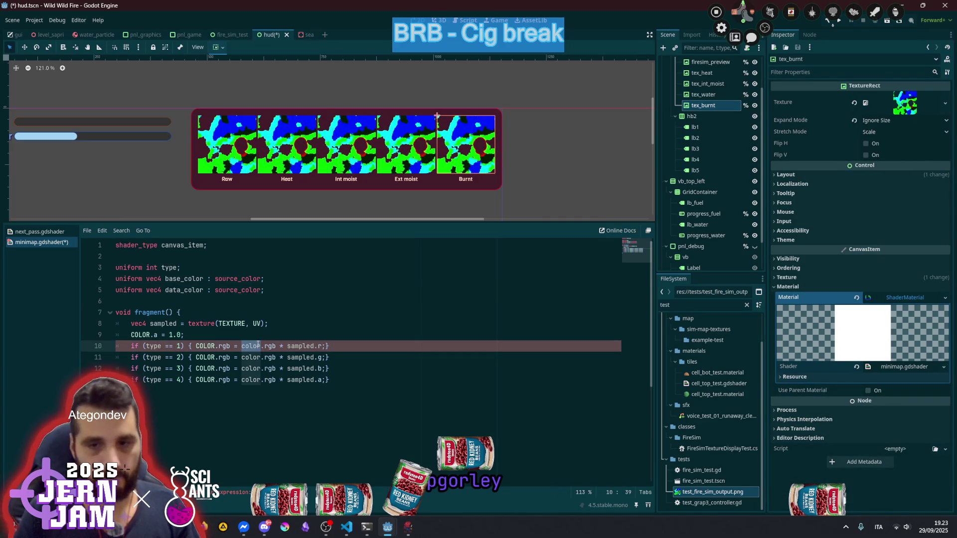
{"action": "key", "text": "ctrl+d"}
{"action": "key", "text": "ctrl+d"}
{"action": "key", "text": "ctrl+d"}
{"action": "type", "text": "data_color"}
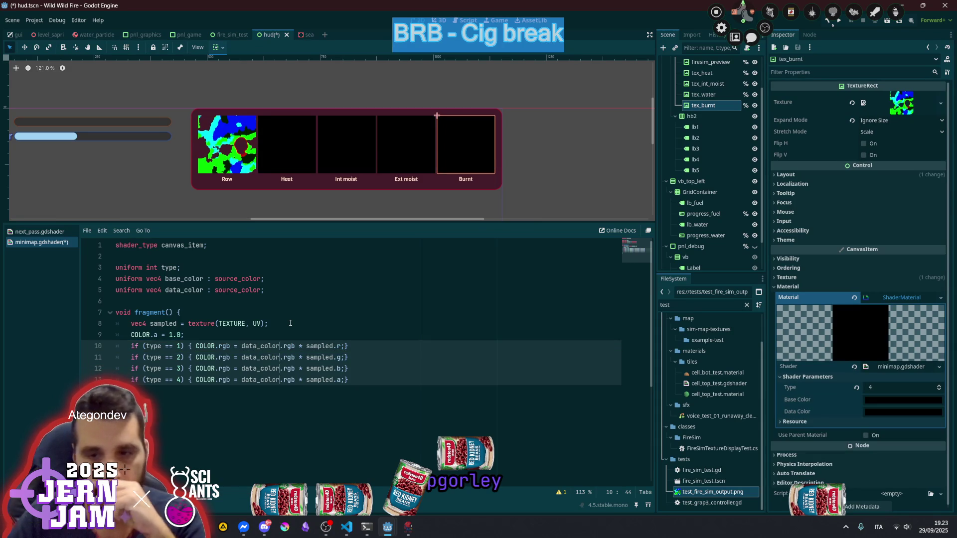
{"action": "key", "text": "Escape"}
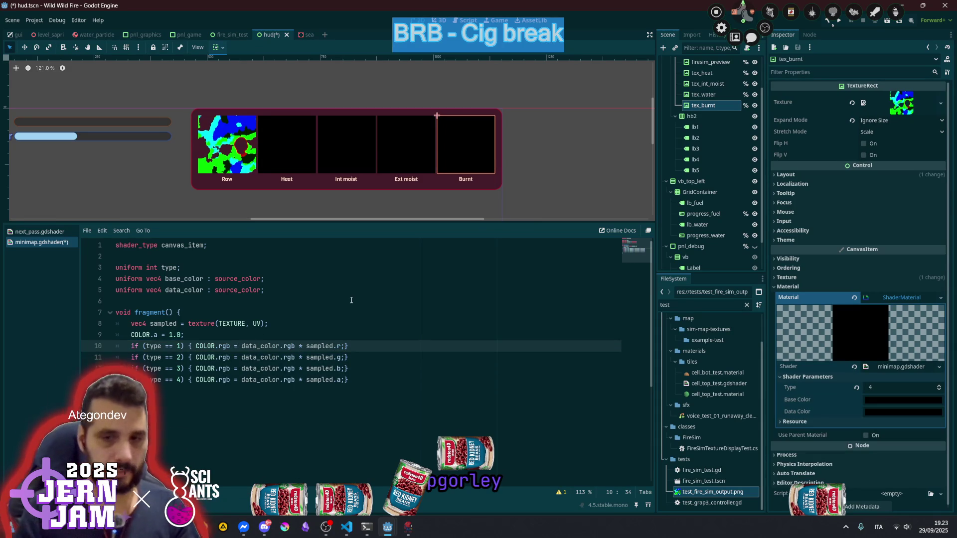
{"action": "key", "text": "shift+alt+Down"}
{"action": "key", "text": "shift+alt+Down"}
{"action": "key", "text": "shift+alt+Down"}
{"action": "key", "text": "ctrl+shift+Right"}
{"action": "key", "text": "ctrl+shift+Right"}
{"action": "key", "text": "ctrl+shift+Right"}
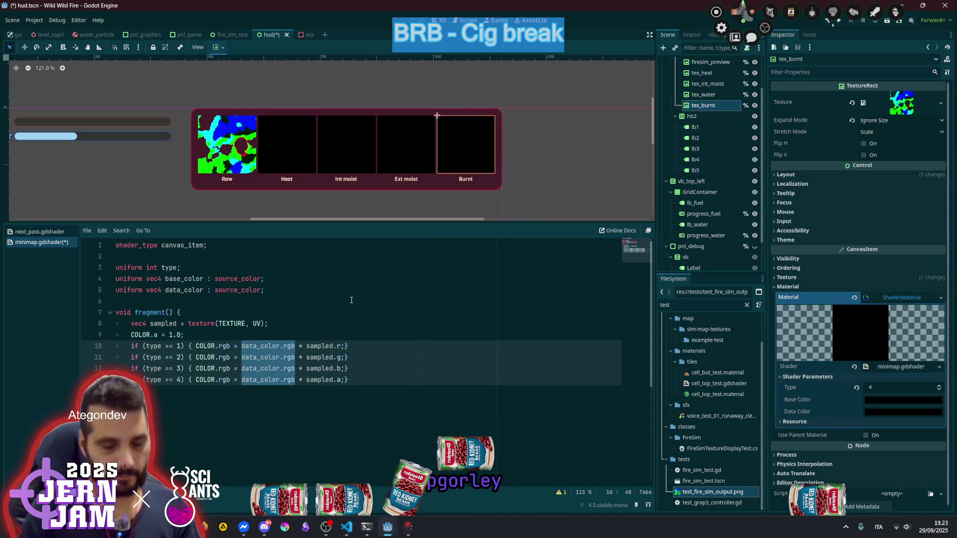
{"action": "type", "text": "("}
{"action": "key", "text": "Delete"}
{"action": "key", "text": "Delete"}
{"action": "key", "text": "Delete"}
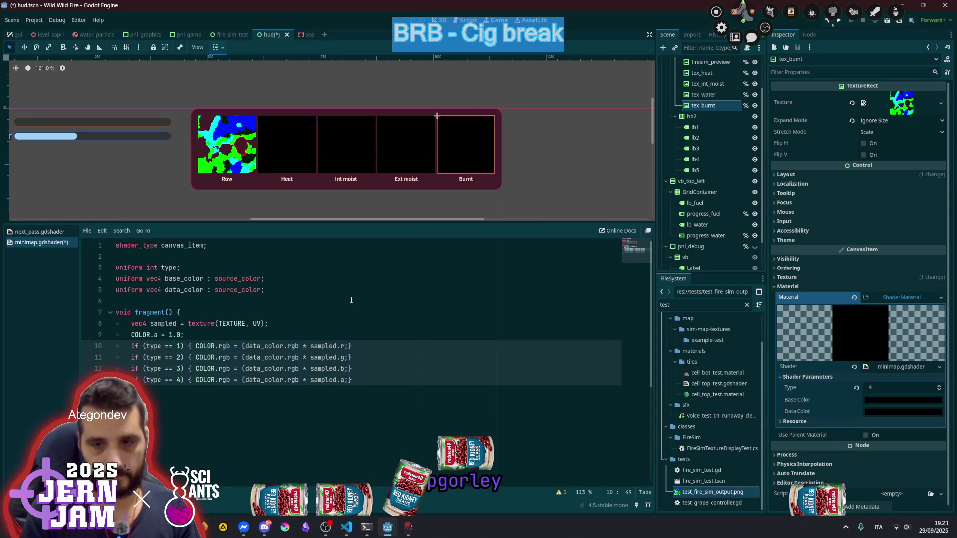
{"action": "type", "text": ","}
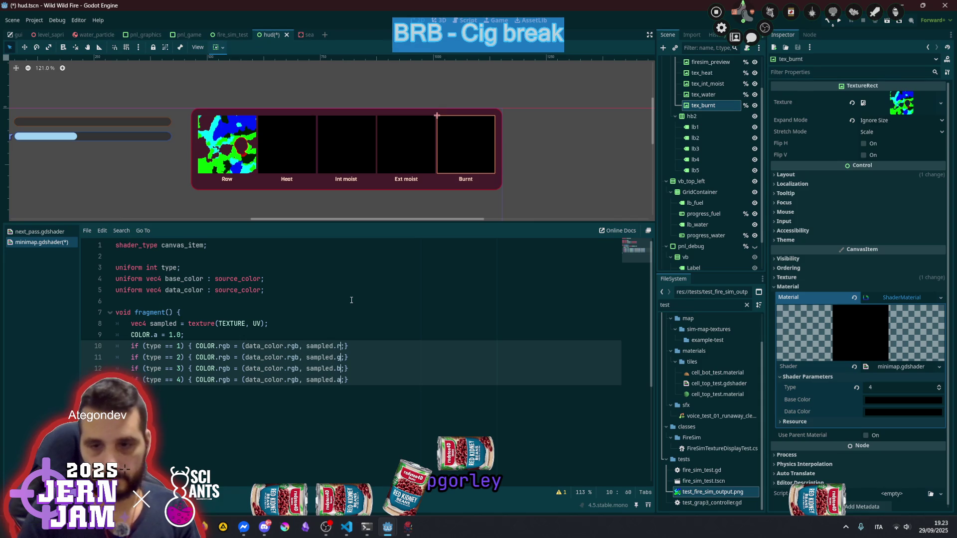
{"action": "type", "text": ")"}
{"action": "key", "text": "ctrl+Left"}
{"action": "key", "text": "ctrl+Left"}
{"action": "key", "text": "ctrl+Left"}
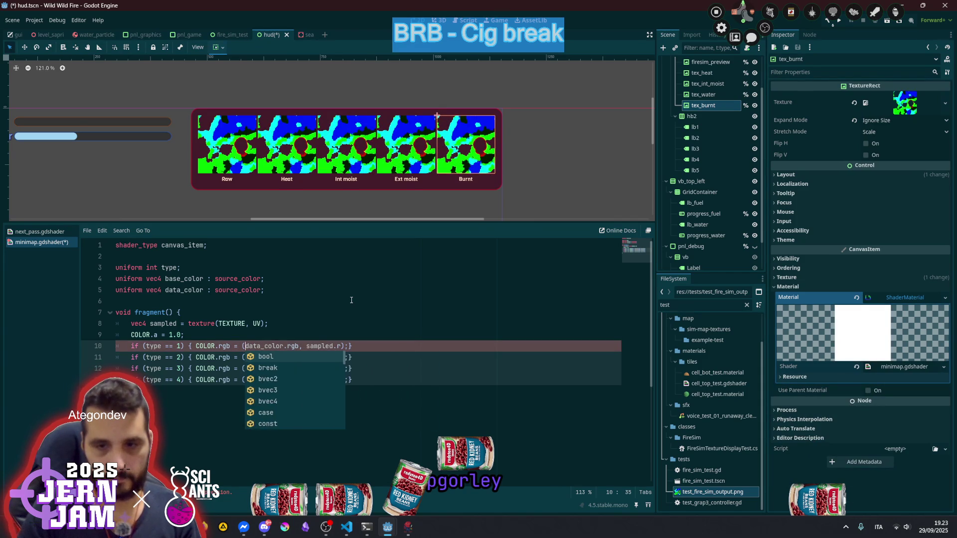
{"action": "key", "text": "Right"}
{"action": "key", "text": "Right"}
{"action": "key", "text": "Right"}
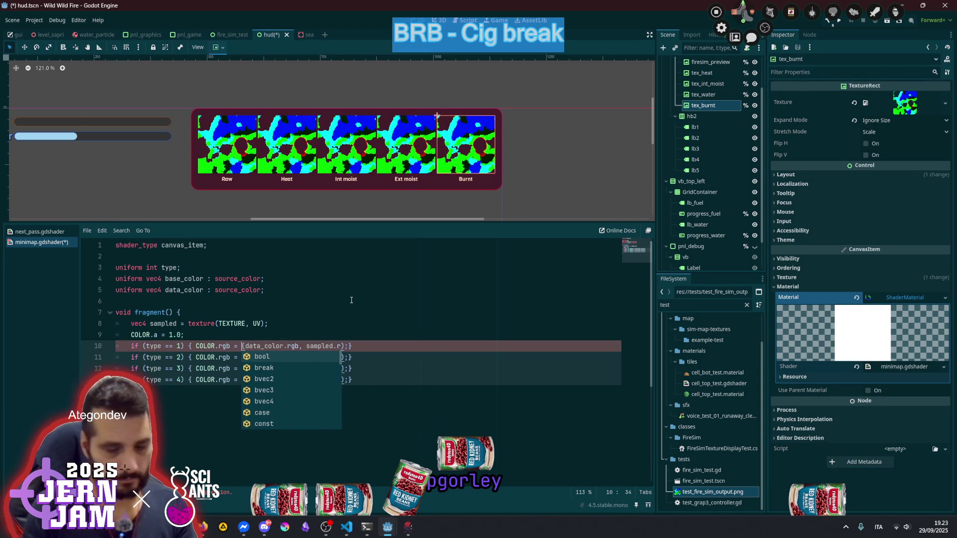
{"action": "type", "text": "mix"}
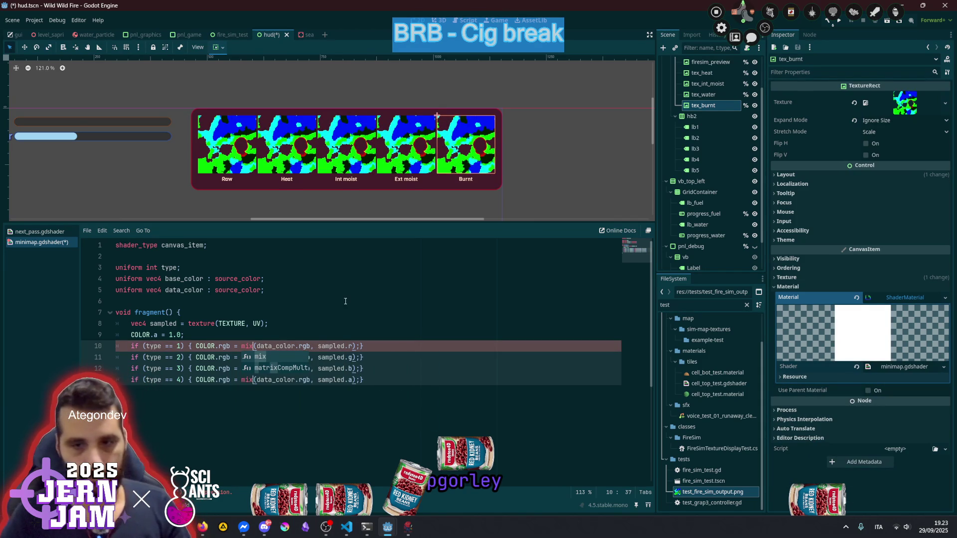
{"action": "left_click", "coordinate": [184, 273]}
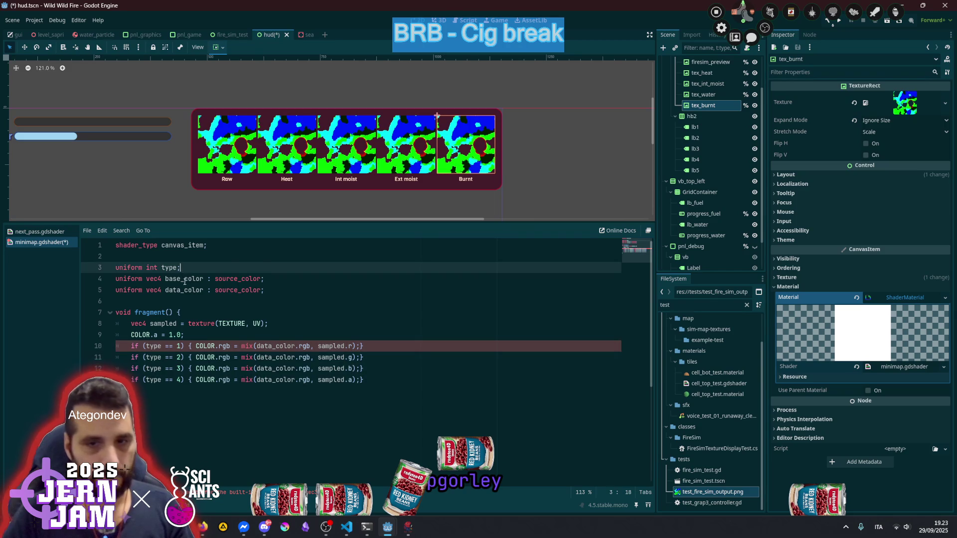
Replace the fixed 1.0 alpha on line 9 with base_color.a
{"action": "double_click", "coordinate": [184, 278]}
{"action": "key", "text": "ctrl+c"}
{"action": "left_click_drag", "start_coordinate": [168, 335], "coordinate": [181, 335]}
{"action": "key", "text": "ctrl+v"}
{"action": "type", "text": ".a"}
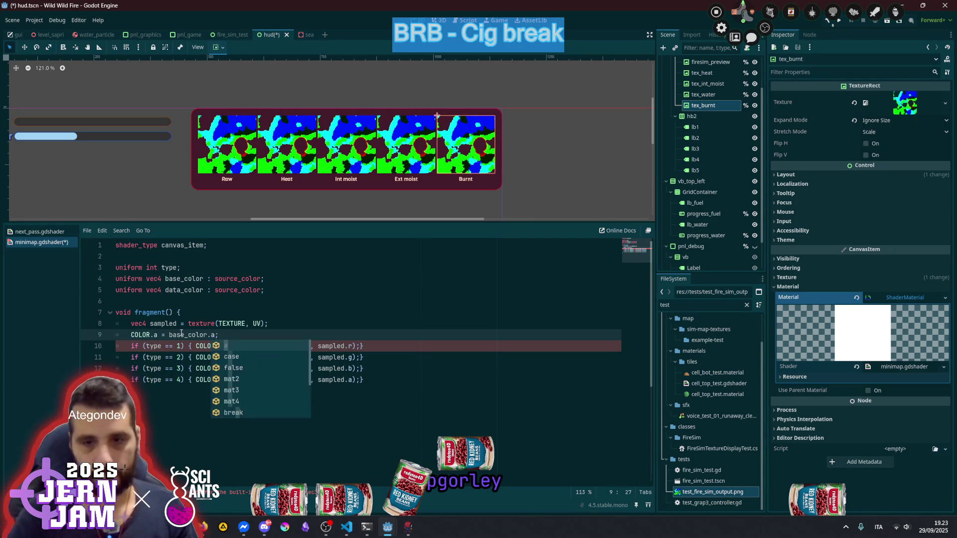
{"action": "left_click", "coordinate": [310, 301]}
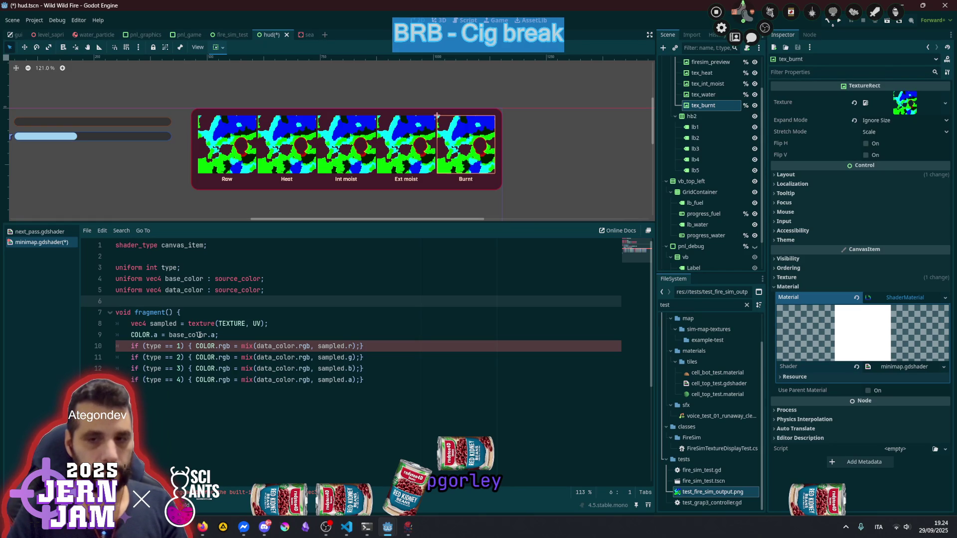
{"action": "left_click", "coordinate": [177, 324]}
Rename the sample variable to sampled_col and duplicate its line as a float data declaration
{"action": "type", "text": "_col"}
{"action": "left_click", "coordinate": [318, 324]}
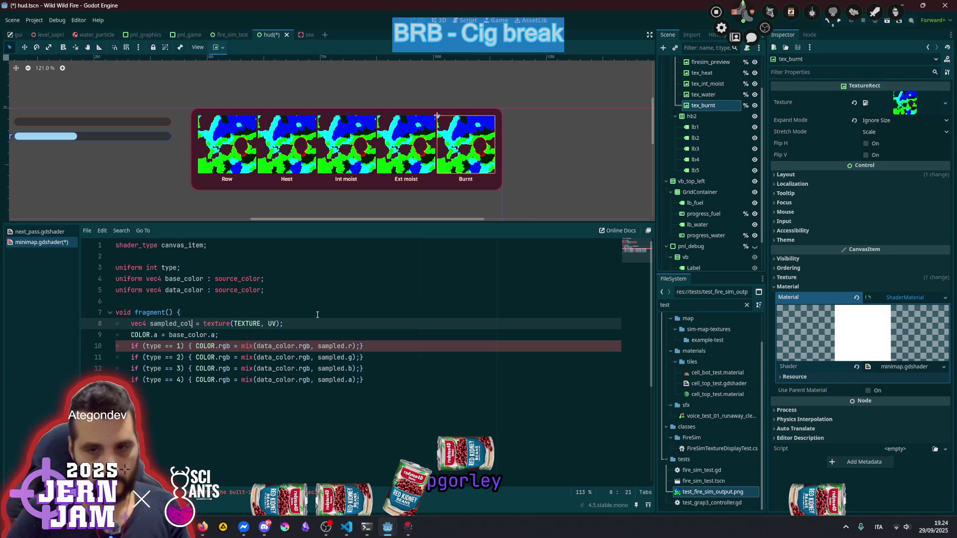
{"action": "key", "text": "ctrl+shift+d"}
{"action": "key", "text": "Left"}
{"action": "key", "text": "Left"}
{"action": "key", "text": "Left"}
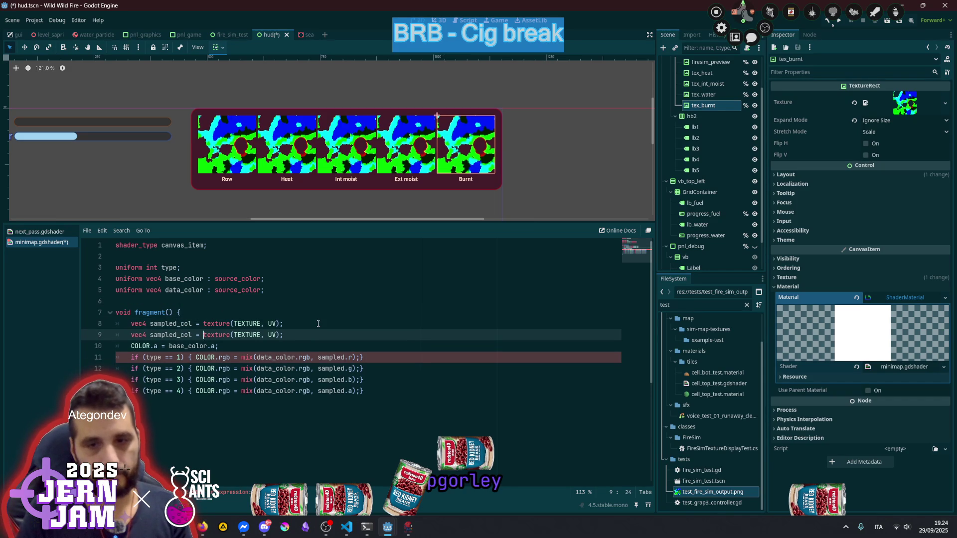
{"action": "key", "text": "ctrl+Delete"}
{"action": "type", "text": "data"}
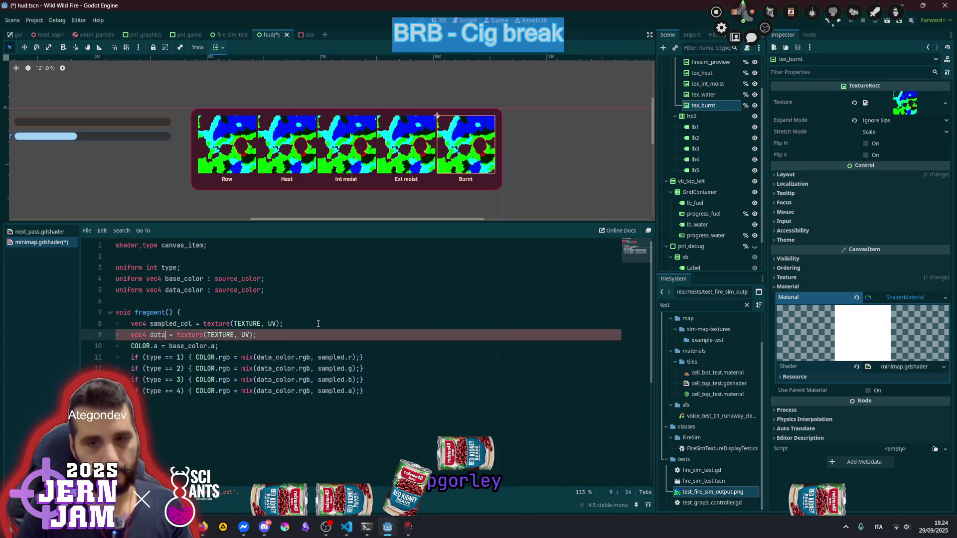
{"action": "key", "text": "ctrl+BackSpace"}
{"action": "type", "text": "float"}
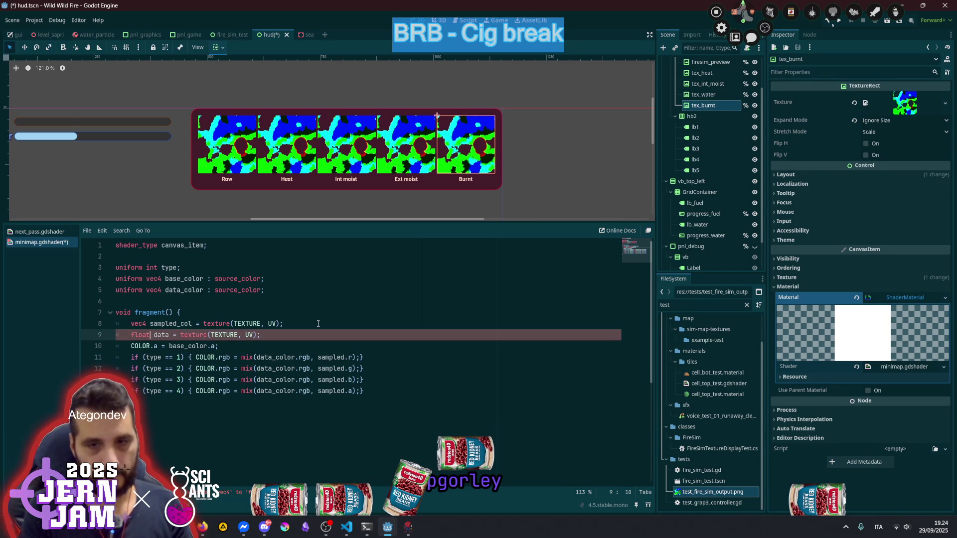
Strip the texture sample from the data declaration and start a switch (type) { block above COLOR.a
{"action": "key", "text": "Up"}
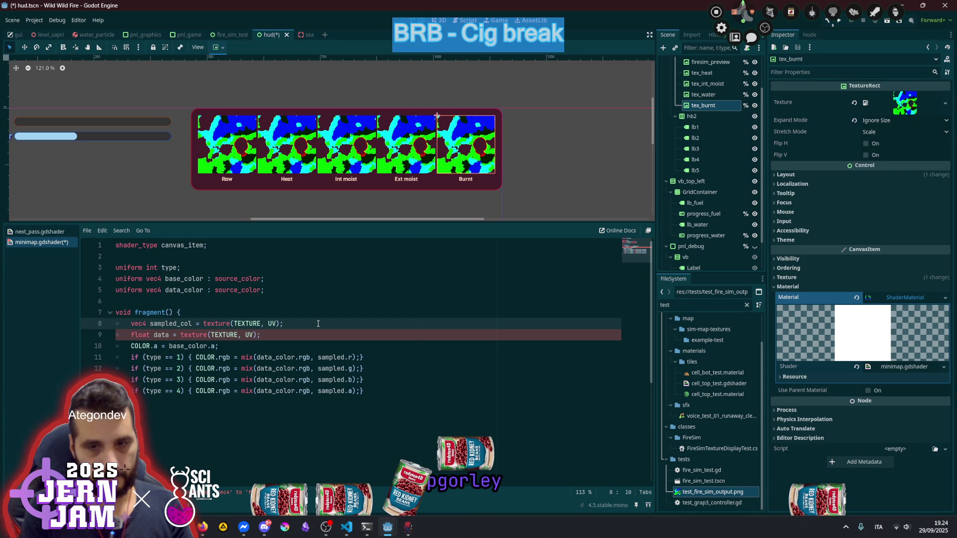
{"action": "key", "text": "Down"}
{"action": "key", "text": "shift+End"}
{"action": "key", "text": "shift+Left"}
{"action": "key", "text": "Delete"}
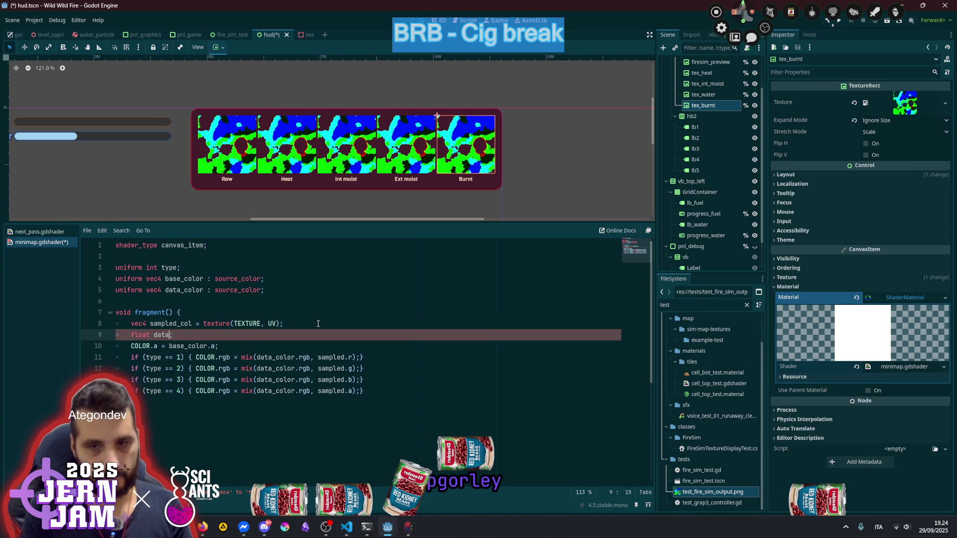
{"action": "key", "text": "Down"}
{"action": "key", "text": "Down"}
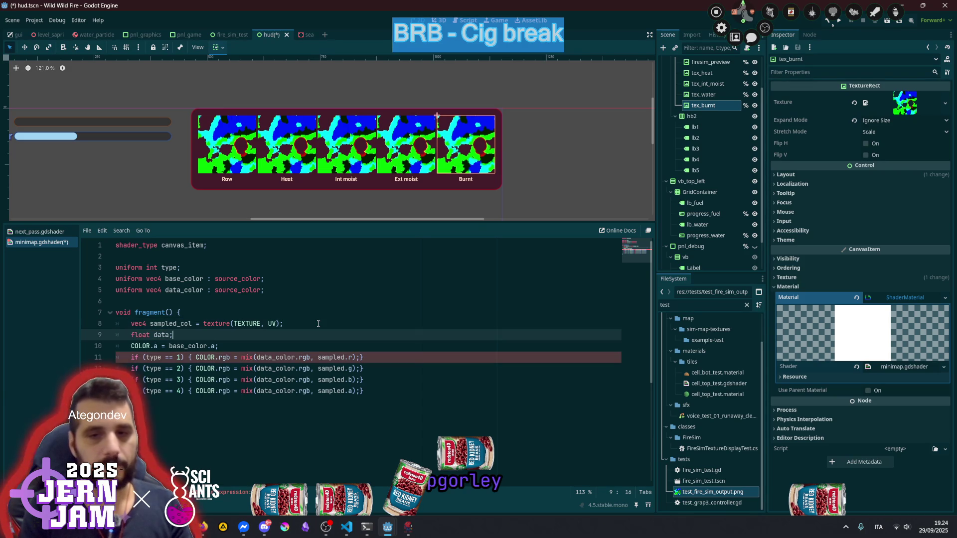
{"action": "key", "text": "Home"}
{"action": "key", "text": "Up"}
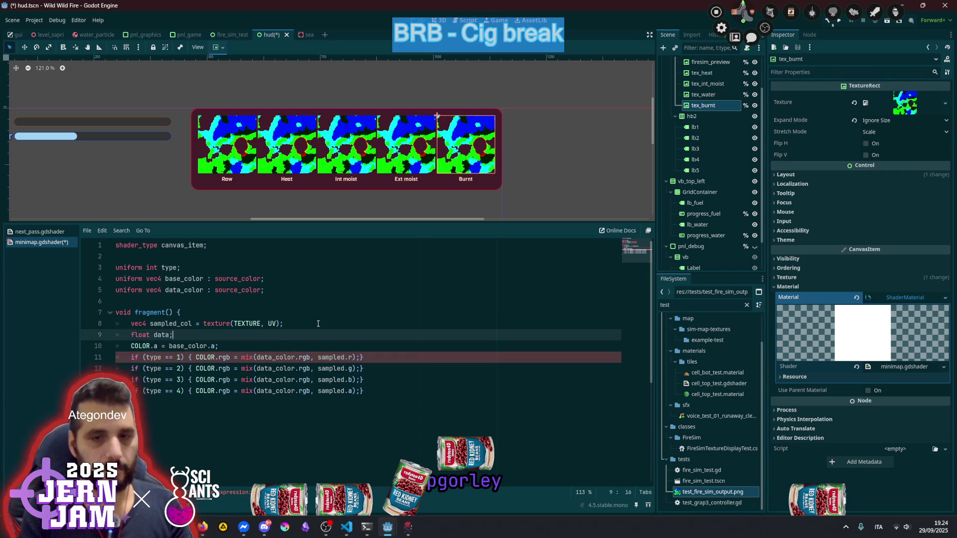
{"action": "key", "text": "Return"}
{"action": "key", "text": "Up"}
{"action": "type", "text": "switch"}
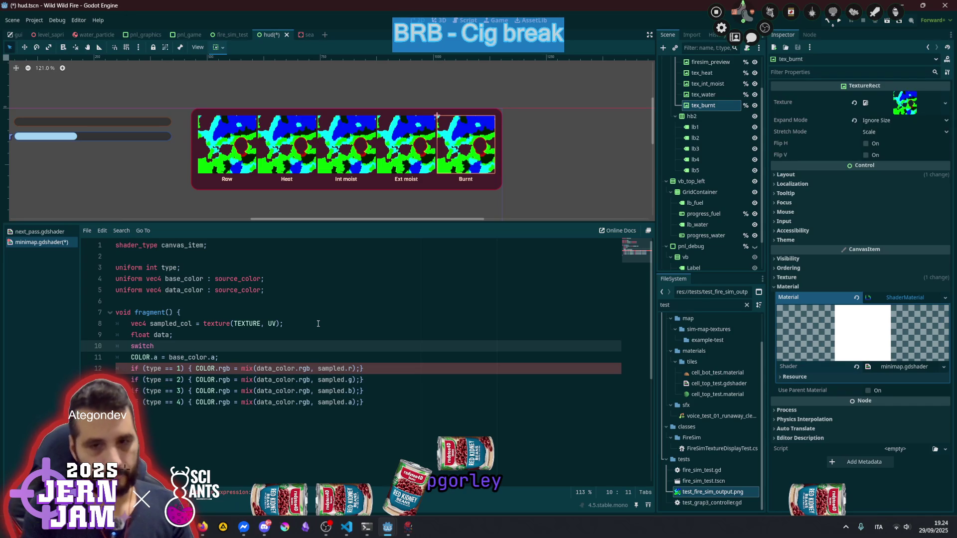
{"action": "type", "text": " ("}
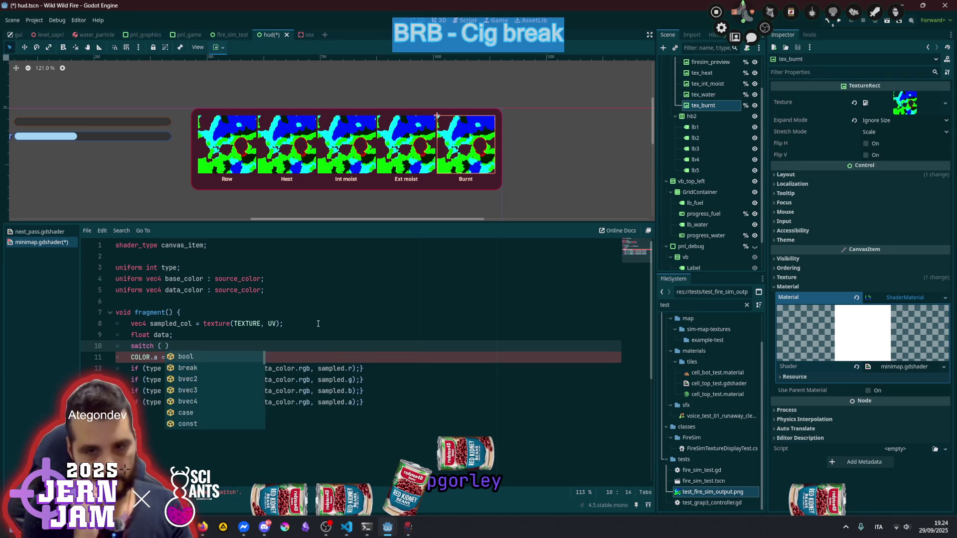
{"action": "type", "text": "type"}
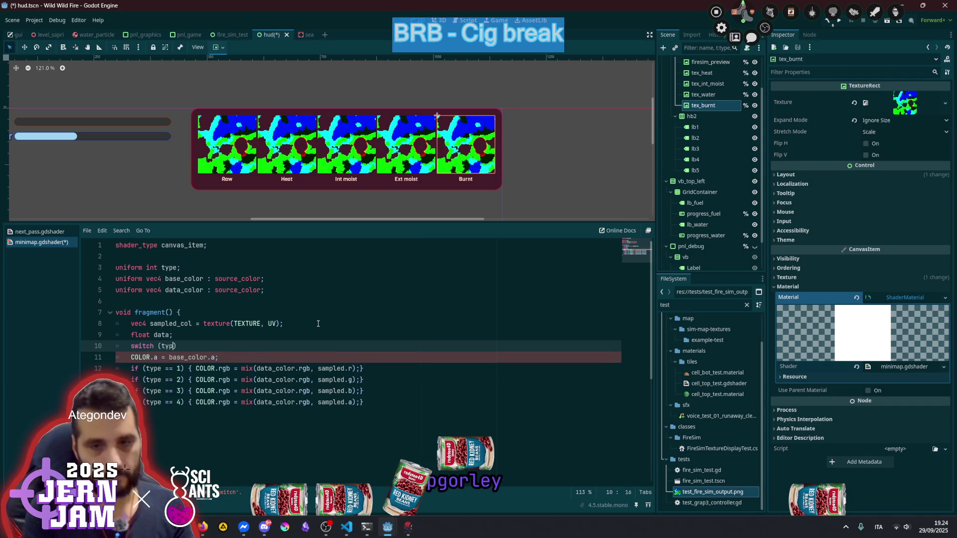
{"action": "type", "text": ") {"}
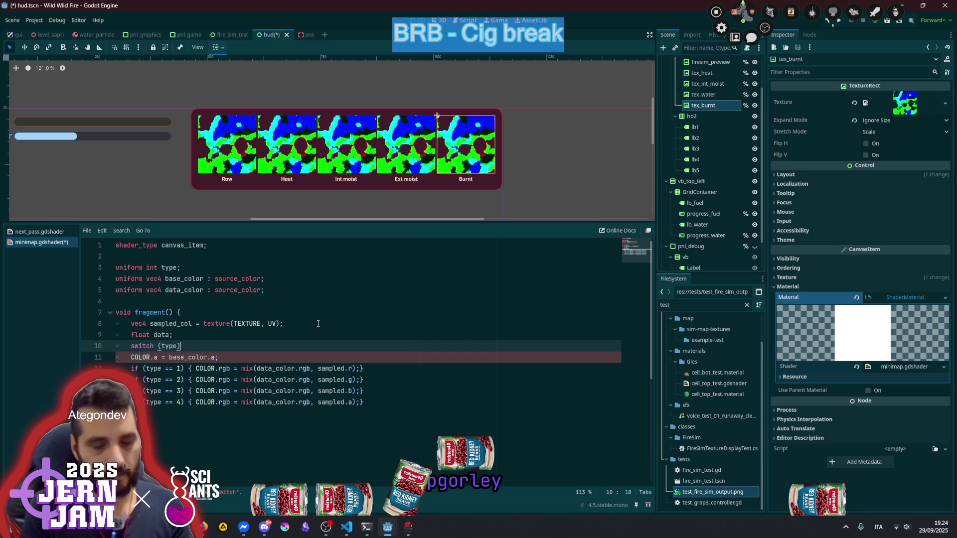
Add case(1) to the switch, assigning data = sampled.r
{"action": "key", "text": "Return"}
{"action": "type", "text": "ca"}
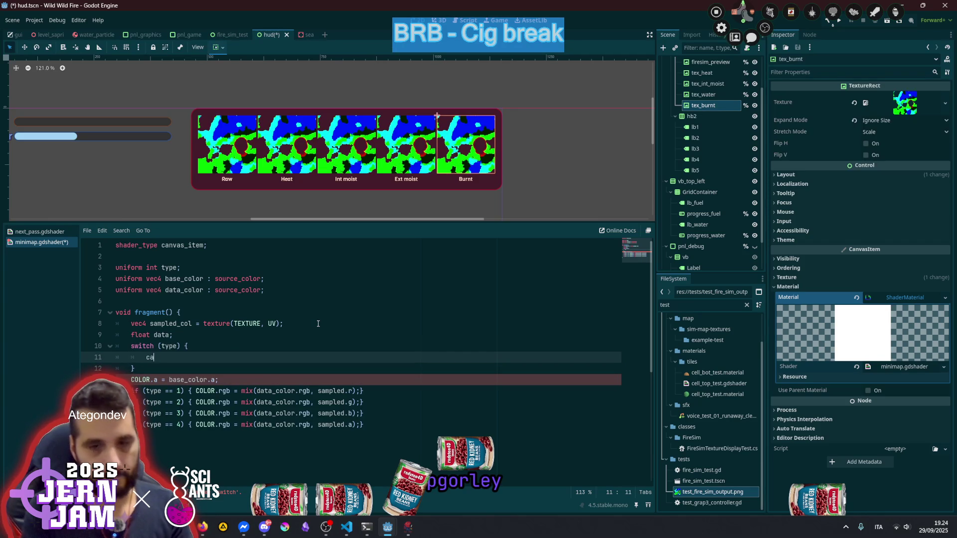
{"action": "type", "text": "se()"}
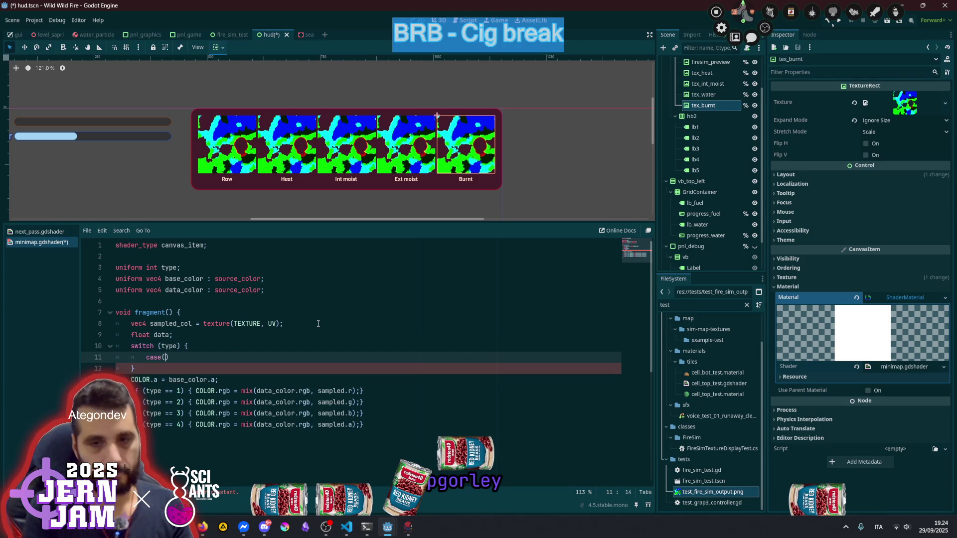
{"action": "type", "text": "{"}
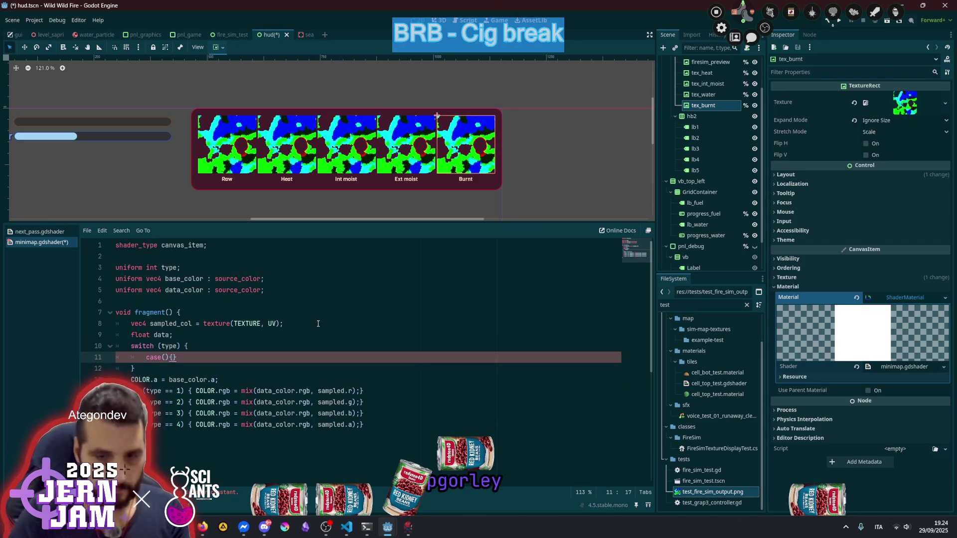
{"action": "key", "text": "Right"}
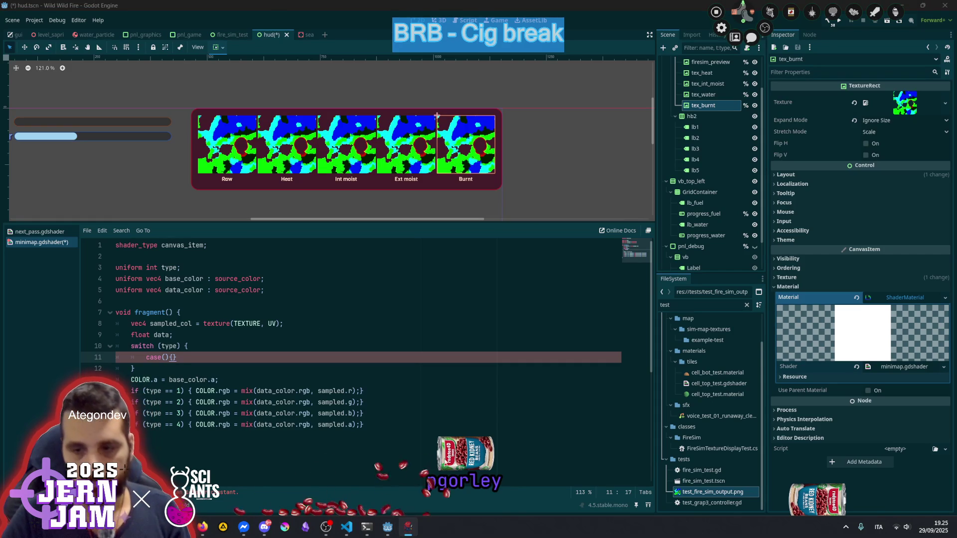
{"action": "key", "text": "Left"}
{"action": "key", "text": "Left"}
{"action": "key", "text": "Left"}
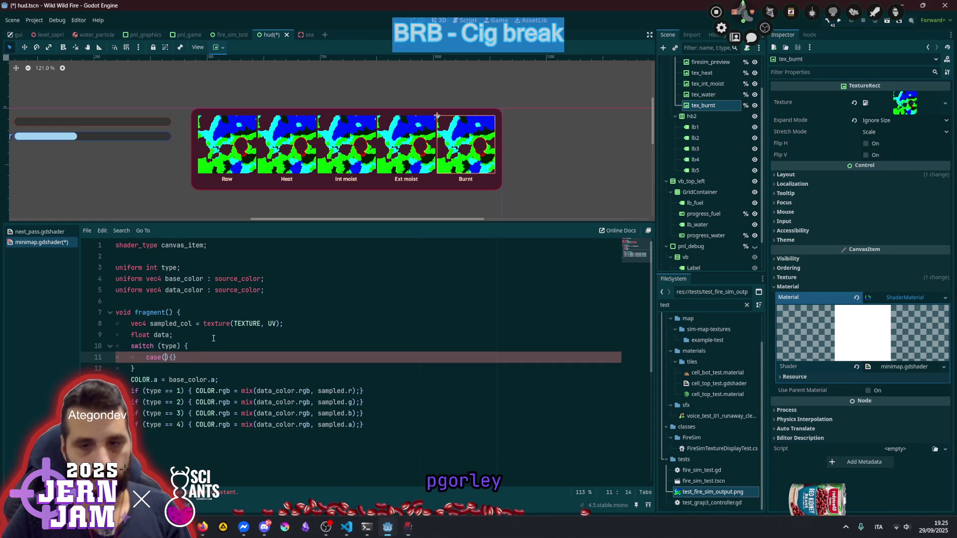
{"action": "type", "text": "1"}
{"action": "key", "text": "Right"}
{"action": "type", "text": "data ="}
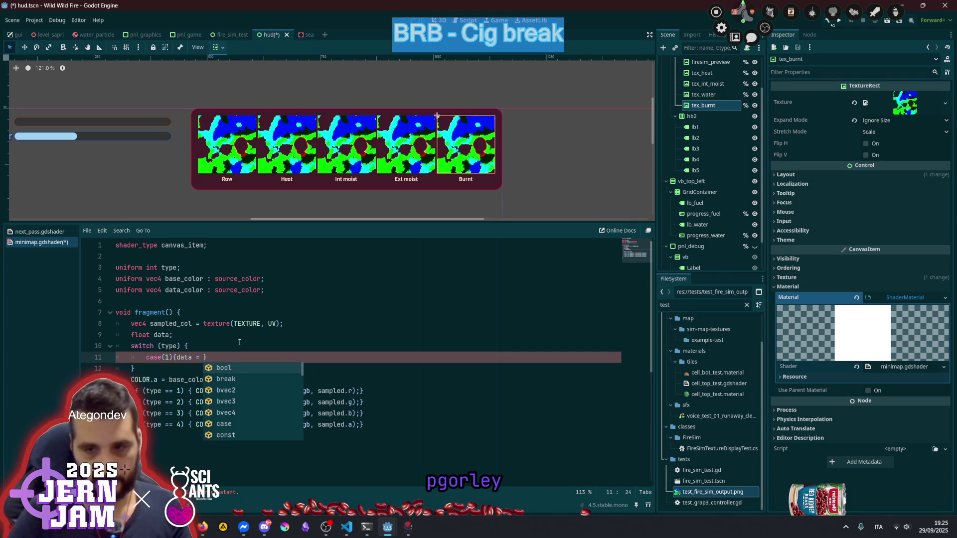
{"action": "key", "text": "Escape"}
{"action": "left_click", "coordinate": [318, 390]}
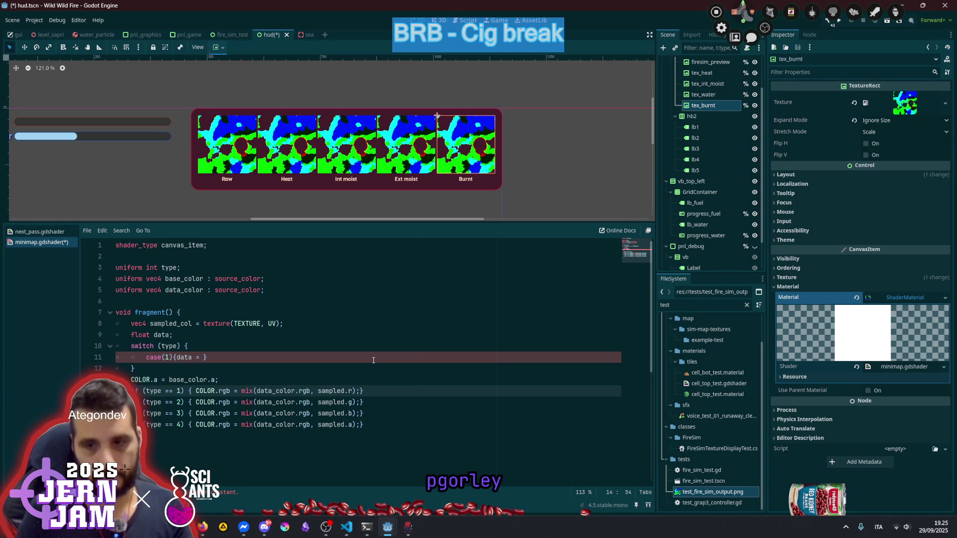
{"action": "left_click", "coordinate": [353, 391], "text": "shift"}
{"action": "key", "text": "ctrl+c"}
{"action": "left_click", "coordinate": [373, 360]}
{"action": "key", "text": "Left"}
{"action": "key", "text": "ctrl+v"}
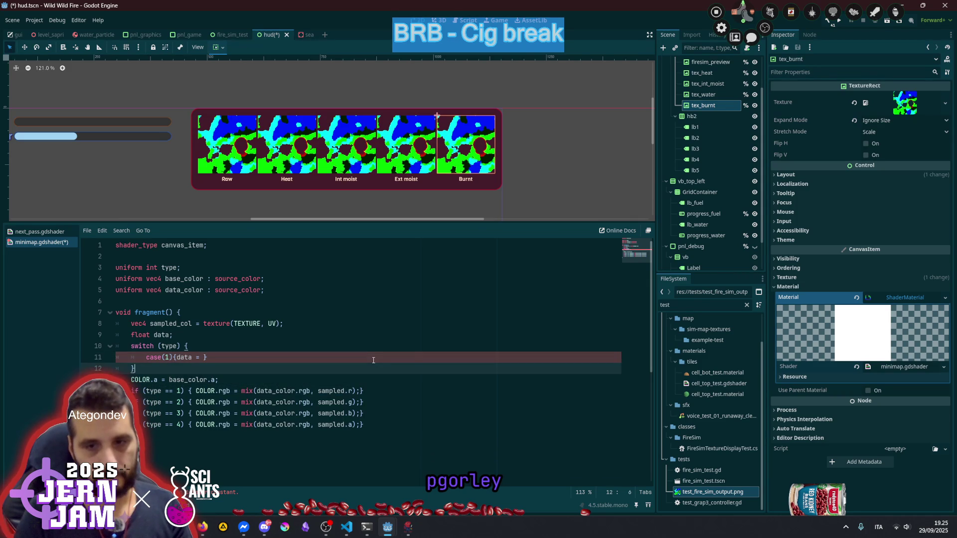
{"action": "key", "text": "End"}
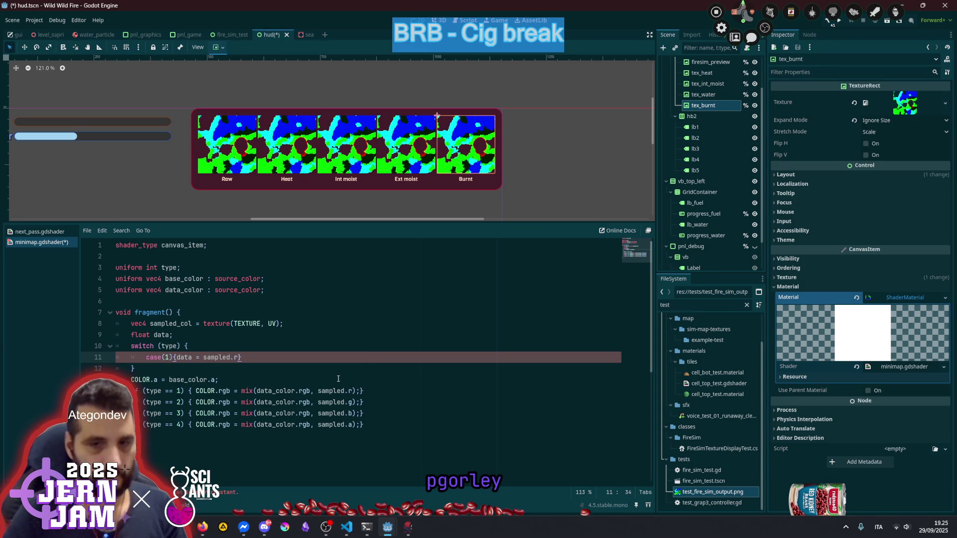
Move the alpha assignment down and copy the red-channel mix statement onto a new line
{"action": "key", "text": "Down"}
{"action": "key", "text": "Down"}
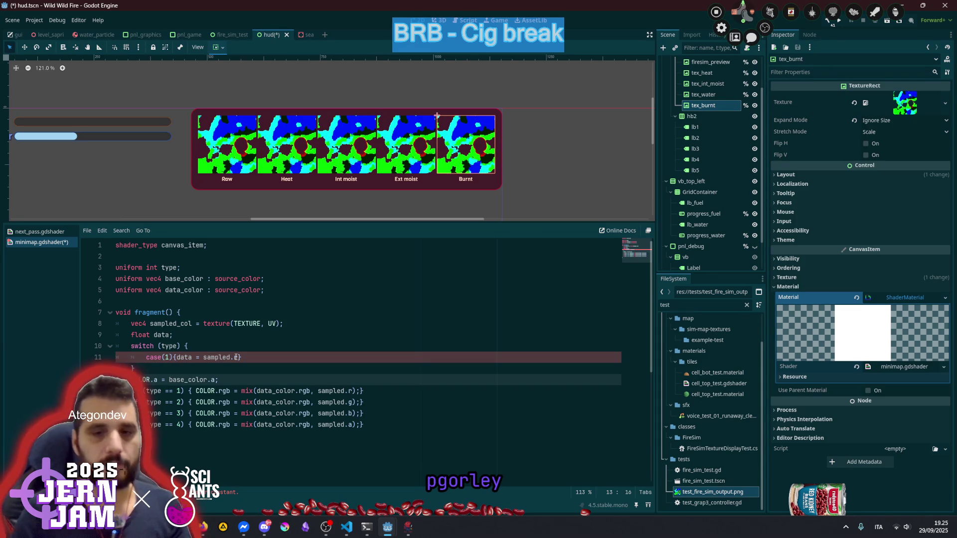
{"action": "key", "text": "Return"}
{"action": "key", "text": "Up"}
{"action": "key", "text": "ctrl+Right"}
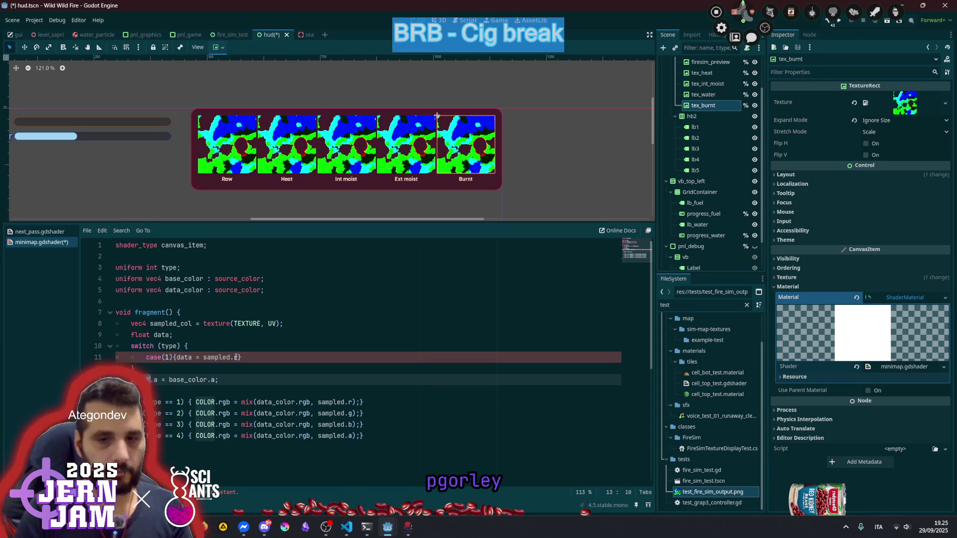
{"action": "key", "text": "alt+Down"}
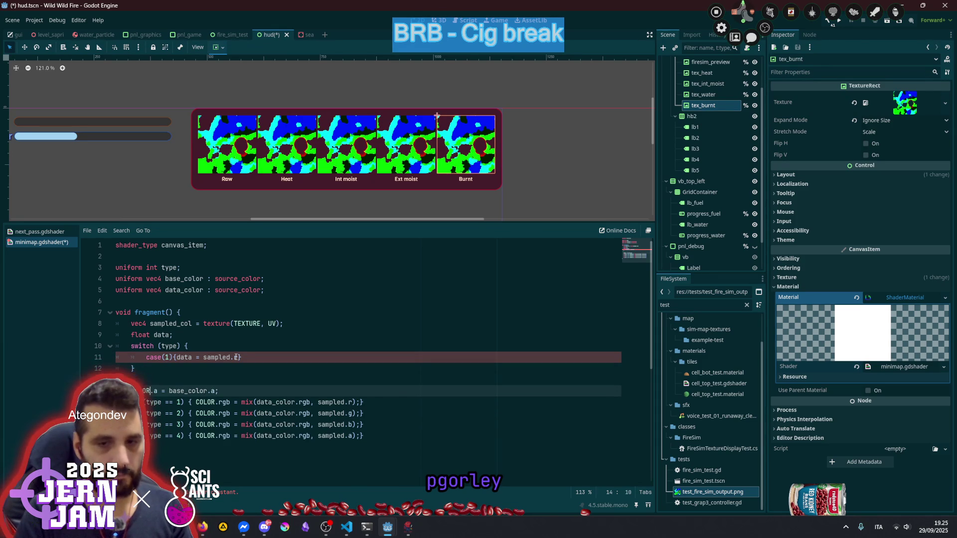
{"action": "key", "text": "Down"}
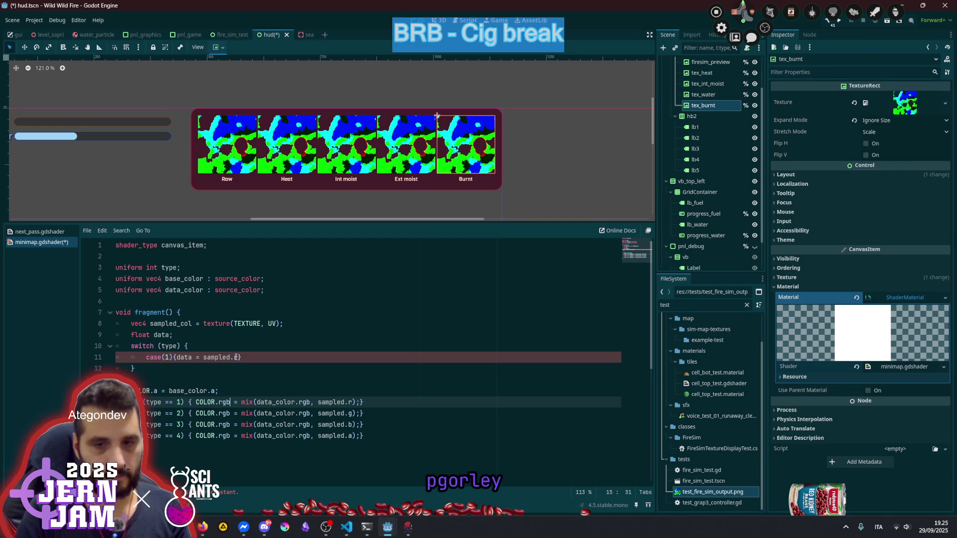
{"action": "key", "text": "shift+End"}
{"action": "key", "text": "shift+Left"}
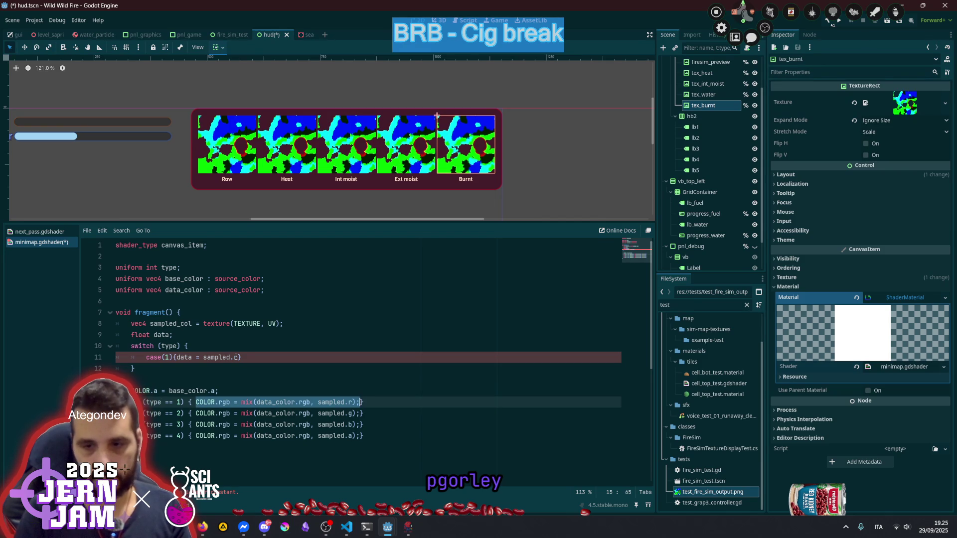
{"action": "key", "text": "ctrl+c"}
{"action": "key", "text": "Up"}
{"action": "key", "text": "Up"}
{"action": "key", "text": "ctrl+v"}
Turn the second, third and fourth type checks into else-if branches
{"action": "key", "text": "Down"}
{"action": "key", "text": "Down"}
{"action": "key", "text": "Down"}
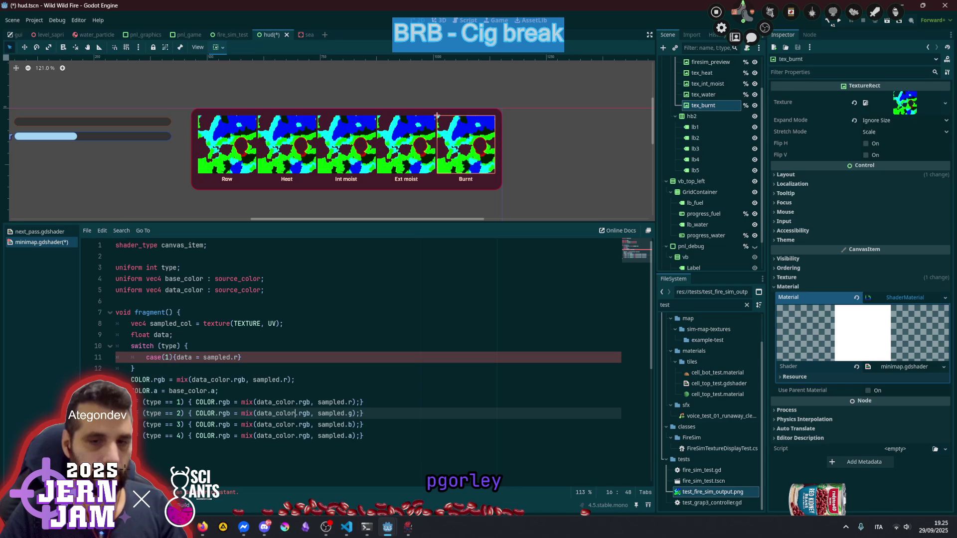
{"action": "key", "text": "Home"}
{"action": "type", "text": "el"}
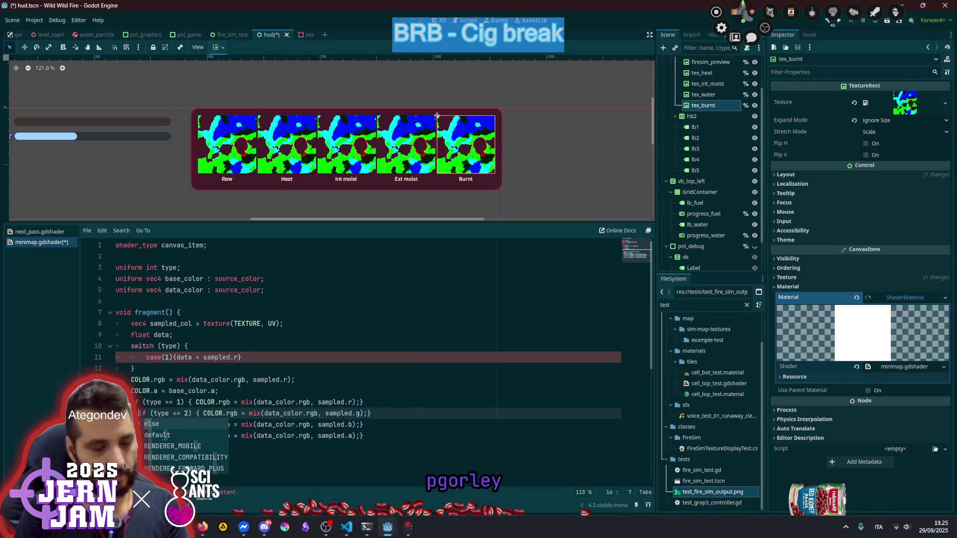
{"action": "type", "text": "se"}
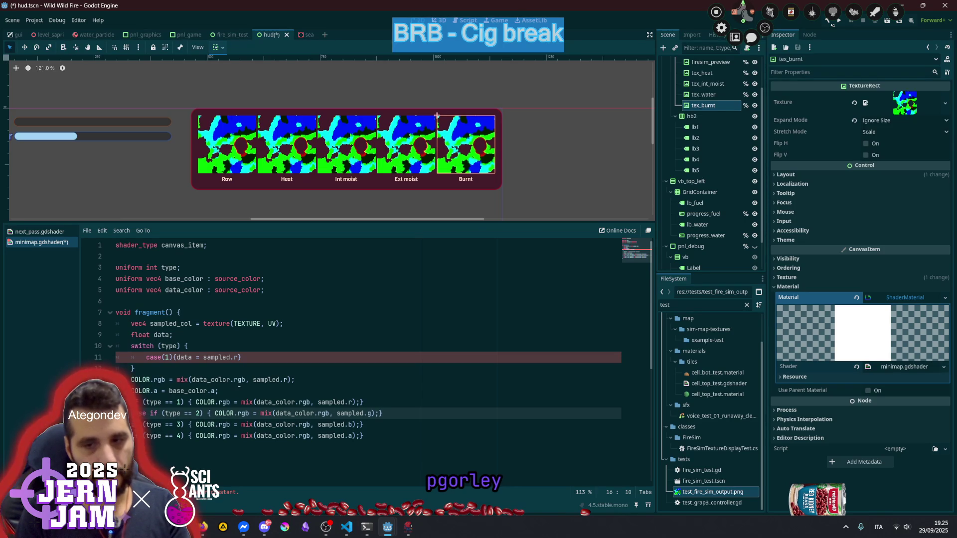
{"action": "key", "text": "Down"}
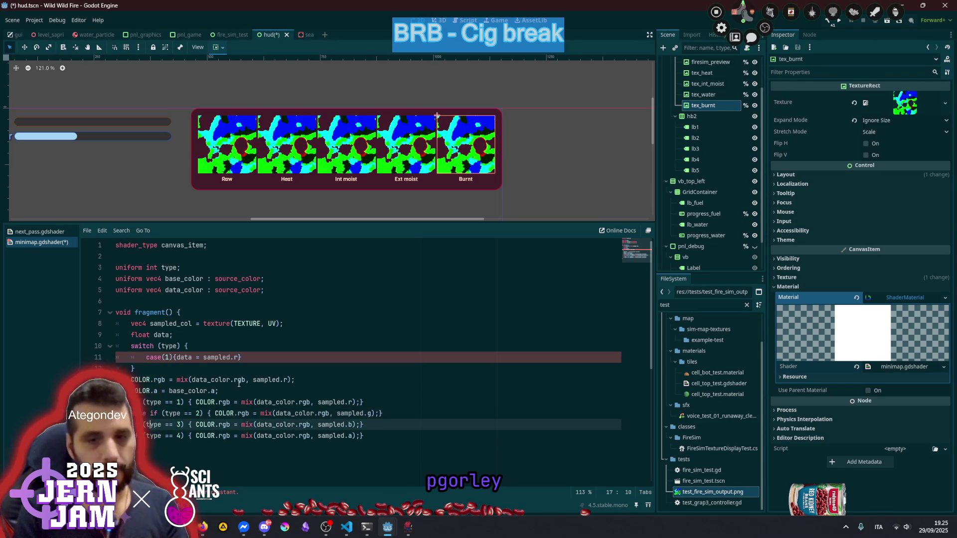
{"action": "type", "text": "else"}
{"action": "key", "text": "Down"}
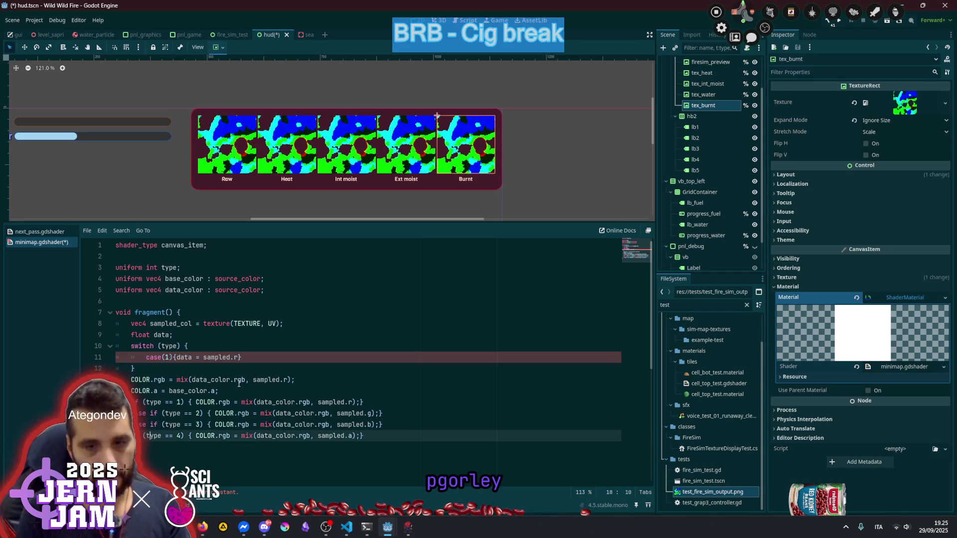
{"action": "type", "text": "else"}
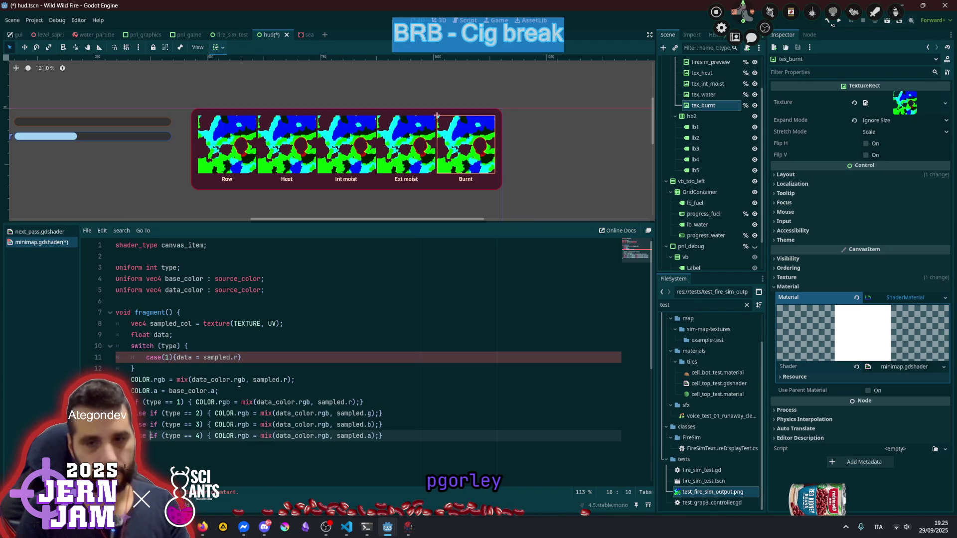
Initialise the float data declaration to 0.0
{"action": "left_click", "coordinate": [252, 381]}
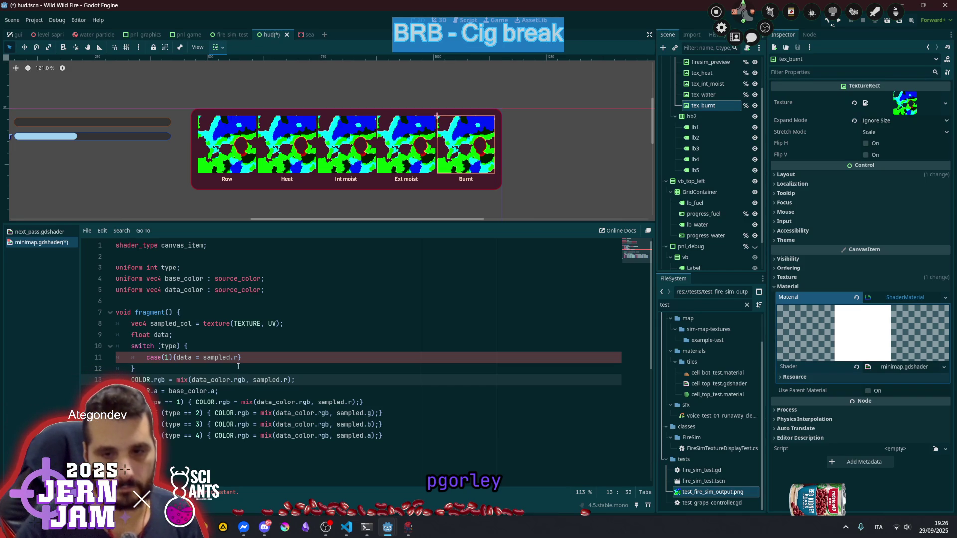
{"action": "left_click", "coordinate": [175, 337]}
{"action": "type", "text": "= 0.0"}
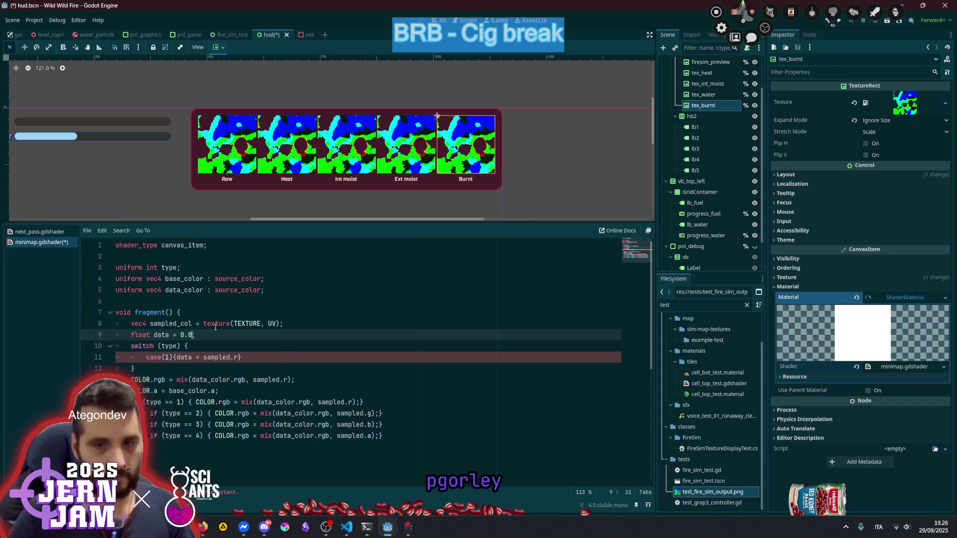
{"action": "left_click", "coordinate": [216, 325]}
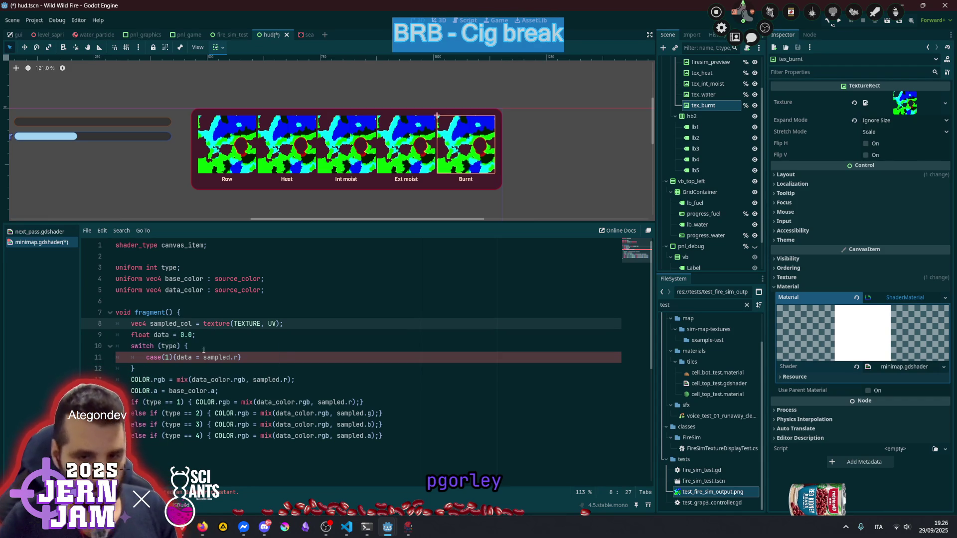
{"action": "left_click", "coordinate": [195, 368]}
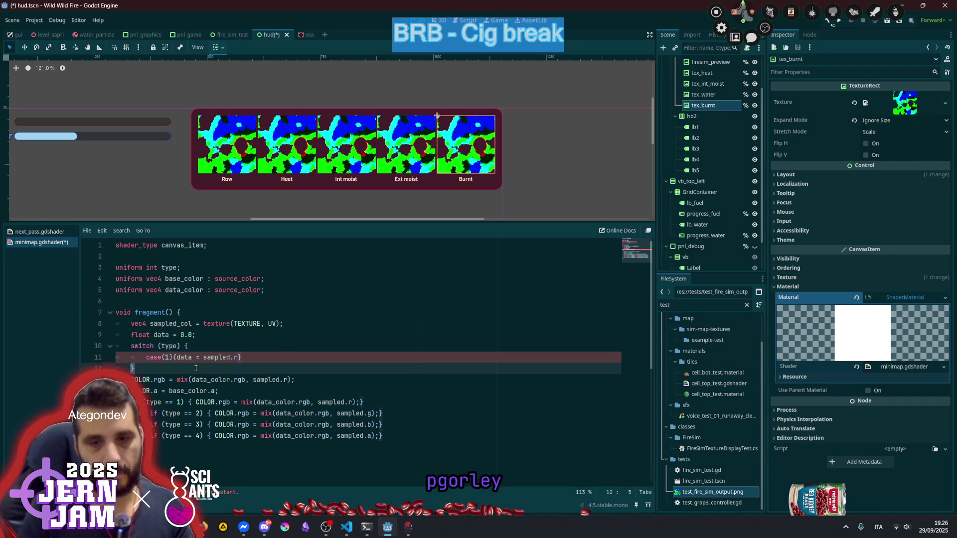
Delete the switch block and move the two COLOR lines below the if/else chain
{"action": "key", "text": "shift+Up"}
{"action": "key", "text": "shift+Up"}
{"action": "key", "text": "shift+Home"}
{"action": "key", "text": "BackSpace"}
{"action": "key", "text": "Down"}
{"action": "key", "text": "shift+Down"}
{"action": "key", "text": "shift+End"}
{"action": "key", "text": "alt+Down"}
{"action": "key", "text": "alt+Down"}
{"action": "key", "text": "alt+Down"}
Remove the leftover empty line after data and add a blank line above the colour assignment
{"action": "key", "text": "Up"}
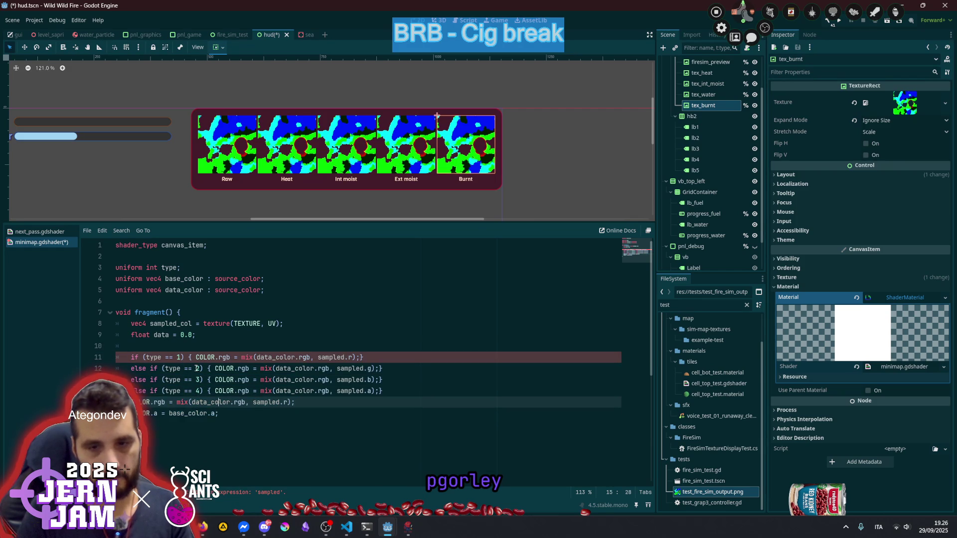
{"action": "key", "text": "Up"}
{"action": "key", "text": "Up"}
{"action": "key", "text": "Up"}
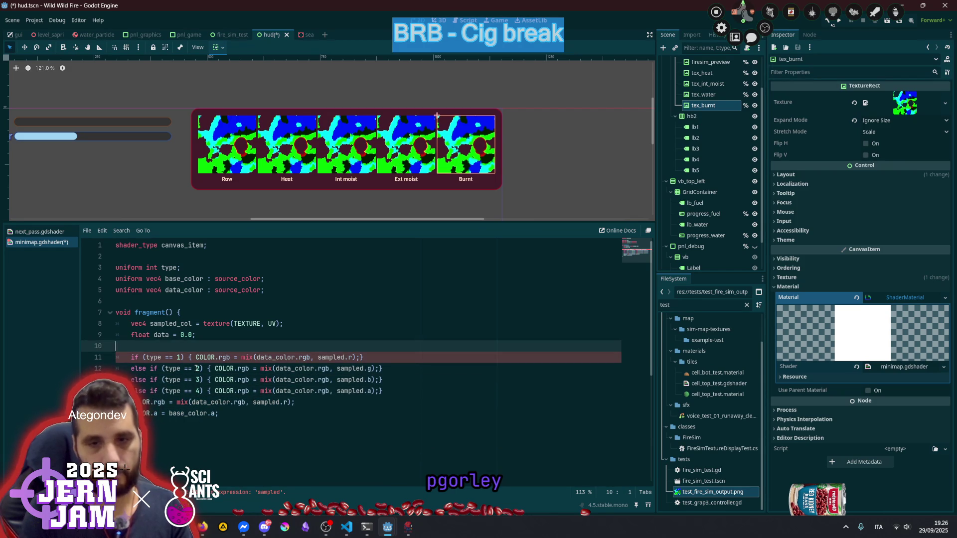
{"action": "key", "text": "BackSpace"}
{"action": "key", "text": "BackSpace"}
{"action": "key", "text": "Down"}
{"action": "key", "text": "Down"}
{"action": "key", "text": "Down"}
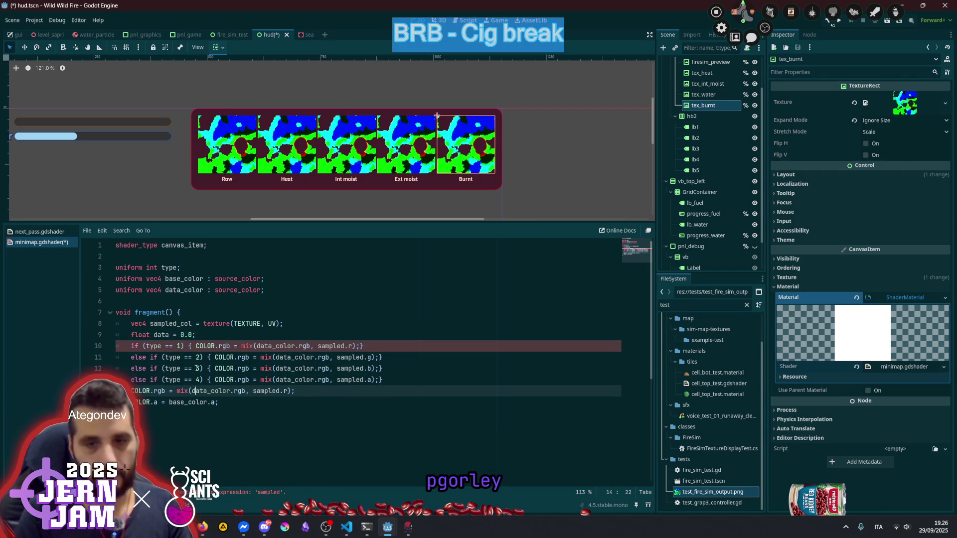
{"action": "key", "text": "Home"}
{"action": "key", "text": "Return"}
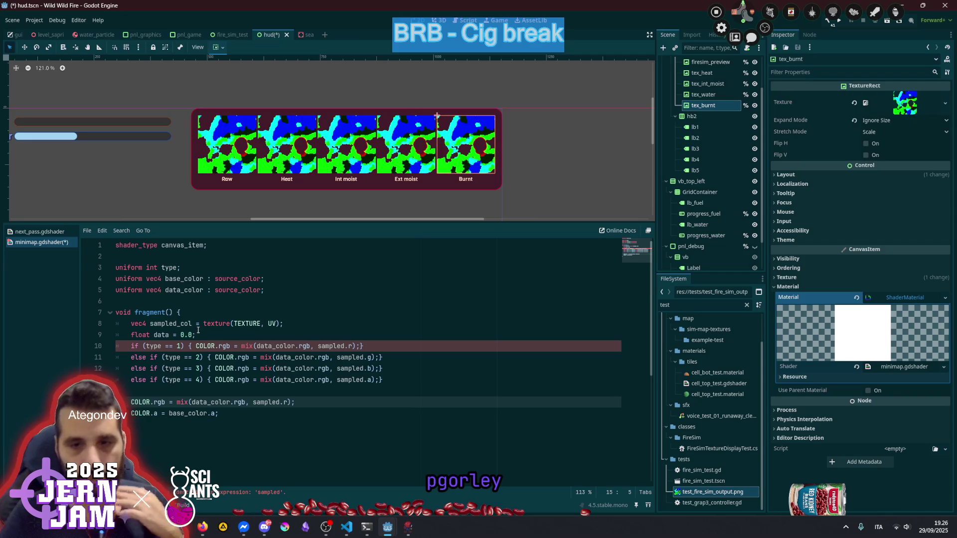
Rename all four sampled references in the type checks to sampled_col
{"action": "double_click", "coordinate": [177, 324]}
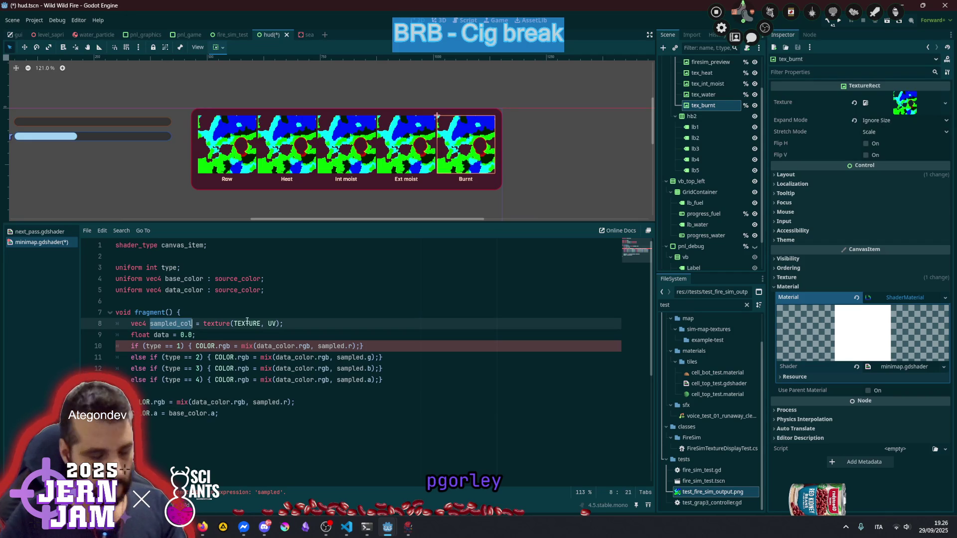
{"action": "double_click", "coordinate": [328, 346]}
{"action": "key", "text": "ctrl+d"}
{"action": "key", "text": "ctrl+d"}
{"action": "key", "text": "ctrl+d"}
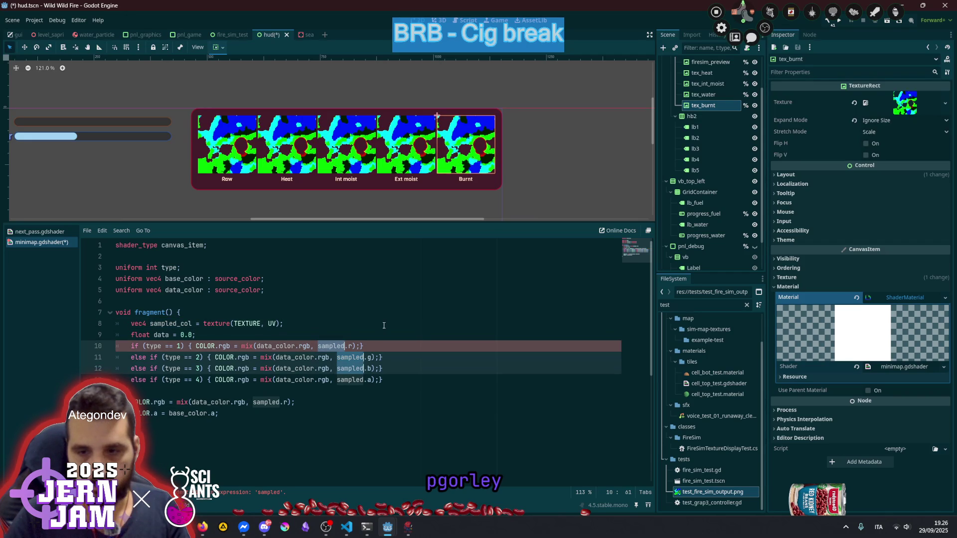
{"action": "key", "text": "ctrl+v"}
{"action": "key", "text": "Escape"}
{"action": "key", "text": "Up"}
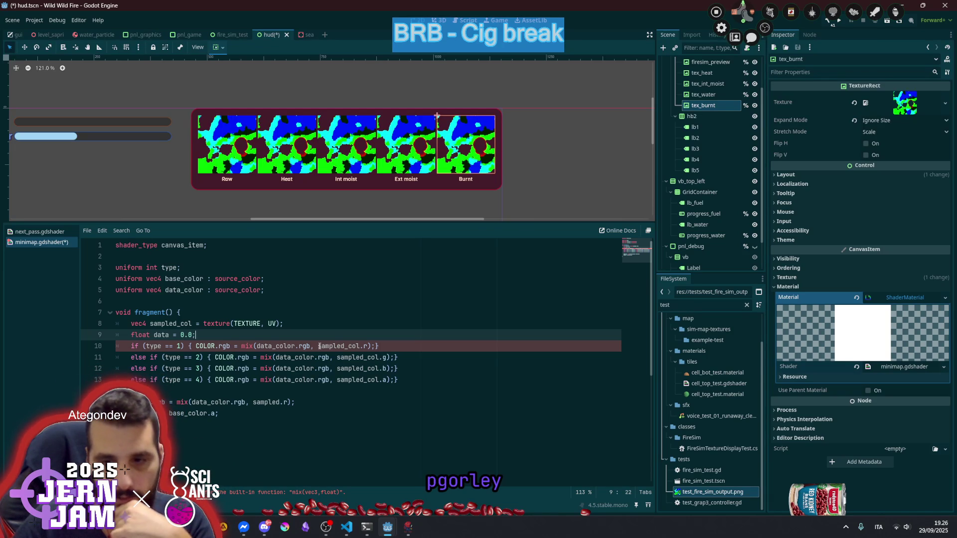
Check where sampled_col is used and select sampled.r in the colour assignment for replacement
{"action": "double_click", "coordinate": [319, 346]}
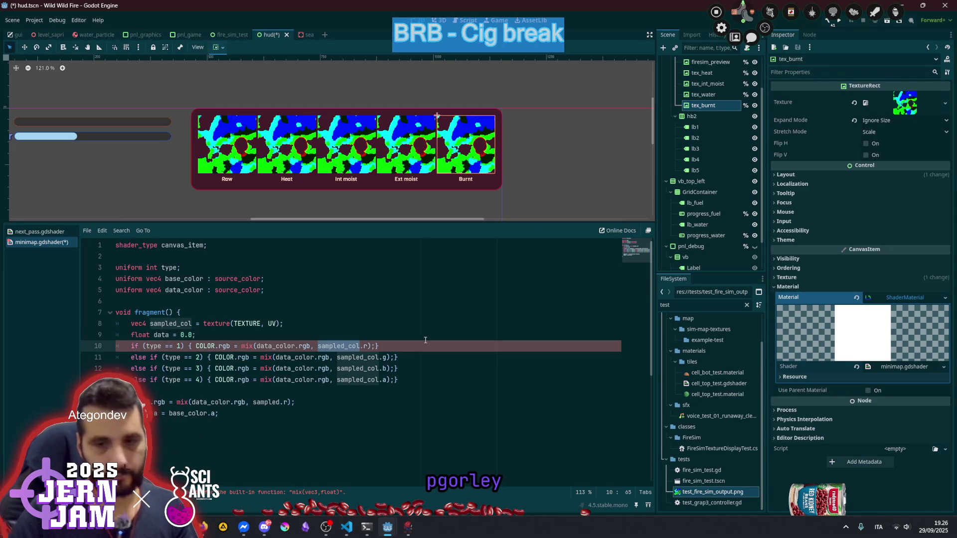
{"action": "double_click", "coordinate": [161, 334]}
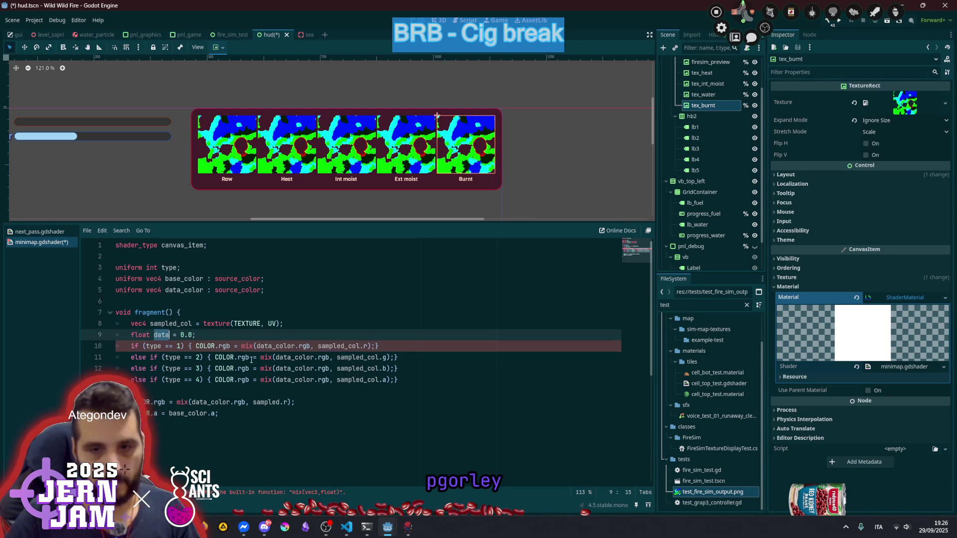
{"action": "double_click", "coordinate": [267, 403]}
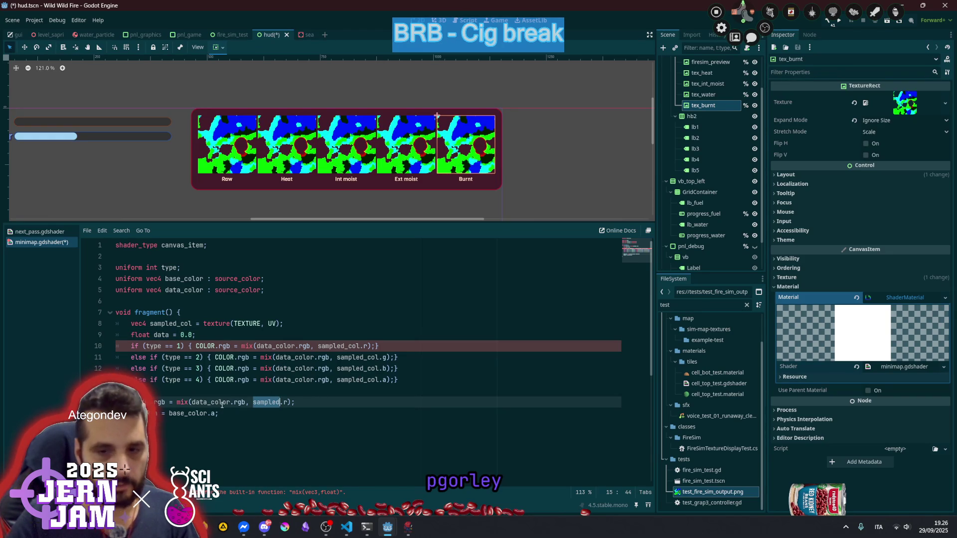
{"action": "key", "text": "shift+Right"}
{"action": "key", "text": "shift+Right"}
Replace sampled.r with data and add sampled_col as the first mix argument
{"action": "type", "text": "data"}
{"action": "key", "text": "ctrl+Left"}
{"action": "key", "text": "ctrl+Left"}
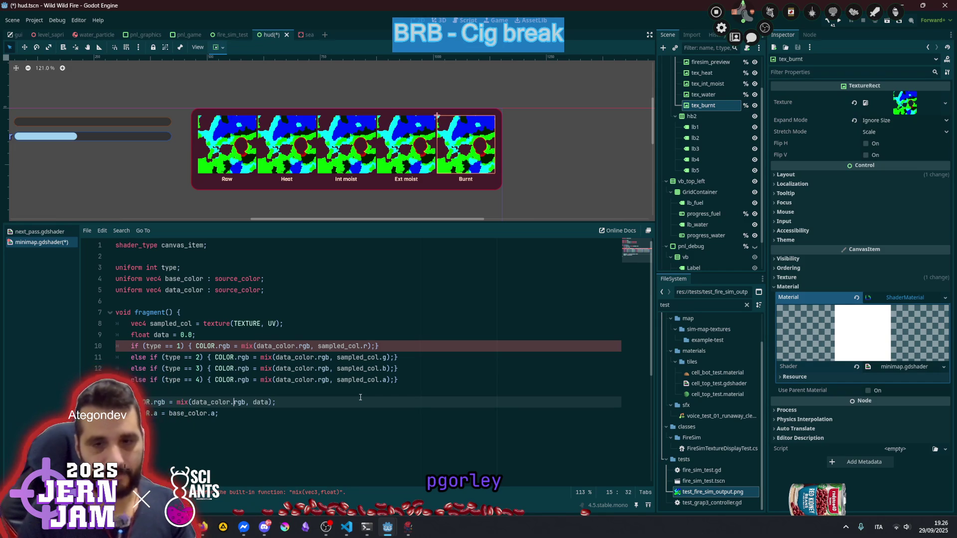
{"action": "double_click", "coordinate": [186, 323]}
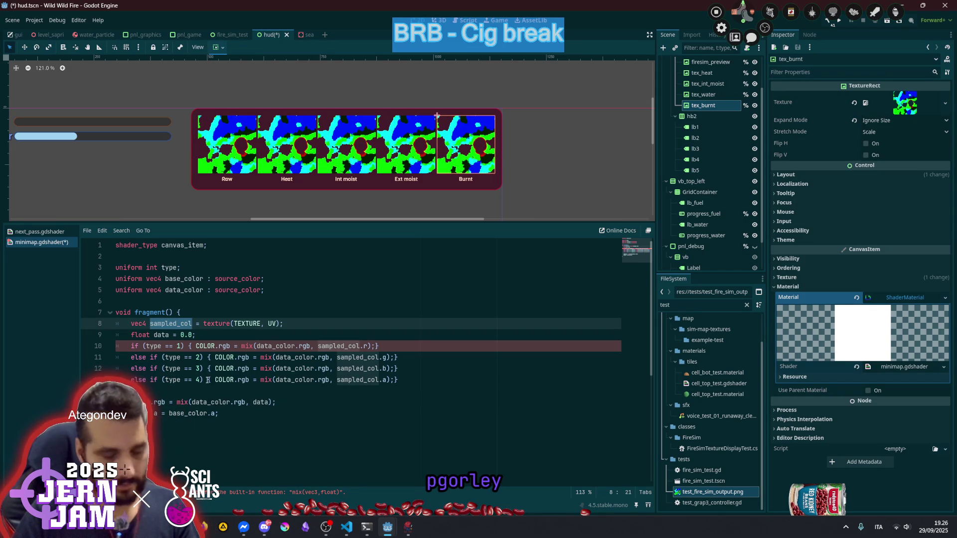
{"action": "key", "text": "ctrl+c"}
{"action": "left_click", "coordinate": [192, 402]}
{"action": "key", "text": "ctrl+v"}
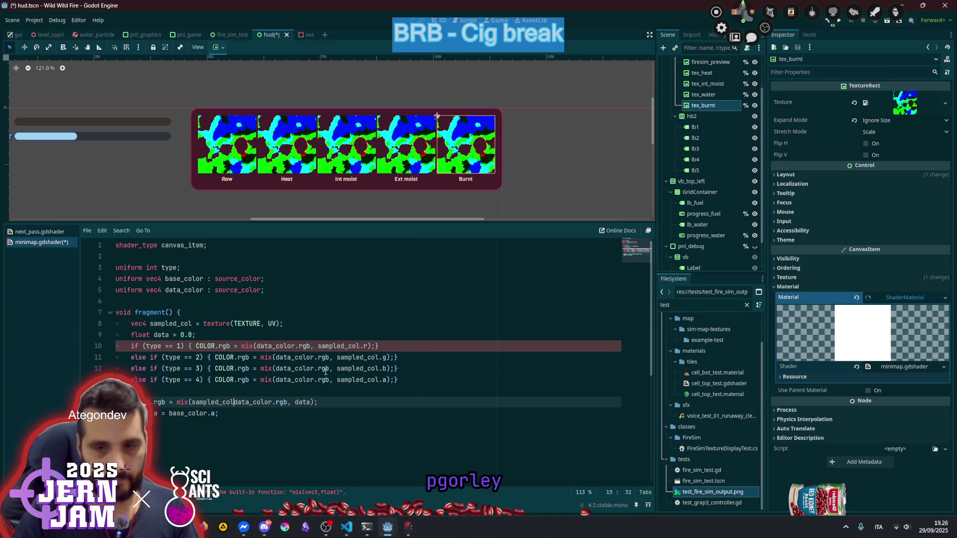
{"action": "type", "text": ".rgb"}
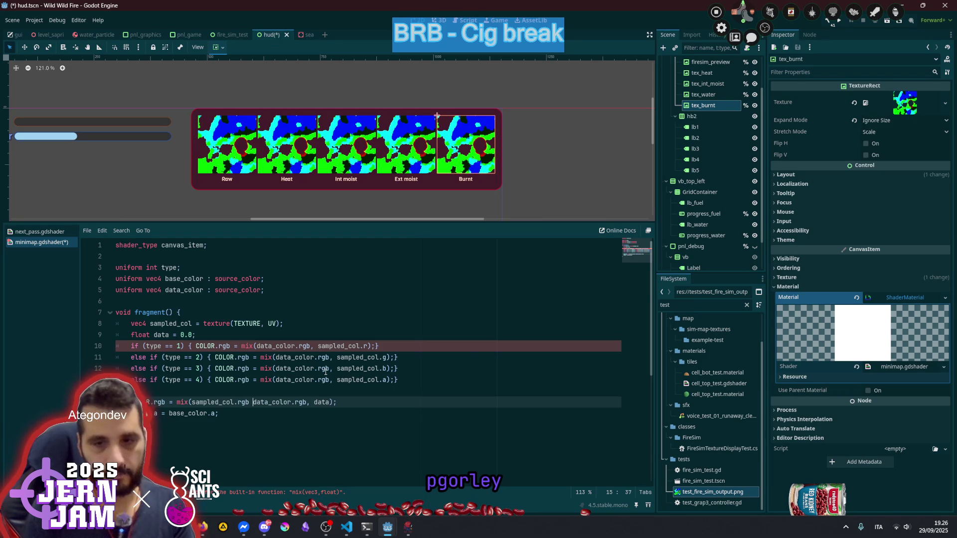
{"action": "key", "text": "BackSpace"}
{"action": "type", "text": ","}
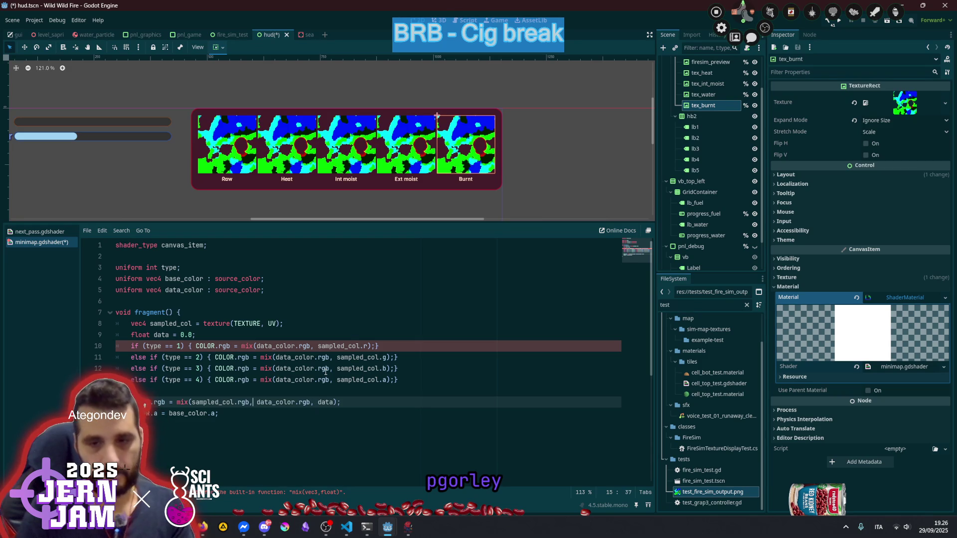
Drop .rgb after COLOR and comment out the base_color.a alpha line
{"action": "left_click", "coordinate": [155, 402]}
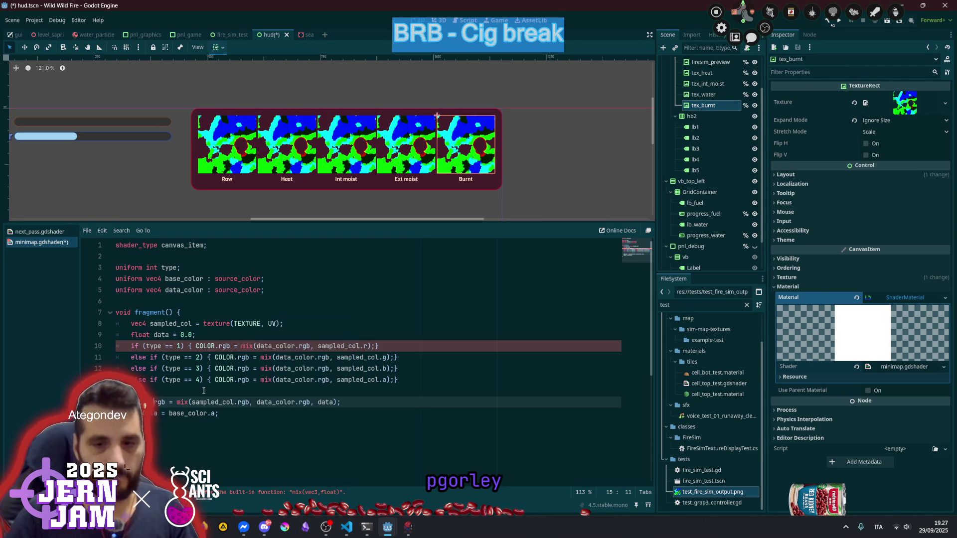
{"action": "key", "text": "ctrl+shift+Right"}
{"action": "key", "text": "Delete"}
{"action": "key", "text": "Down"}
{"action": "key", "text": "End"}
{"action": "key", "text": "shift+Home"}
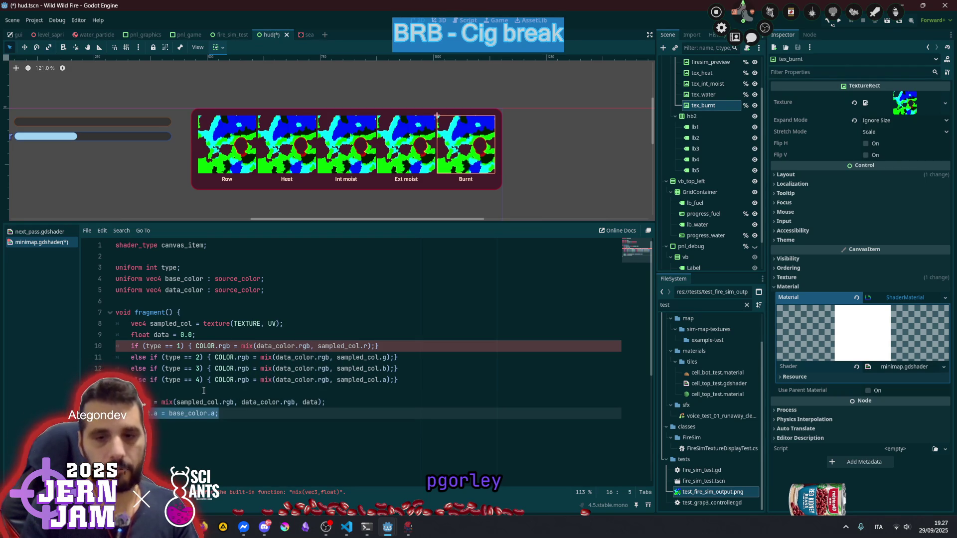
{"action": "key", "text": "ctrl+k"}
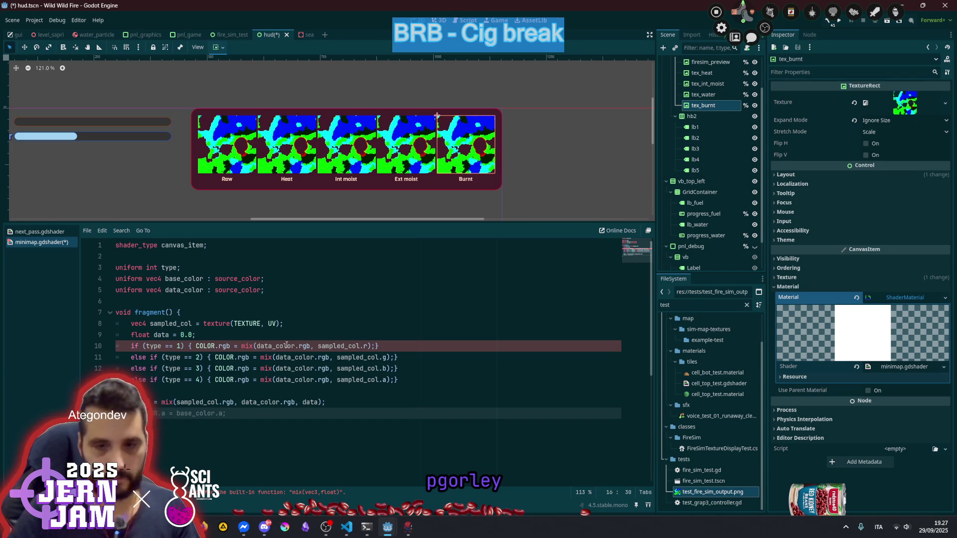
{"action": "key", "text": "Up"}
{"action": "key", "text": "Up"}
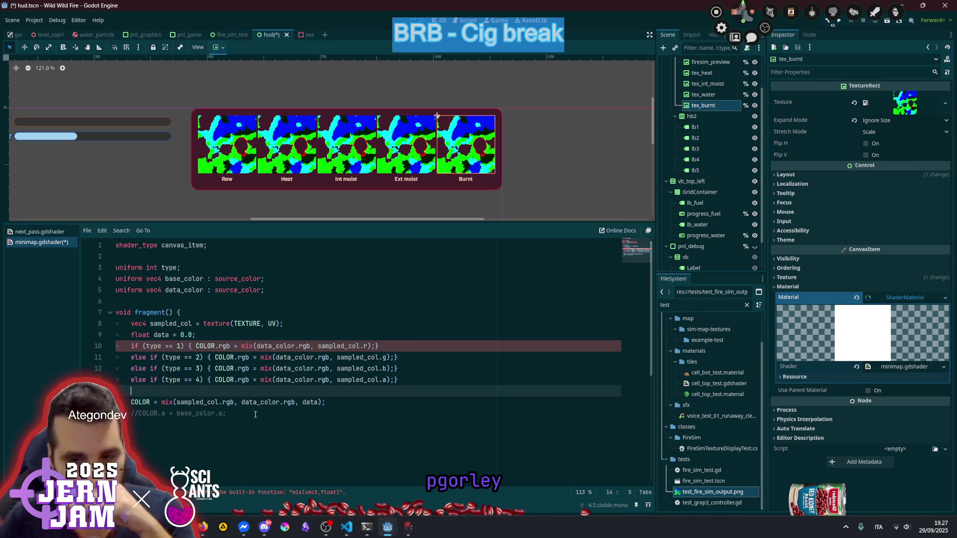
Strip .rgb from sampled_col and data_color so the line reads COLOR = mix(sampled_col, data_color, data);
{"action": "left_click", "coordinate": [221, 403]}
{"action": "key", "text": "ctrl+shift+Right"}
{"action": "key", "text": "Delete"}
{"action": "key", "text": "BackSpace"}
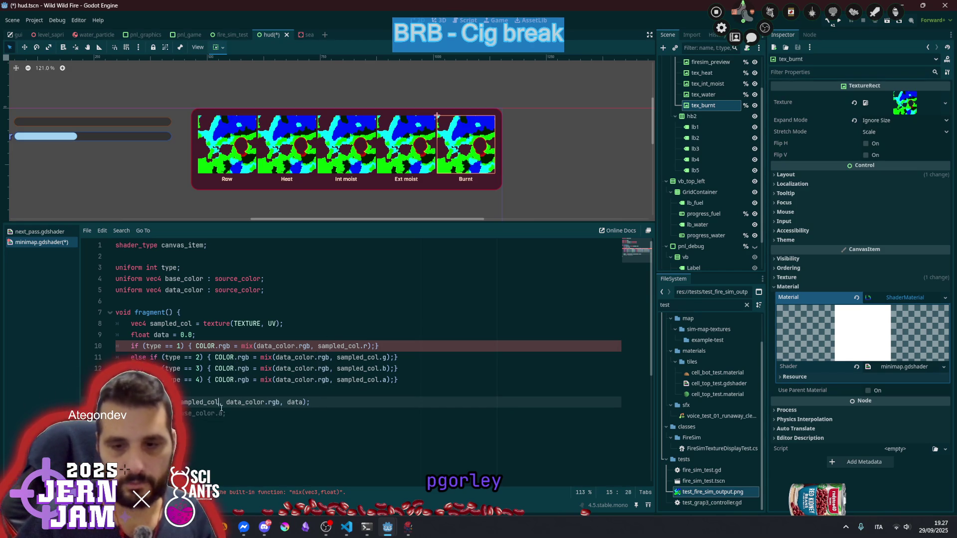
{"action": "key", "text": "ctrl+Right"}
{"action": "key", "text": "ctrl+Right"}
{"action": "key", "text": "ctrl+shift+Right"}
{"action": "key", "text": "Delete"}
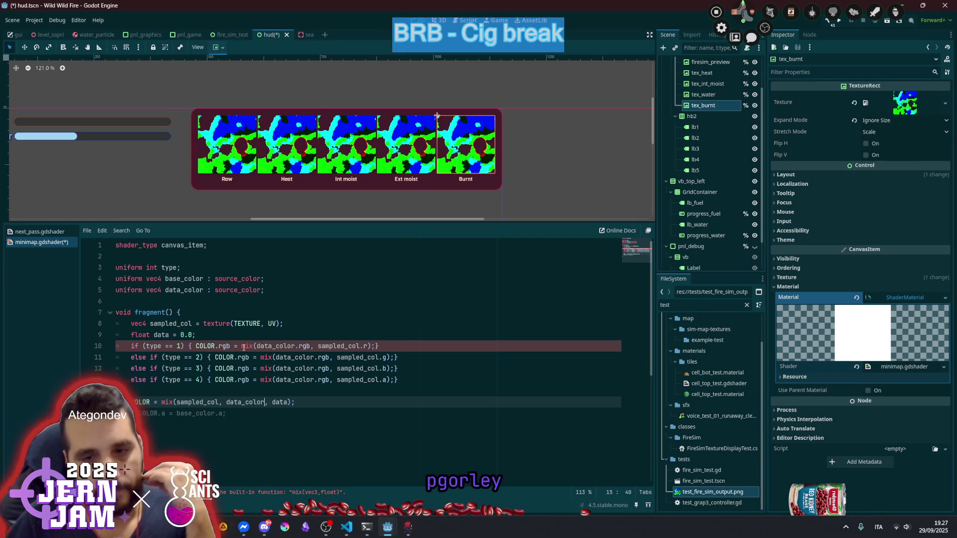
{"action": "left_click_drag", "start_coordinate": [195, 346], "coordinate": [230, 346]}
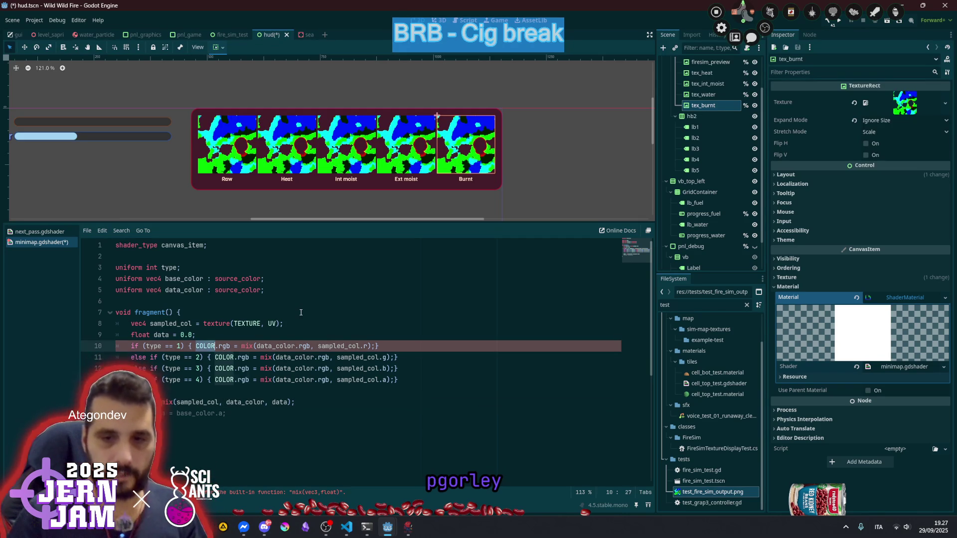
Change the four type lines from COLOR.rgb = mix(...) to data = sampled_col.r, .g, .b or .a
{"action": "key", "text": "ctrl+d"}
{"action": "key", "text": "ctrl+d"}
{"action": "key", "text": "ctrl+d"}
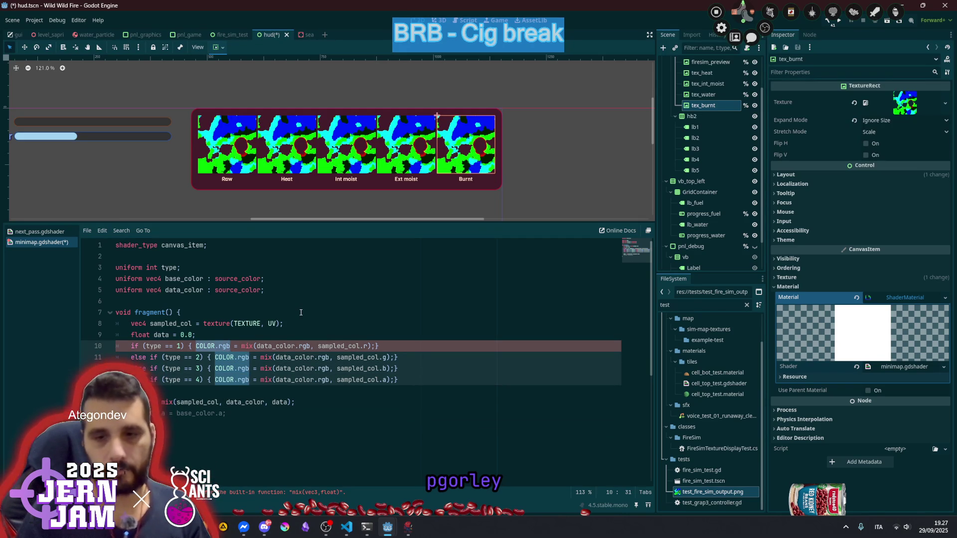
{"action": "type", "text": "data"}
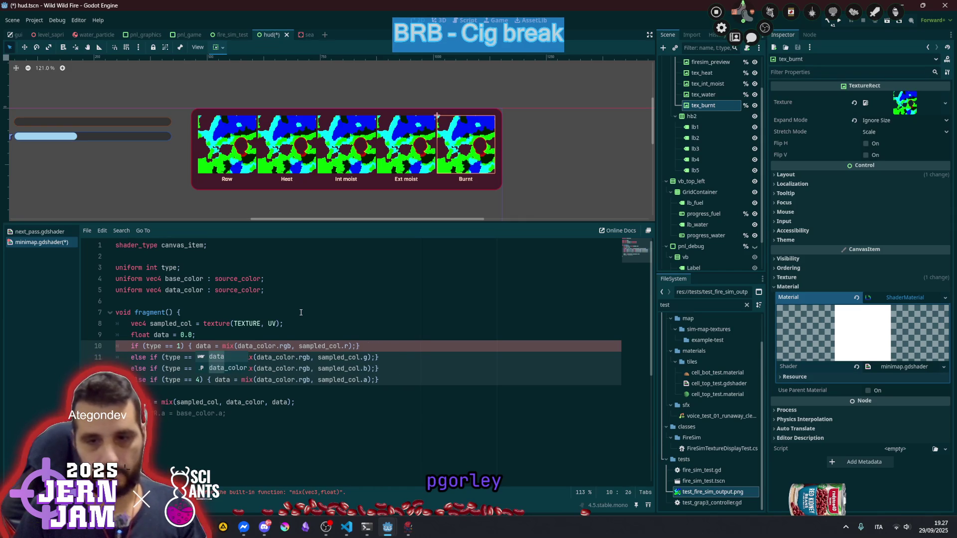
{"action": "key", "text": "Right"}
{"action": "key", "text": "Right"}
{"action": "key", "text": "Right"}
{"action": "key", "text": "ctrl+space"}
{"action": "key", "text": "Delete"}
{"action": "key", "text": "Delete"}
{"action": "key", "text": "Delete"}
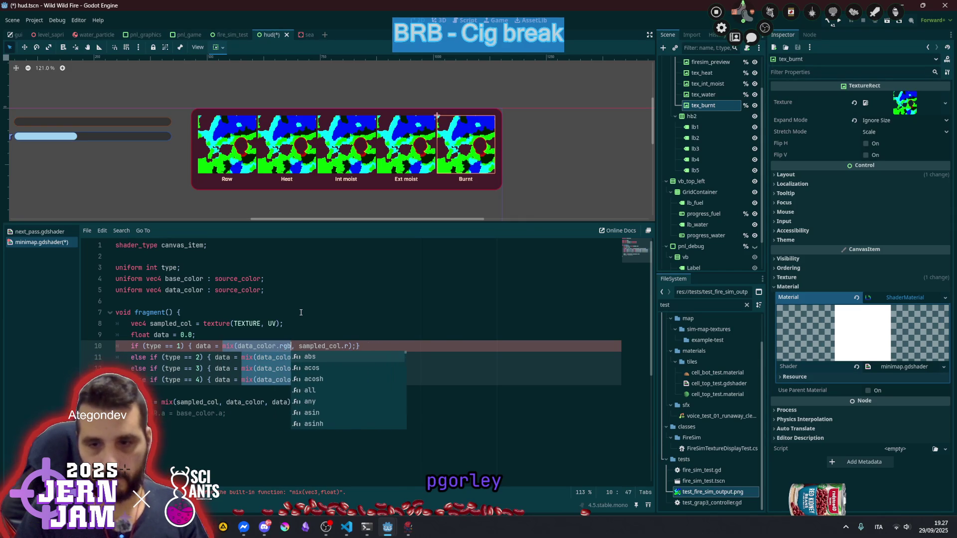
{"action": "key", "text": "ctrl+Right"}
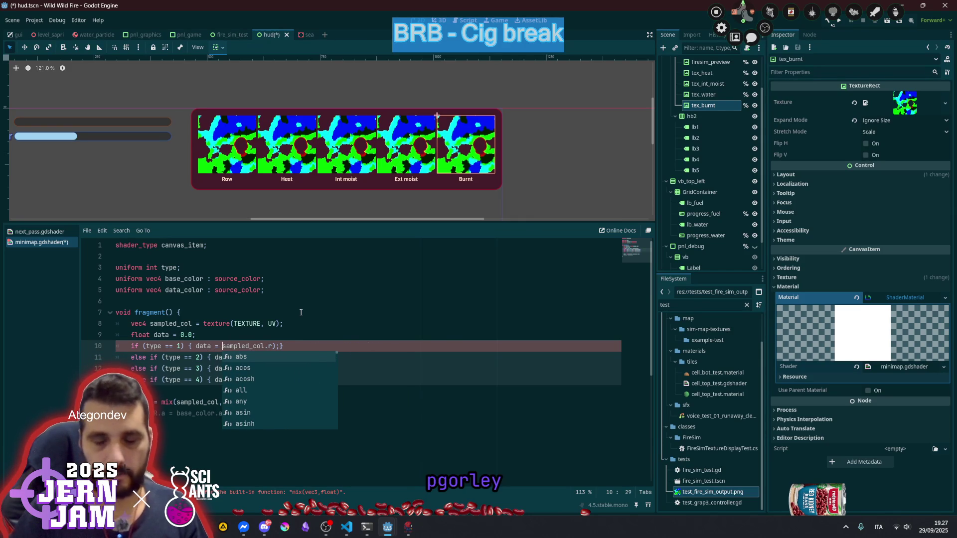
{"action": "key", "text": "Right"}
{"action": "key", "text": "Right"}
{"action": "key", "text": "Delete"}
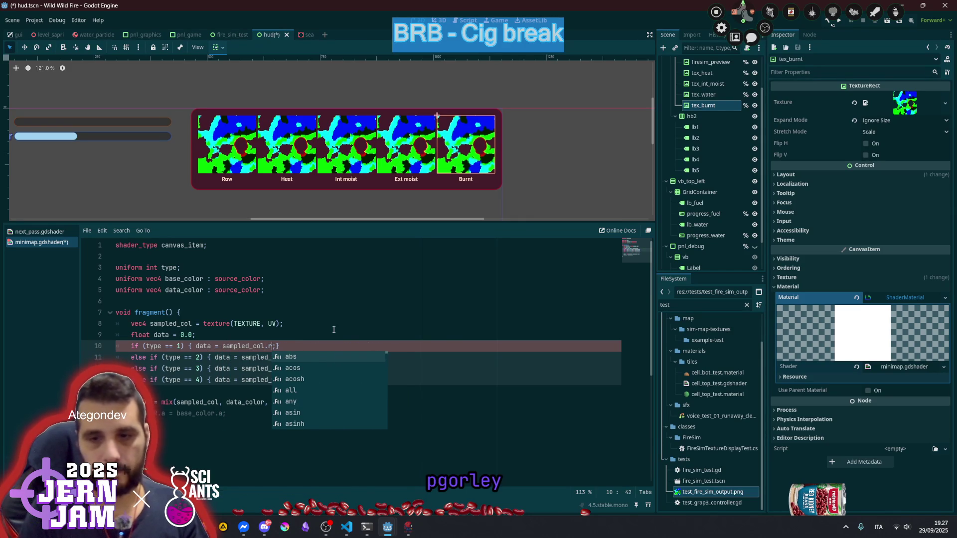
{"action": "left_click", "coordinate": [333, 329]}
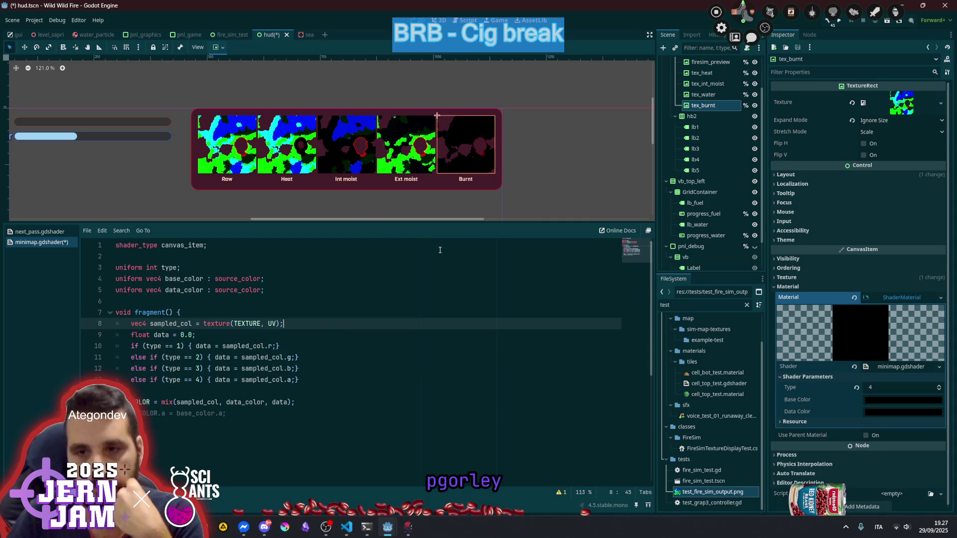
Replace sampled_col with base_color in the final COLOR mix line and save the scene and shader
{"action": "scroll", "coordinate": [373, 170], "scroll_direction": "up", "scroll_amount": 5}
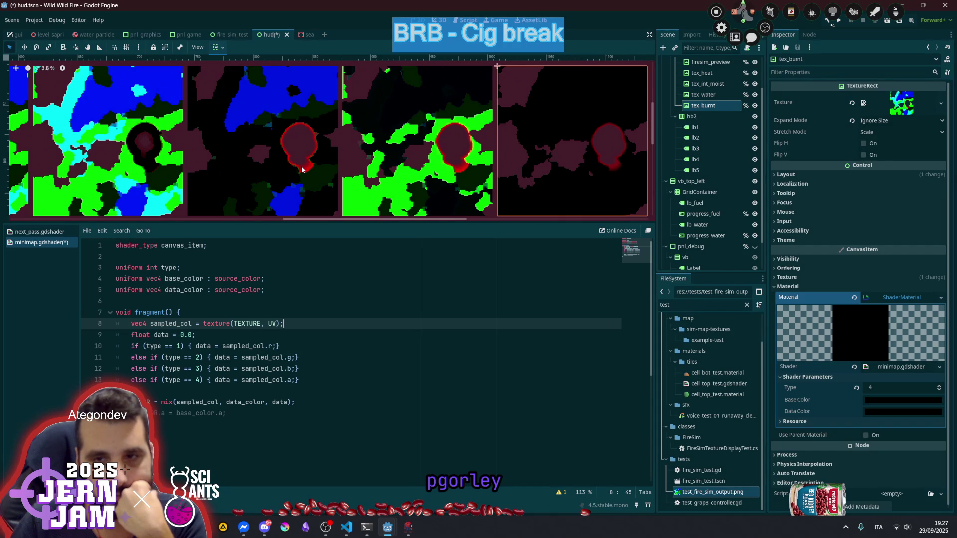
{"action": "scroll", "coordinate": [301, 170], "scroll_direction": "down", "scroll_amount": 3}
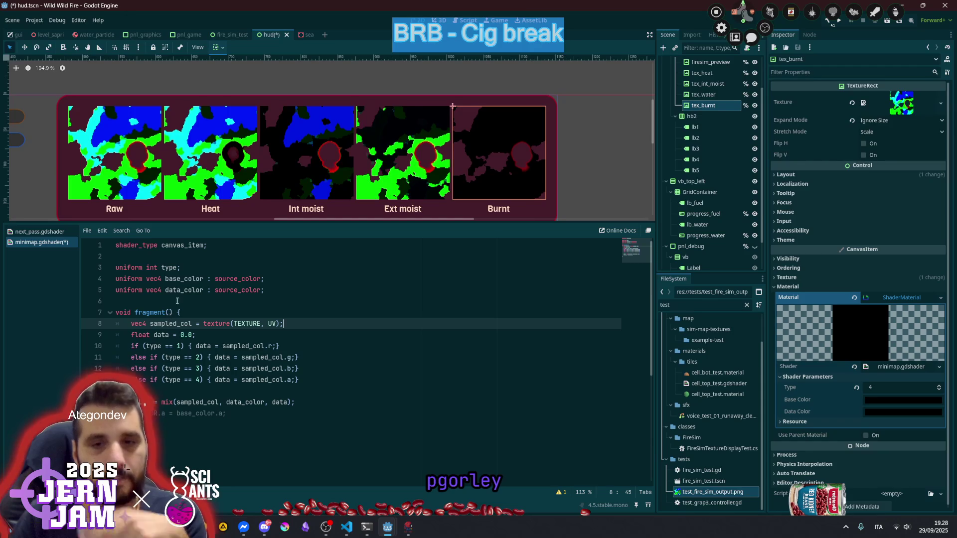
{"action": "double_click", "coordinate": [191, 282]}
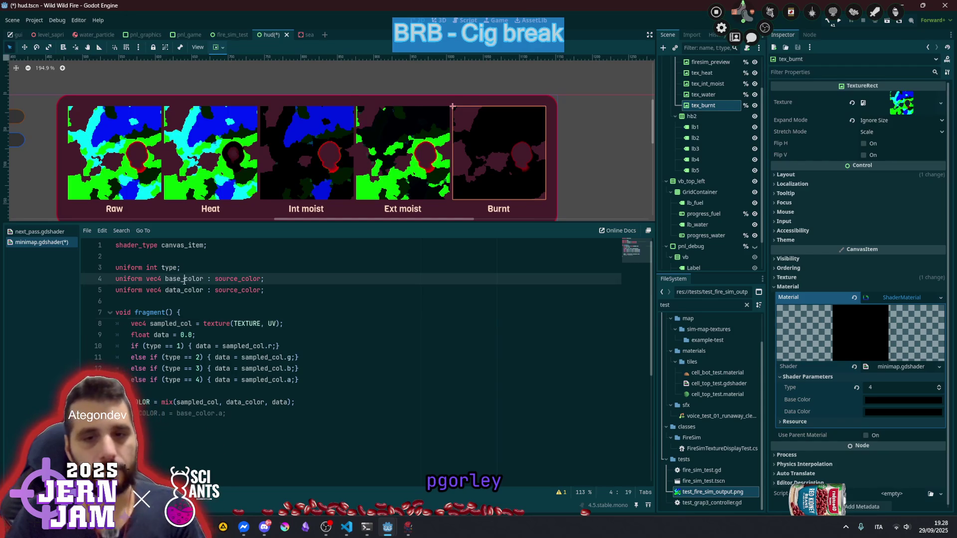
{"action": "key", "text": "ctrl+c"}
{"action": "double_click", "coordinate": [194, 402]}
{"action": "key", "text": "ctrl+v"}
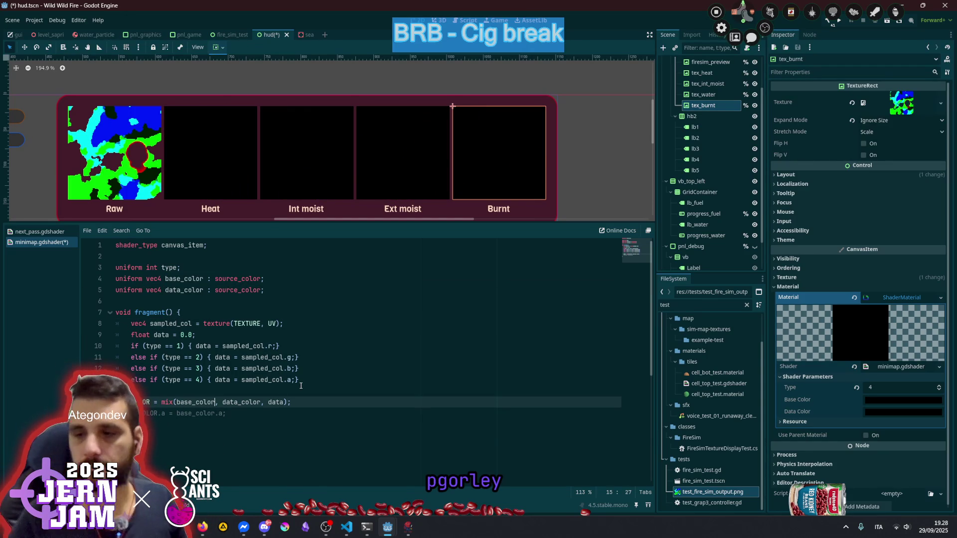
{"action": "left_click", "coordinate": [311, 380]}
{"action": "key", "text": "ctrl+s"}
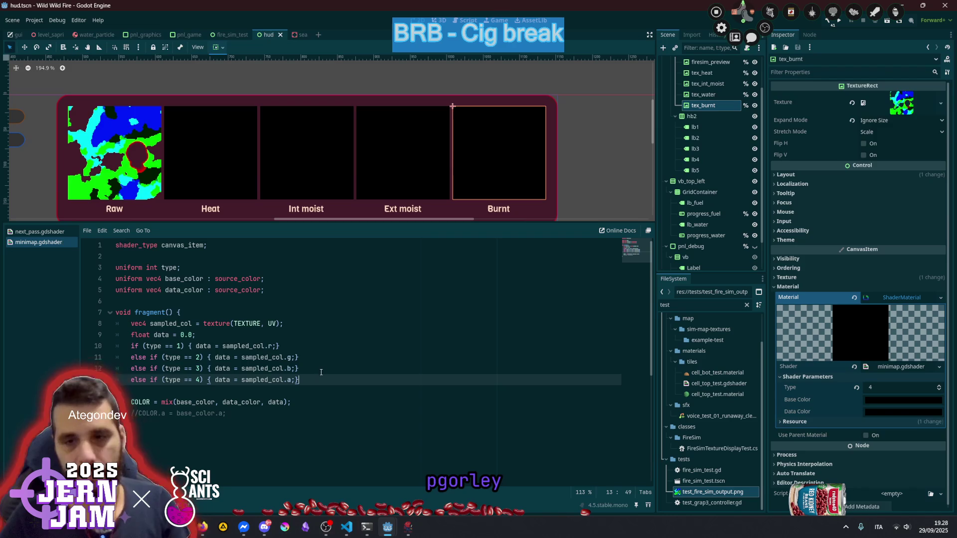
Leave Base Color black and set the Burnt preview's Data Color to grey 919191
{"action": "left_click", "coordinate": [319, 371]}
{"action": "scroll", "coordinate": [737, 146], "scroll_direction": "up", "scroll_amount": 2}
{"action": "scroll", "coordinate": [737, 146], "scroll_direction": "up", "scroll_amount": 2}
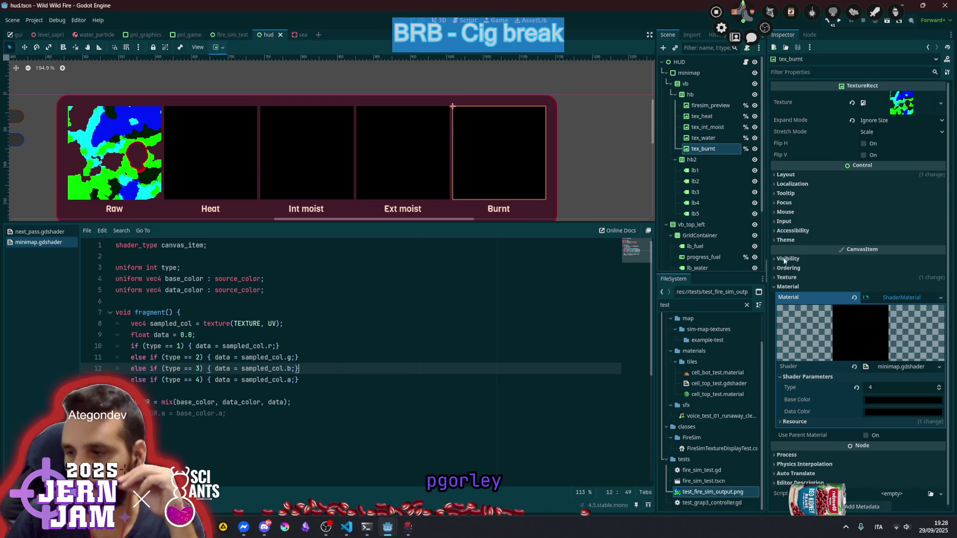
{"action": "left_click", "coordinate": [868, 401]}
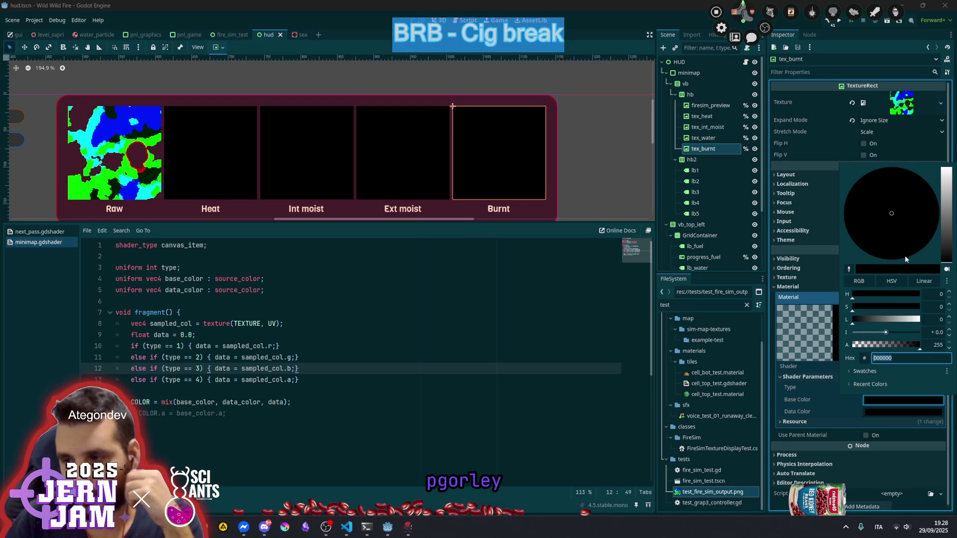
{"action": "left_click", "coordinate": [810, 399]}
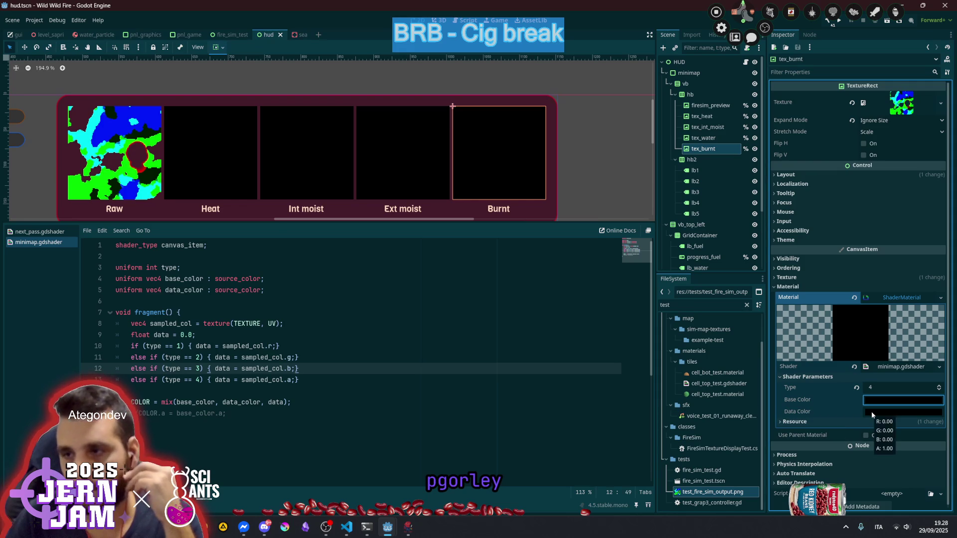
{"action": "left_click", "coordinate": [871, 411]}
{"action": "left_click", "coordinate": [883, 330]}
{"action": "left_click_drag", "start_coordinate": [883, 330], "coordinate": [892, 331]}
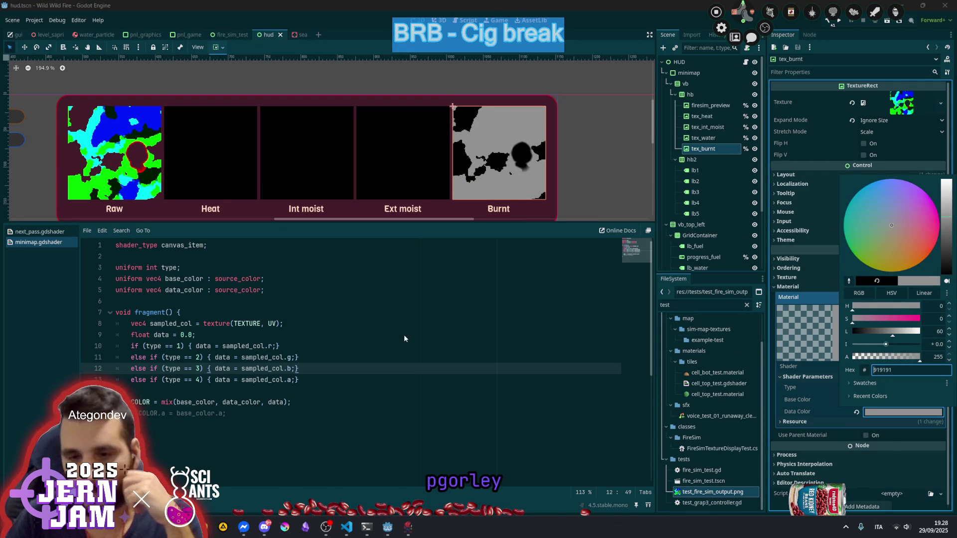
{"action": "left_click_drag", "start_coordinate": [404, 338], "coordinate": [299, 369]}
Change the type 4 line to data = 1.0 - sampled_col.a and save
{"action": "left_click", "coordinate": [177, 368]}
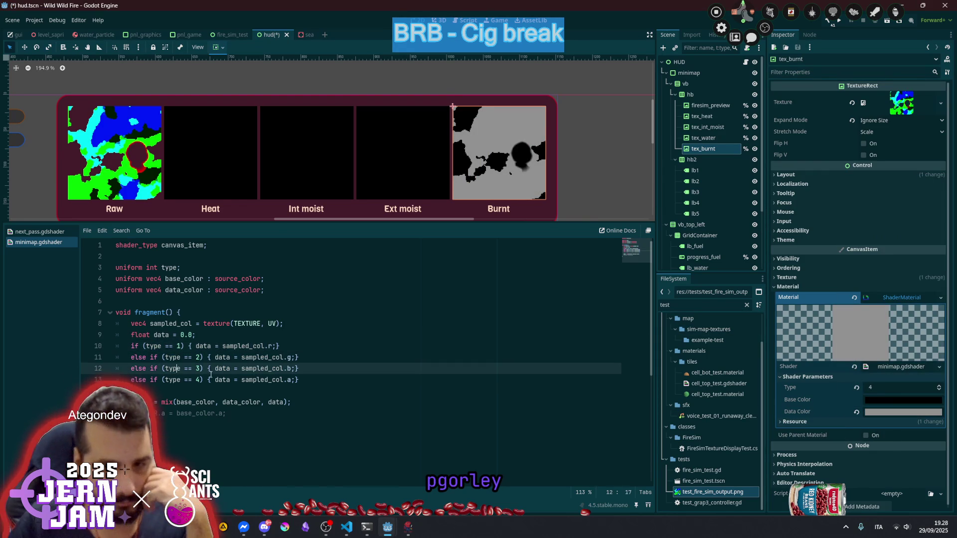
{"action": "left_click", "coordinate": [241, 380]}
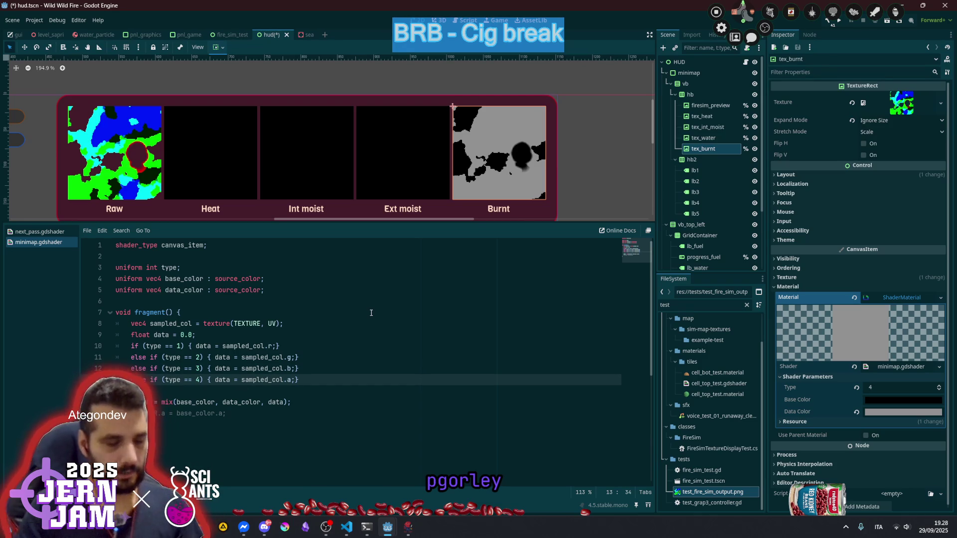
{"action": "type", "text": "10"}
{"action": "key", "text": "BackSpace"}
{"action": "type", "text": ".0 -"}
{"action": "left_click", "coordinate": [371, 312]}
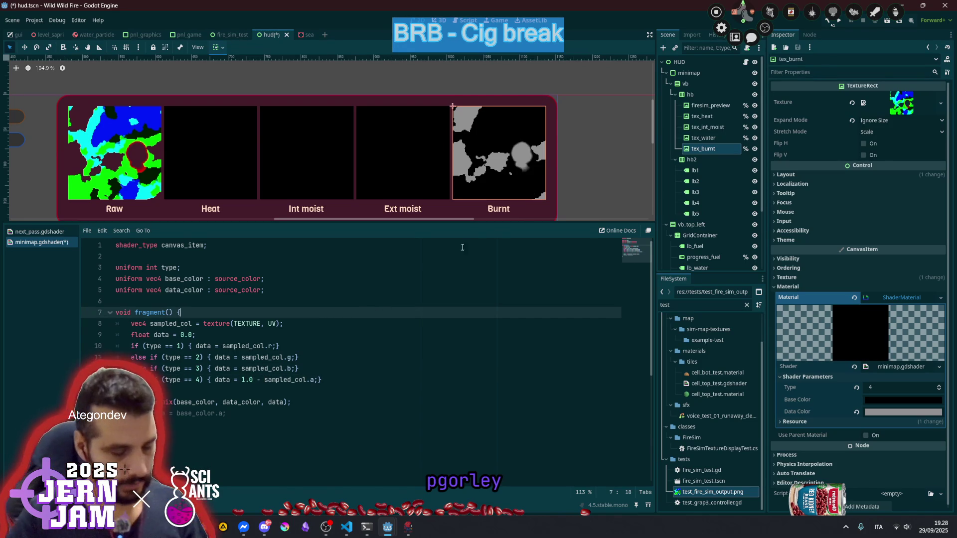
{"action": "key", "text": "ctrl+s"}
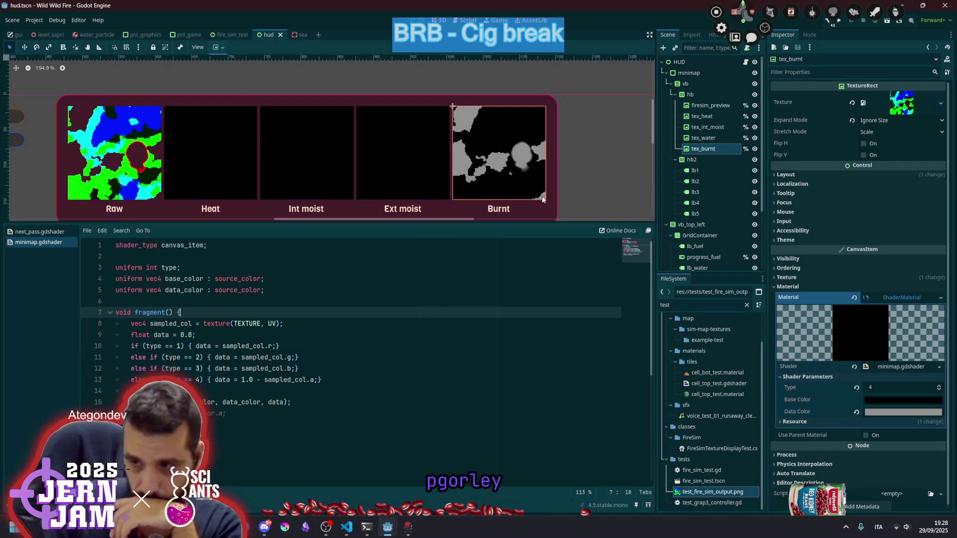
{"action": "left_click", "coordinate": [703, 138]}
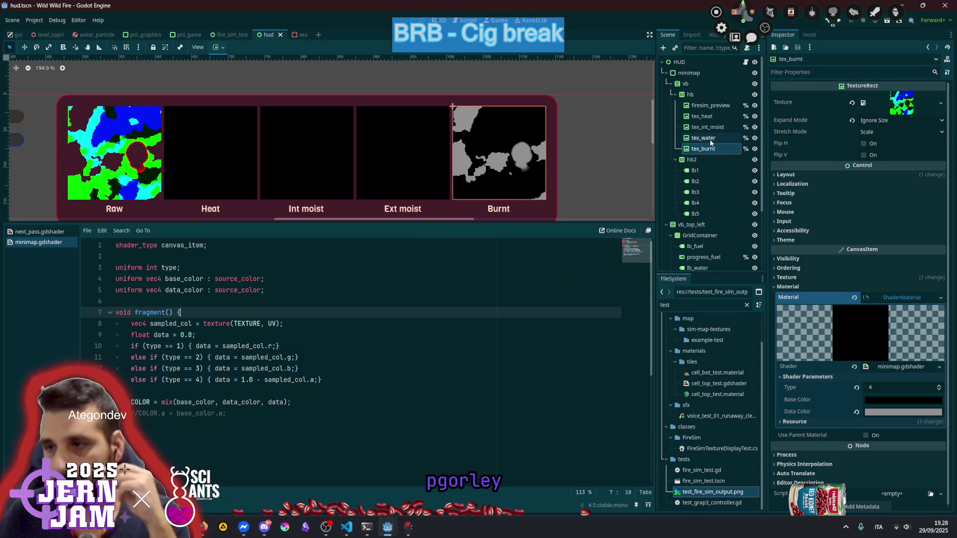
Set the Ext moist preview's Data Color to a pale, intense blue
{"action": "left_click", "coordinate": [881, 412]}
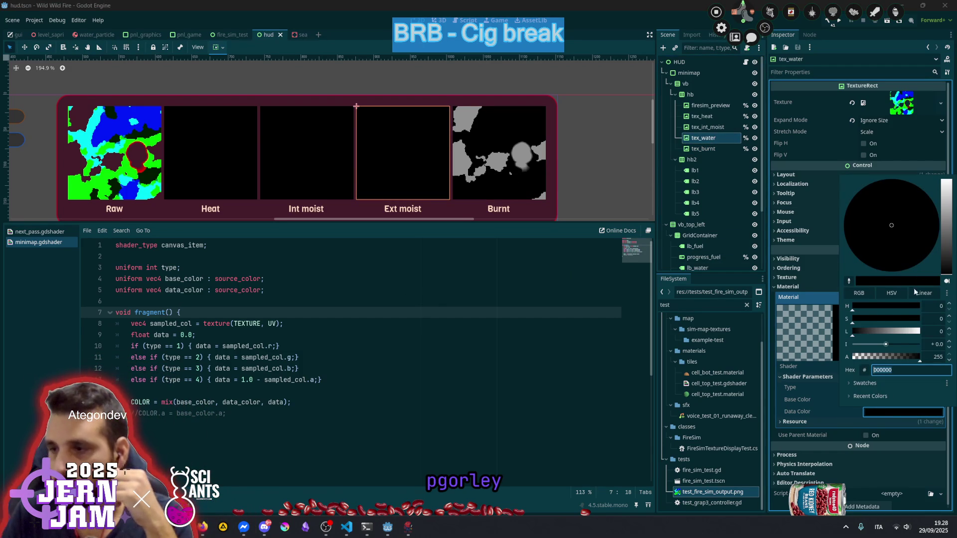
{"action": "left_click", "coordinate": [895, 331]}
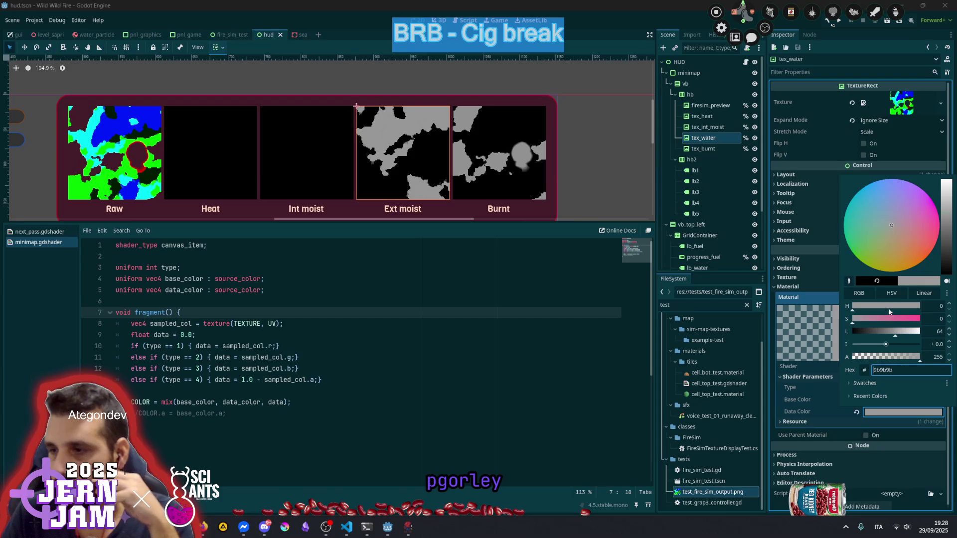
{"action": "left_click", "coordinate": [867, 187]}
{"action": "left_click", "coordinate": [873, 203]}
{"action": "left_click", "coordinate": [869, 200]}
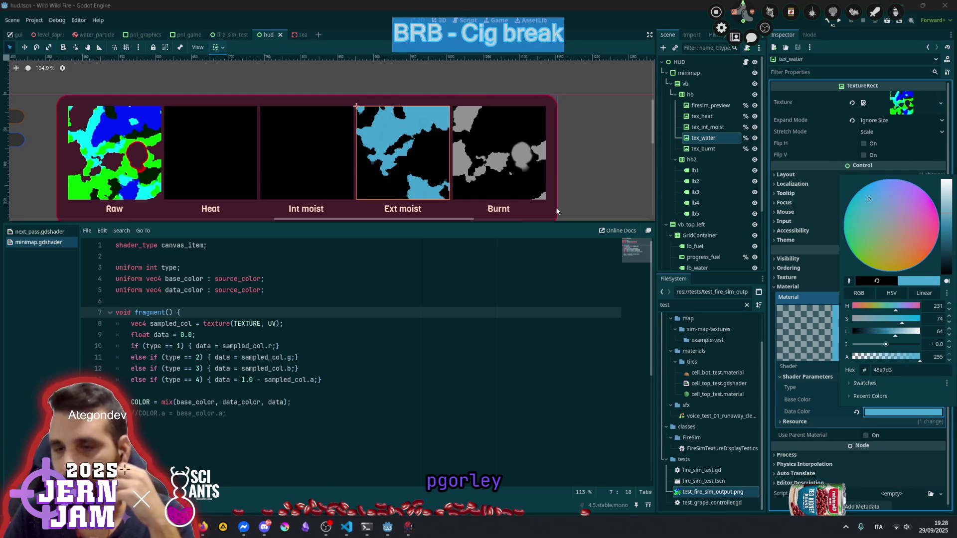
{"action": "left_click_drag", "start_coordinate": [885, 344], "coordinate": [888, 347]}
{"action": "left_click", "coordinate": [271, 160]}
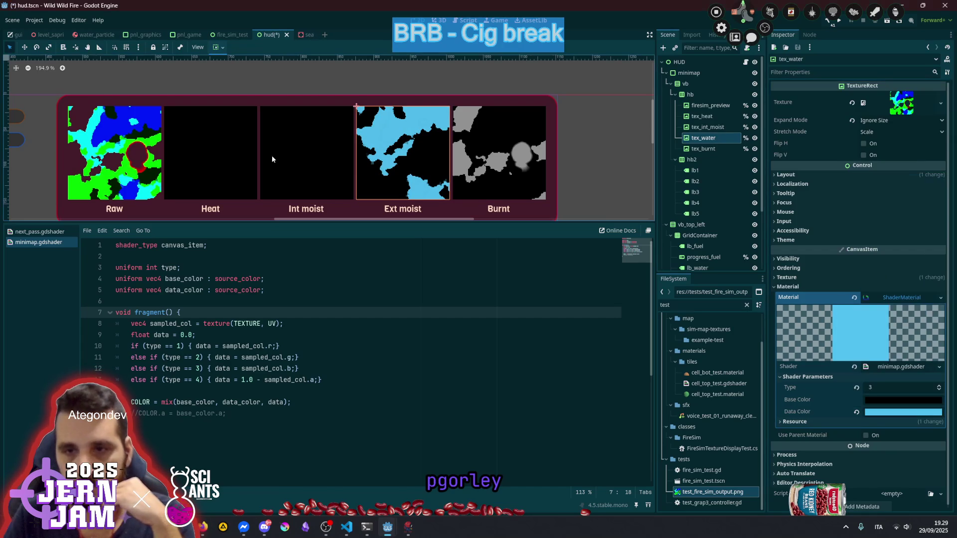
Set the Int moist preview's Data Color to a bright mint green (54c5a6)
{"action": "left_click", "coordinate": [315, 154]}
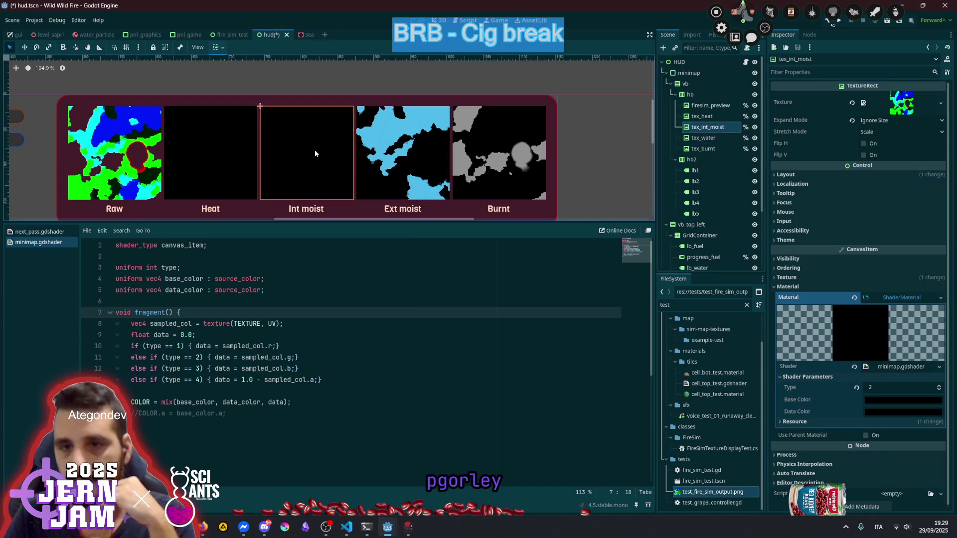
{"action": "left_click", "coordinate": [870, 411]}
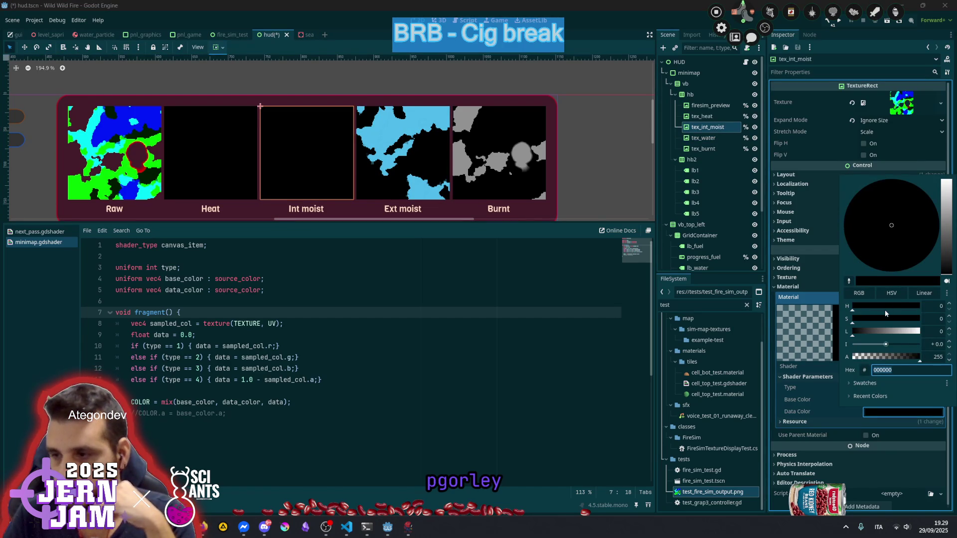
{"action": "left_click", "coordinate": [878, 331]}
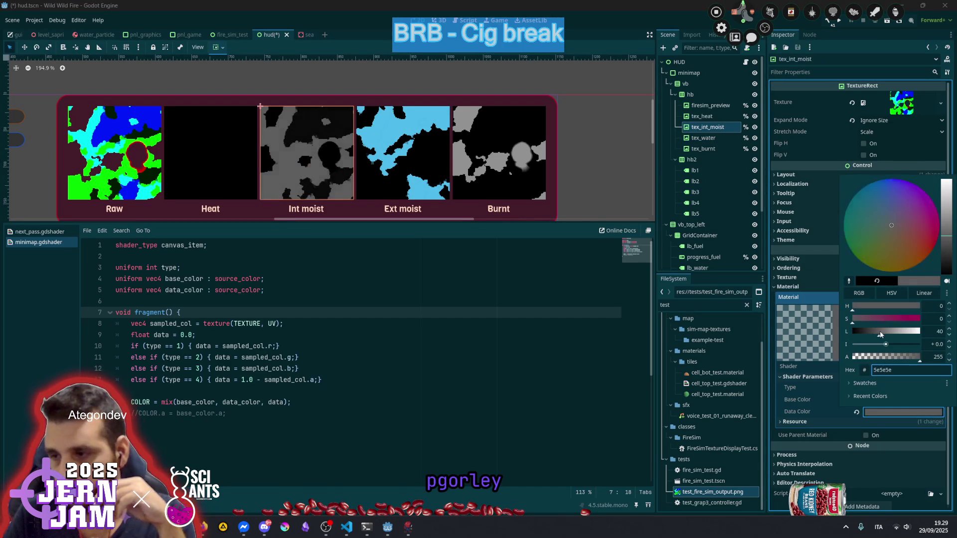
{"action": "left_click", "coordinate": [867, 234]}
{"action": "left_click", "coordinate": [869, 229]}
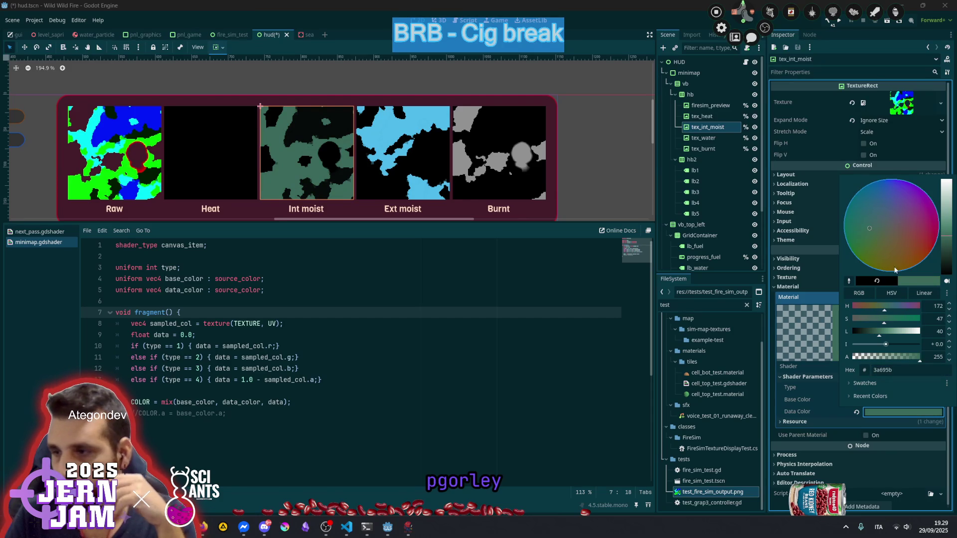
{"action": "left_click", "coordinate": [901, 320]}
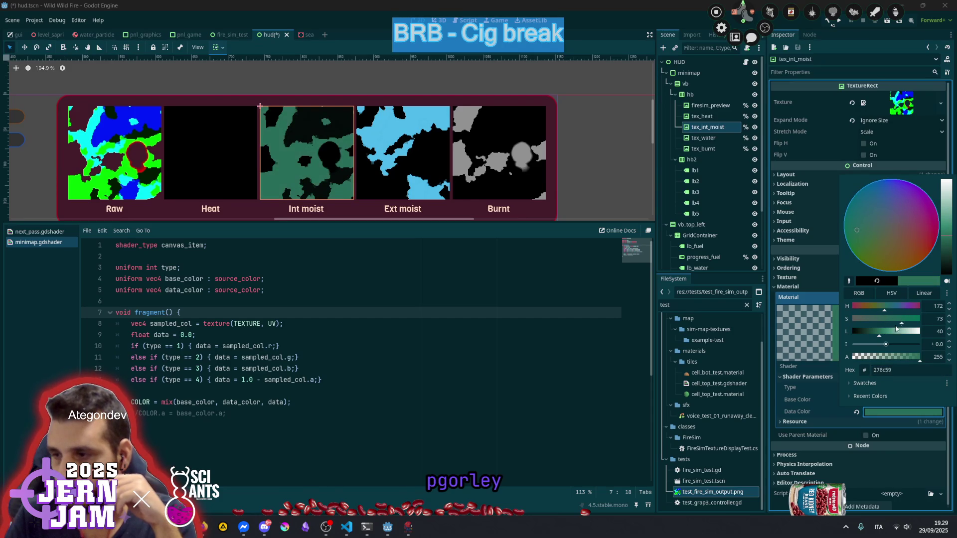
{"action": "left_click", "coordinate": [892, 332]}
{"action": "left_click", "coordinate": [902, 332]}
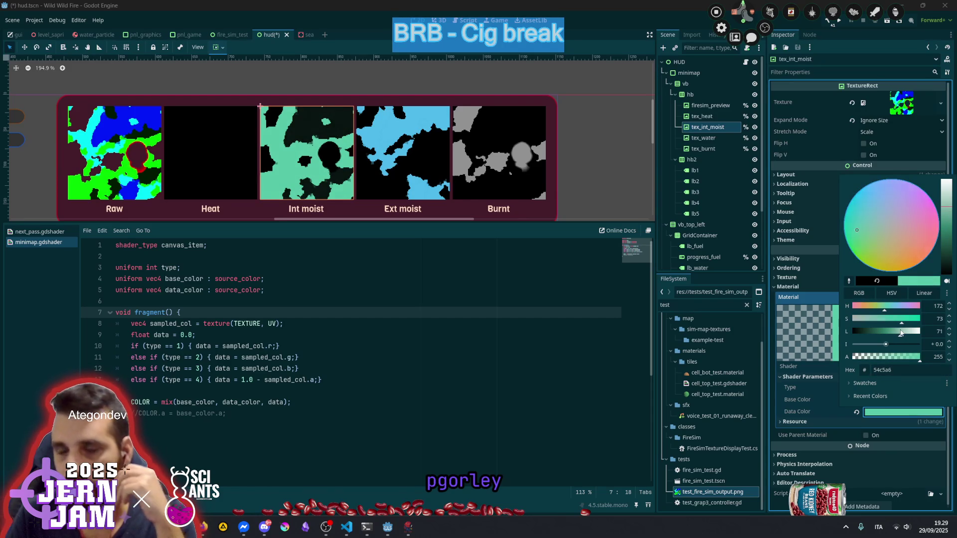
{"action": "left_click", "coordinate": [212, 166]}
{"action": "left_click", "coordinate": [221, 155]}
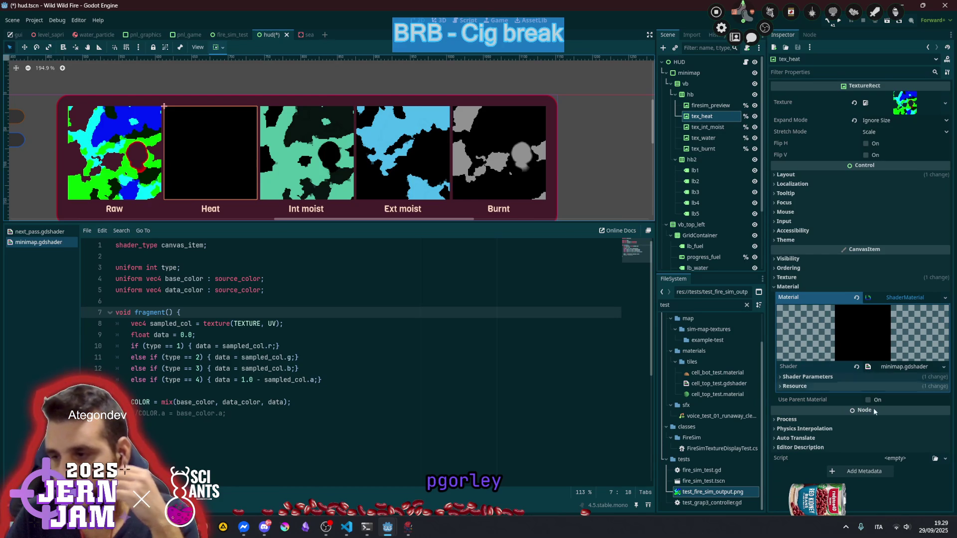
{"action": "left_click", "coordinate": [872, 377]}
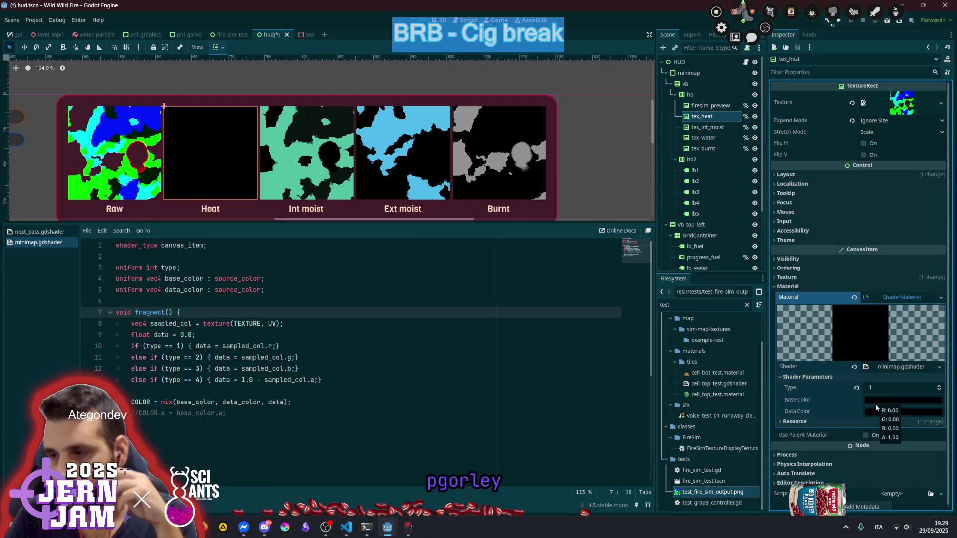
Set the Heat preview's Data Color to bright yellow
{"action": "left_click", "coordinate": [875, 411]}
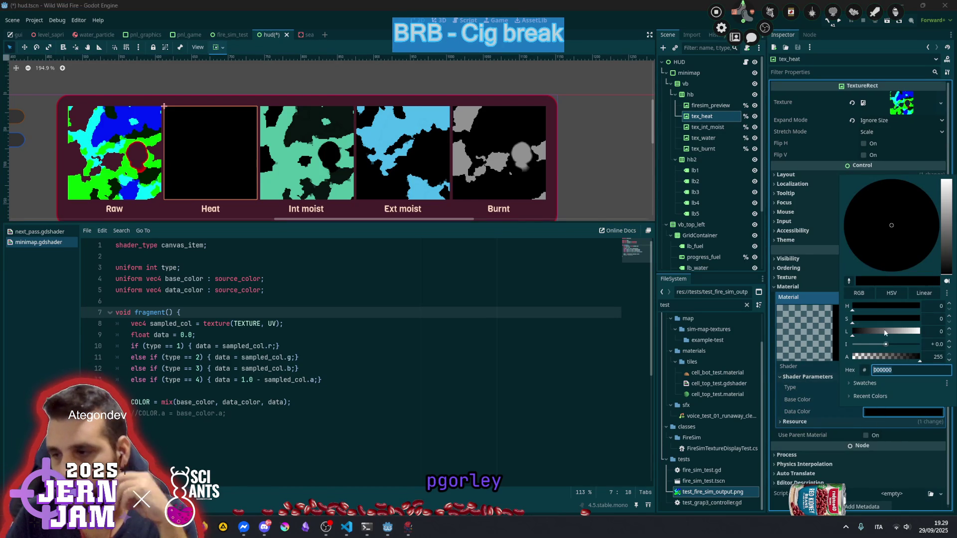
{"action": "left_click_drag", "start_coordinate": [875, 332], "coordinate": [895, 334]}
{"action": "left_click", "coordinate": [912, 258]}
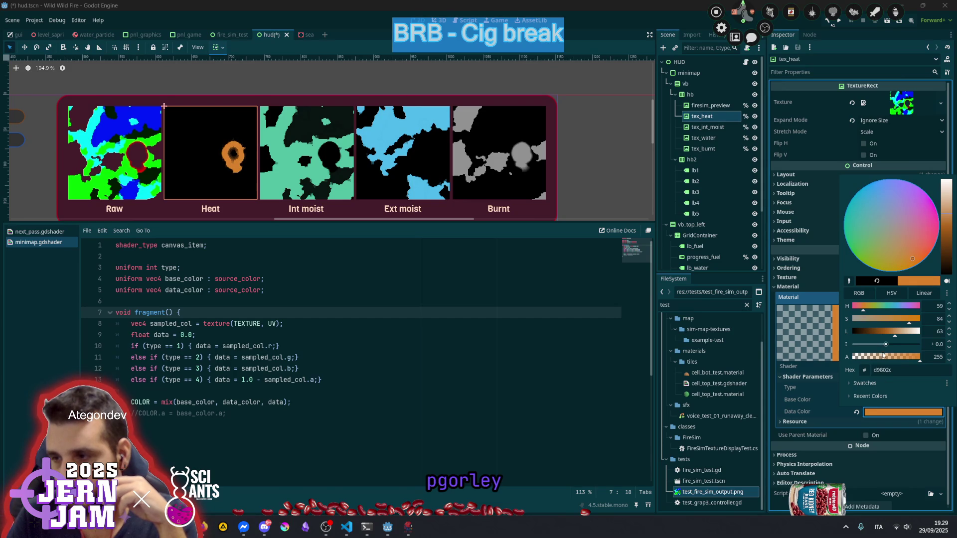
{"action": "left_click_drag", "start_coordinate": [886, 344], "coordinate": [893, 347]}
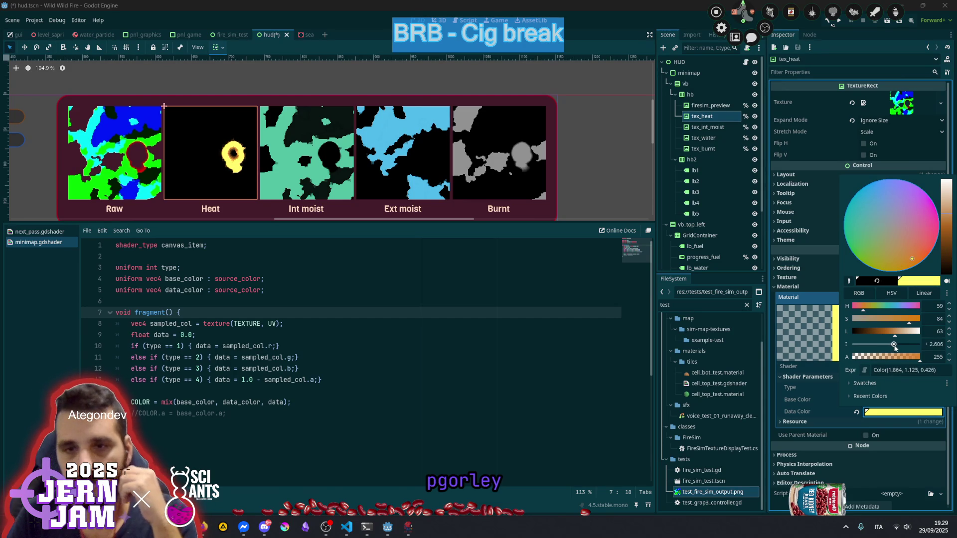
{"action": "left_click", "coordinate": [615, 127]}
Save the HUD scene and open the HUD root's hud.gd script
{"action": "scroll", "coordinate": [597, 135], "scroll_direction": "down", "scroll_amount": 3}
{"action": "left_click", "coordinate": [552, 146]}
{"action": "key", "text": "ctrl+s"}
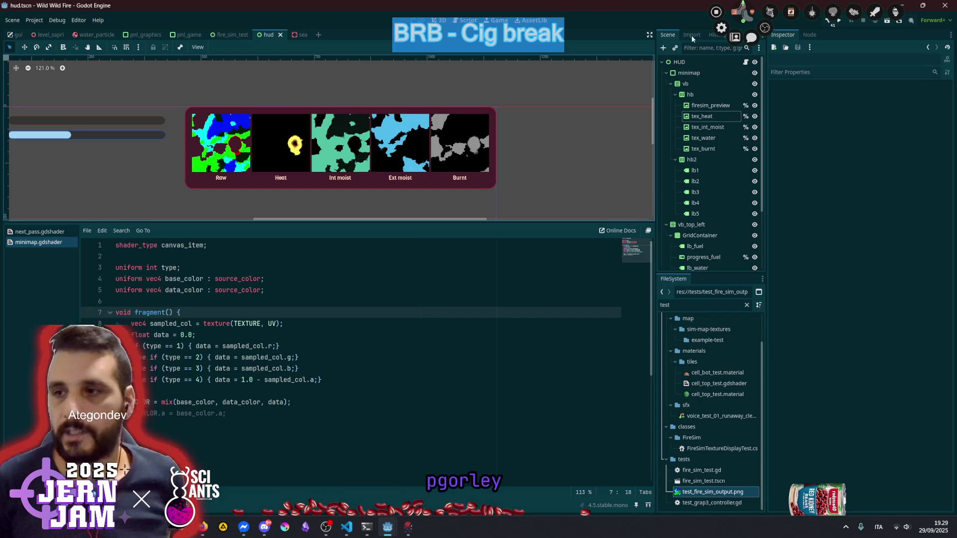
{"action": "left_click", "coordinate": [705, 106]}
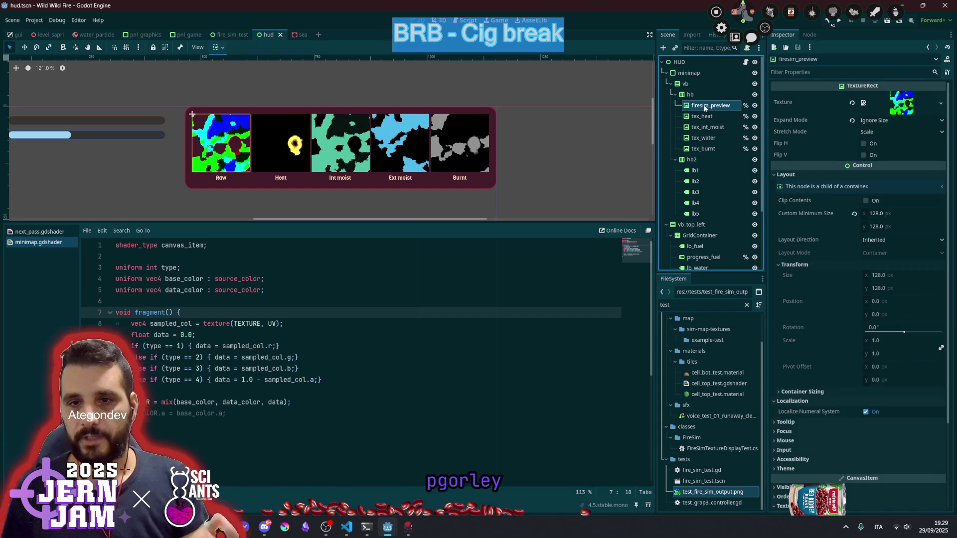
{"action": "left_click", "coordinate": [720, 63]}
{"action": "left_click", "coordinate": [745, 62]}
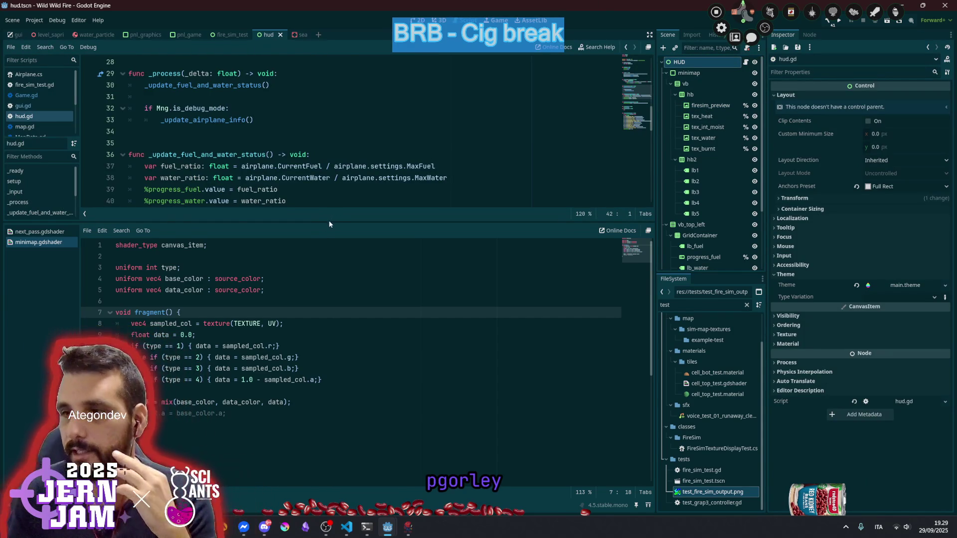
{"action": "left_click_drag", "start_coordinate": [332, 221], "coordinate": [293, 350]}
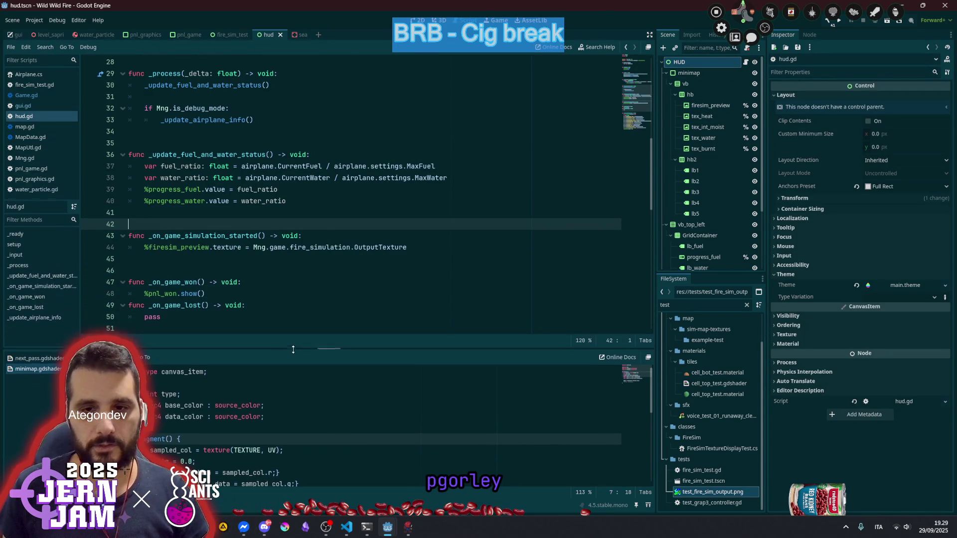
Add a new function assign_minimap_textures() -> void: above _on_game_simulation_started
{"action": "double_click", "coordinate": [231, 236]}
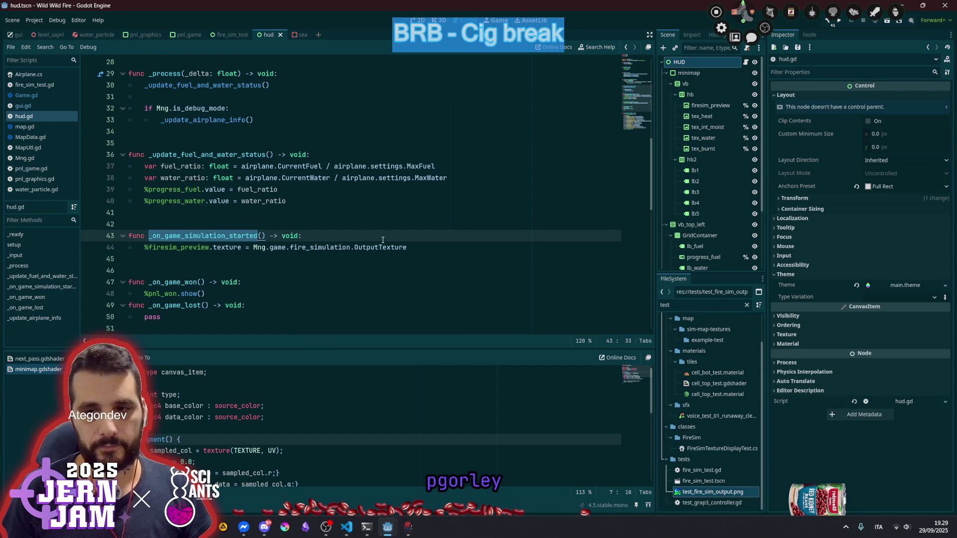
{"action": "left_click", "coordinate": [399, 227]}
{"action": "key", "text": "Return"}
{"action": "key", "text": "Return"}
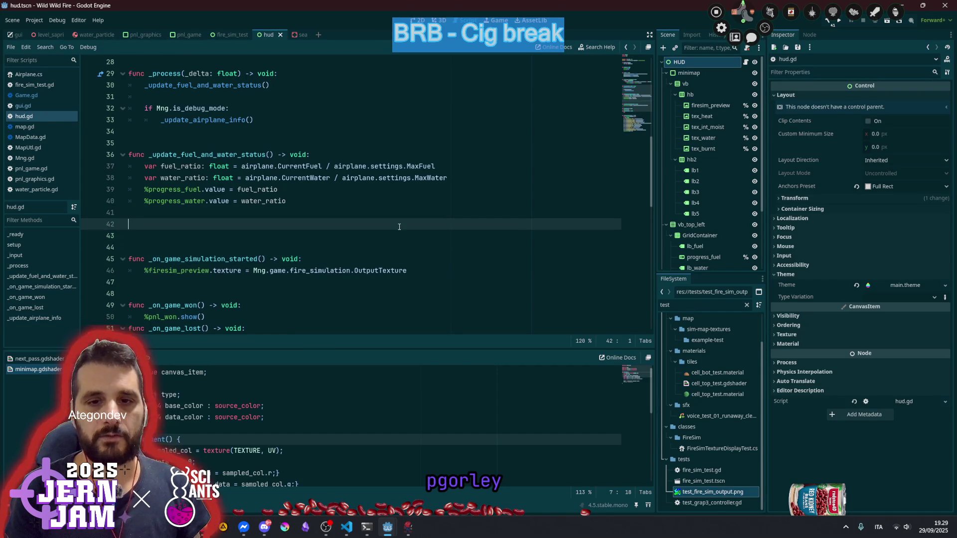
{"action": "type", "text": "func assign_minima"}
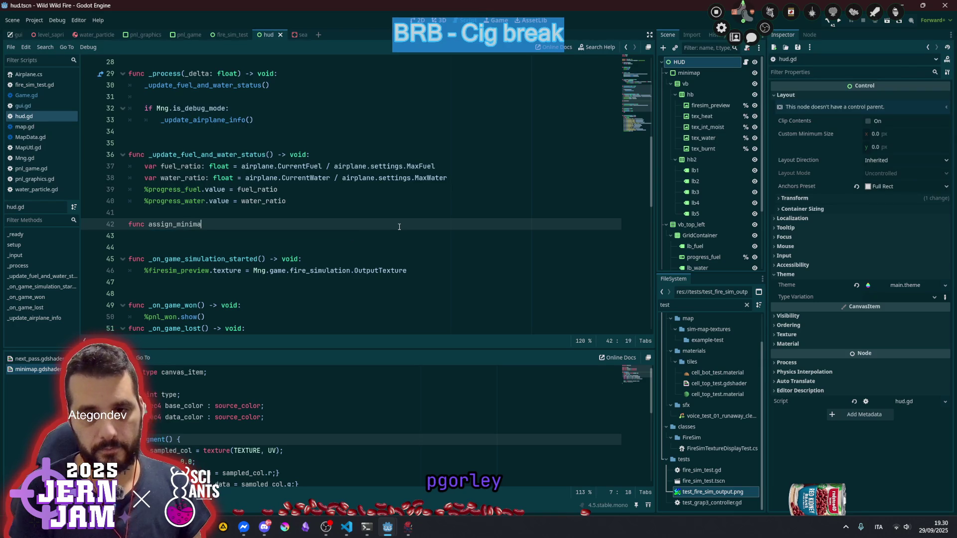
{"action": "type", "text": "p_test"}
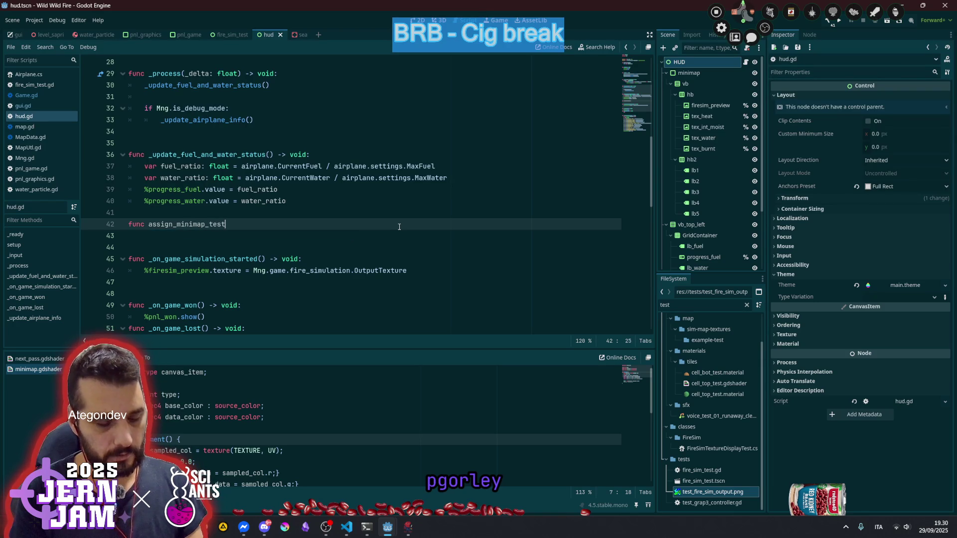
{"action": "key", "text": "BackSpace"}
{"action": "key", "text": "BackSpace"}
{"action": "key", "text": "BackSpace"}
{"action": "type", "text": "x"}
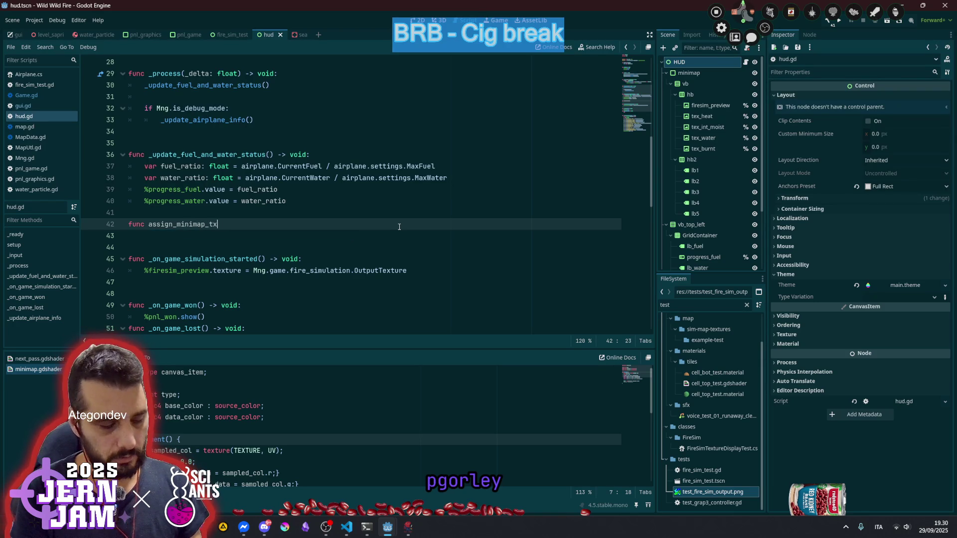
{"action": "key", "text": "BackSpace"}
{"action": "type", "text": "extures()"}
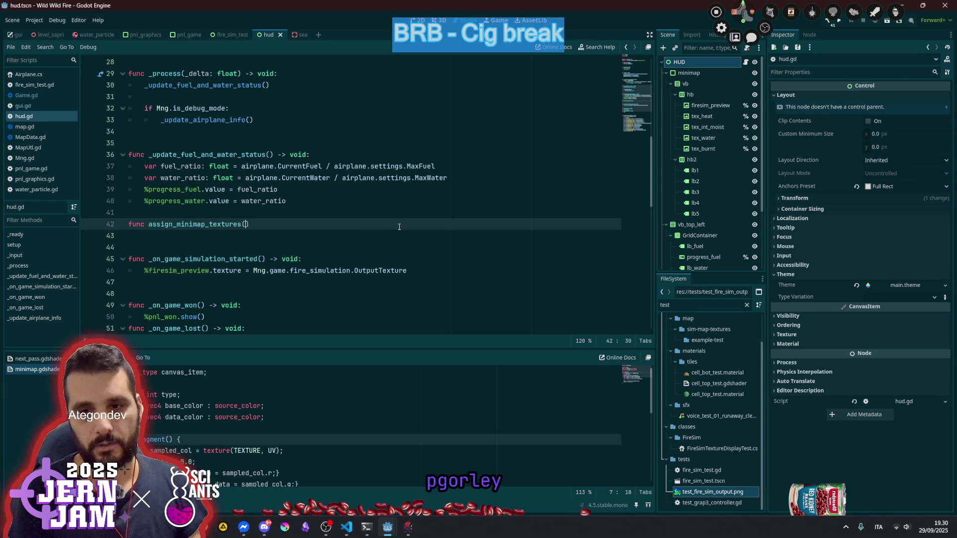
{"action": "type", "text": " -> void:"}
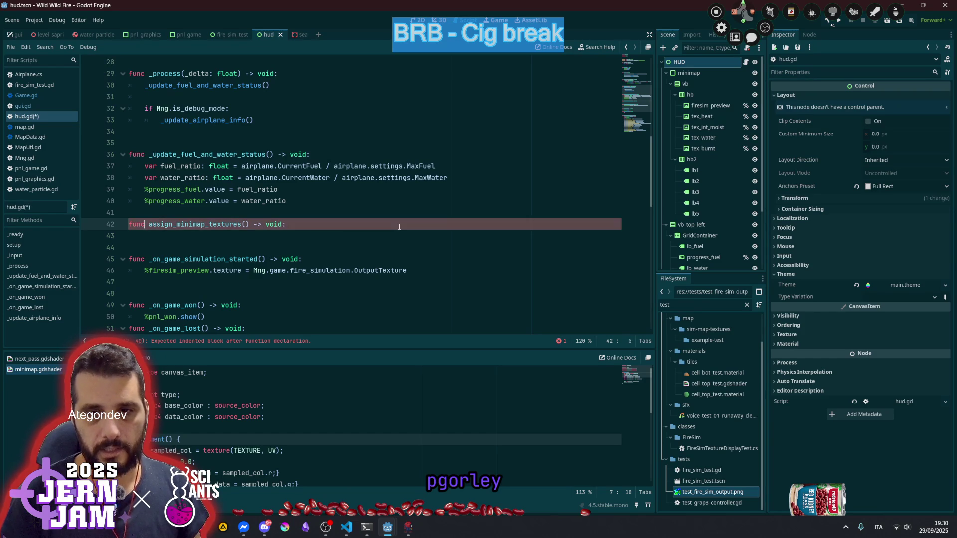
{"action": "key", "text": "Return"}
{"action": "key", "text": "Up"}
{"action": "key", "text": "Down"}
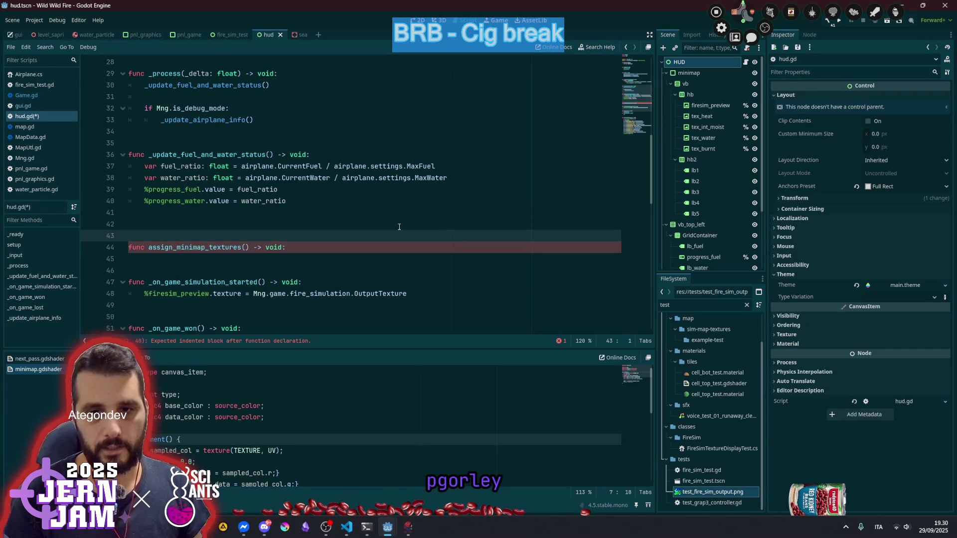
{"action": "key", "text": "ctrl+Right"}
{"action": "key", "text": "ctrl+Right"}
{"action": "key", "text": "ctrl+Right"}
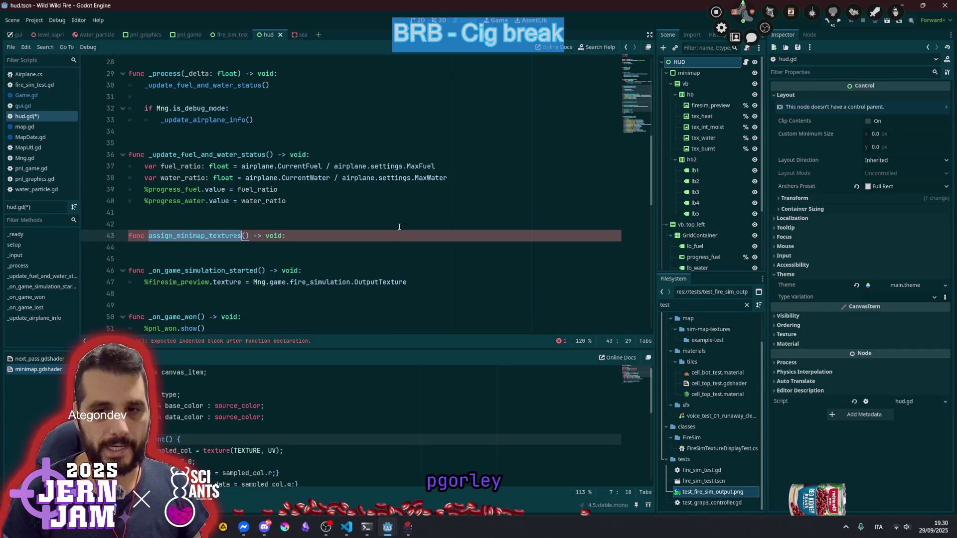
Call assign_minimap_textures() from _on_game_simulation_started and move the firesim_preview texture line into it
{"action": "key", "text": "Down"}
{"action": "key", "text": "Down"}
{"action": "key", "text": "Down"}
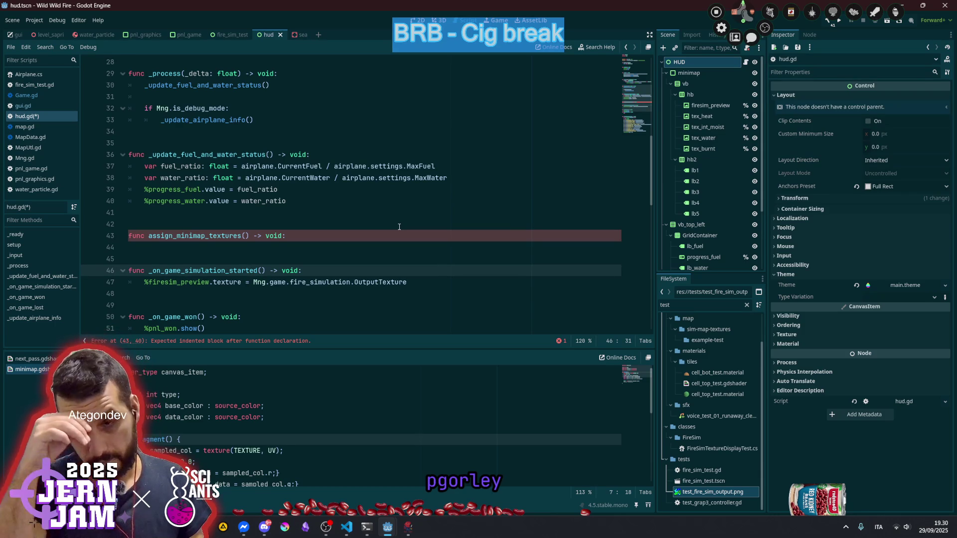
{"action": "key", "text": "End"}
{"action": "key", "text": "Return"}
{"action": "type", "text": "assign_minimap_textures()"}
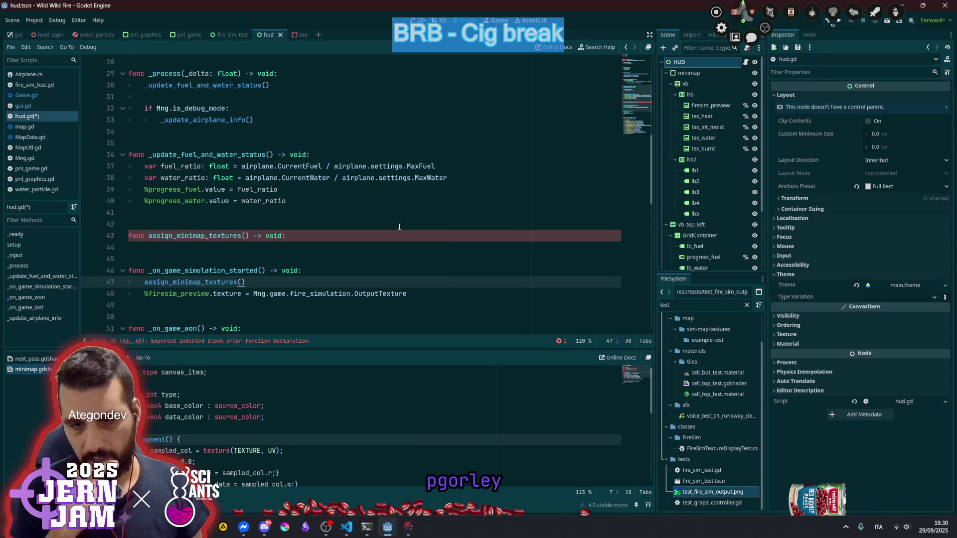
{"action": "key", "text": "Down"}
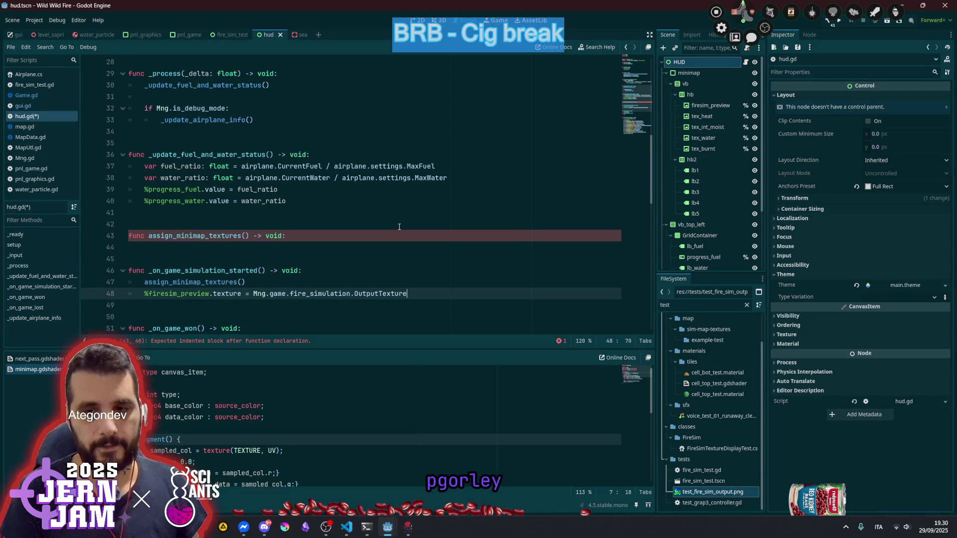
{"action": "key", "text": "alt+Up"}
{"action": "key", "text": "alt+Up"}
{"action": "key", "text": "alt+Up"}
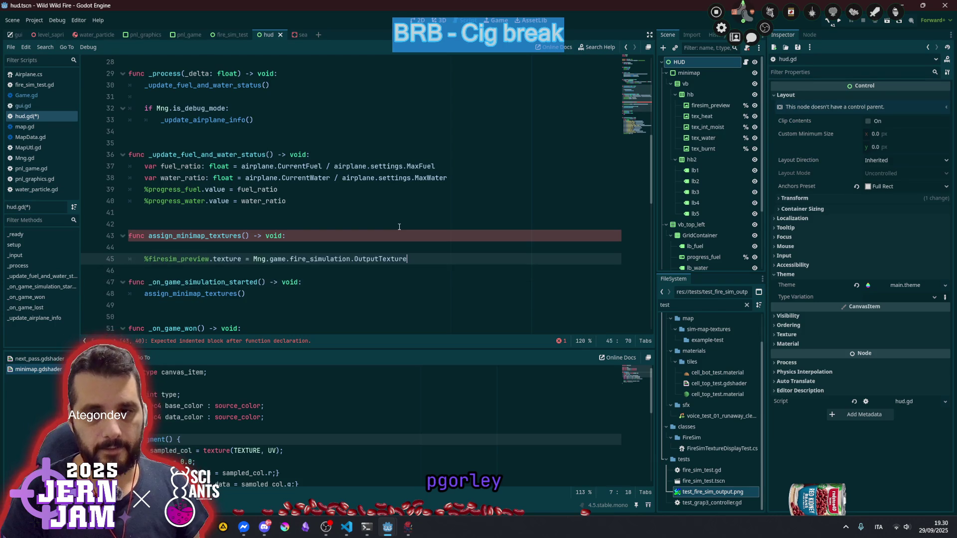
{"action": "key", "text": "Down"}
{"action": "key", "text": "Down"}
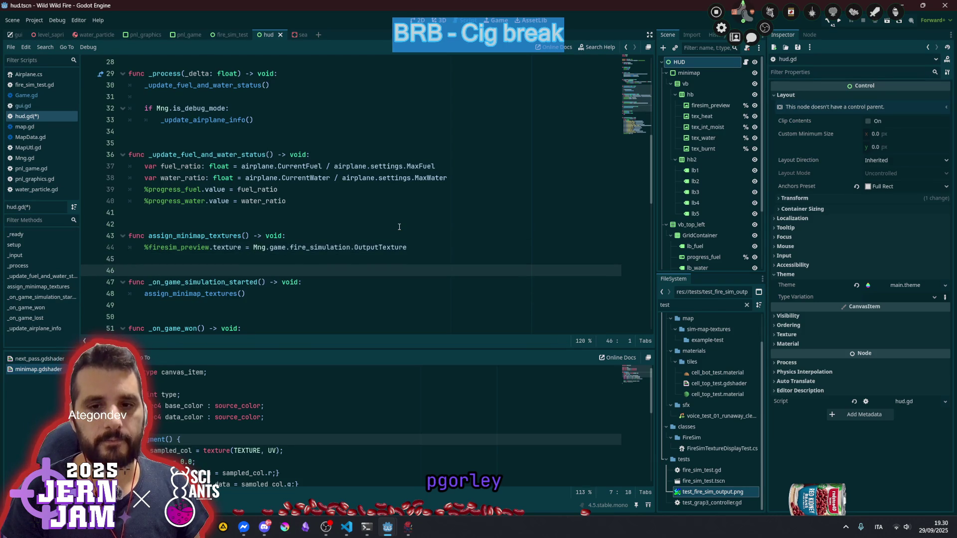
{"action": "key", "text": "Up"}
{"action": "key", "text": "Up"}
{"action": "key", "text": "End"}
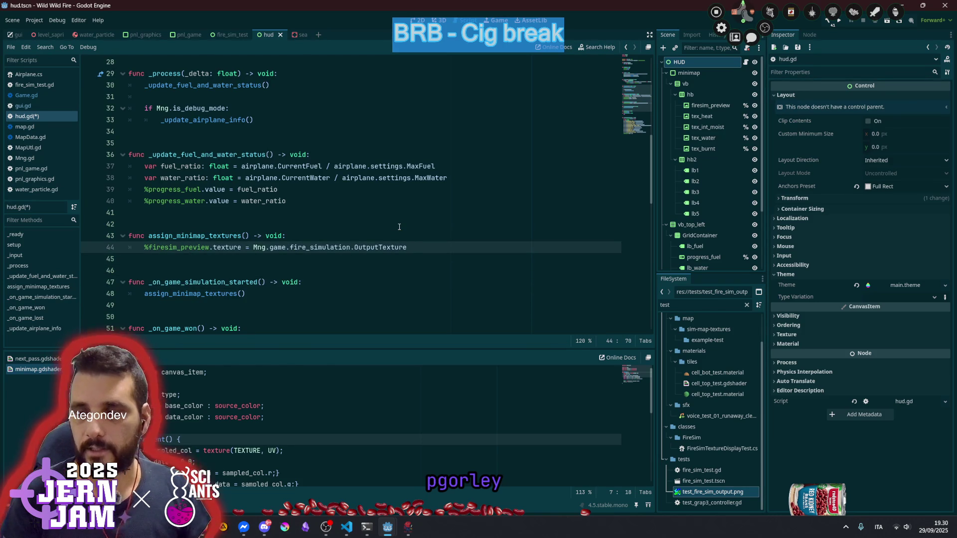
{"action": "left_click", "coordinate": [702, 116]}
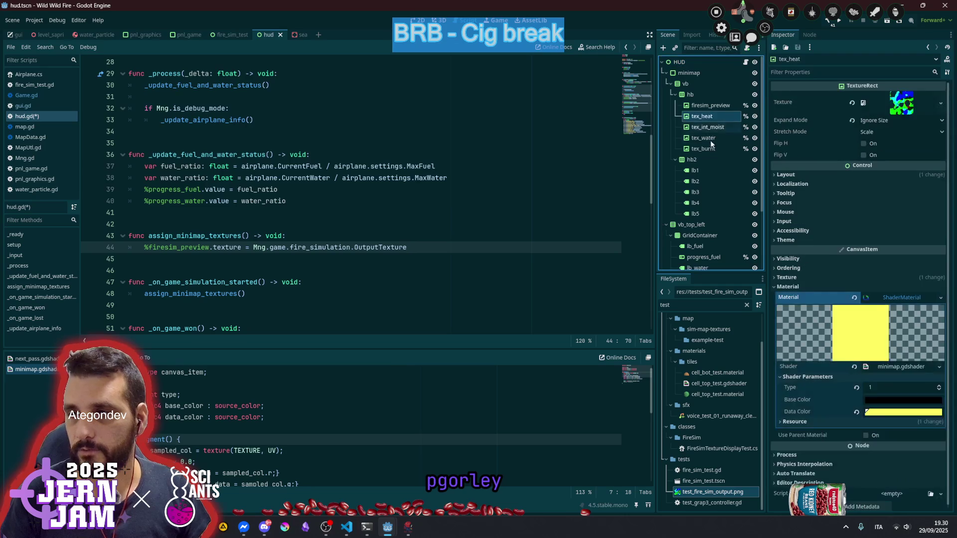
Place the tex_heat, tex_int_moist, tex_water and tex_burnt references on lines 45–48
{"action": "left_click", "coordinate": [711, 149], "text": "shift"}
{"action": "mouse_move", "coordinate": [677, 118]}
{"action": "left_mouse_down"}
{"action": "mouse_move", "coordinate": [277, 248]}
{"action": "mouse_move", "coordinate": [277, 271]}
{"action": "mouse_move", "coordinate": [255, 262]}
{"action": "left_mouse_up"}
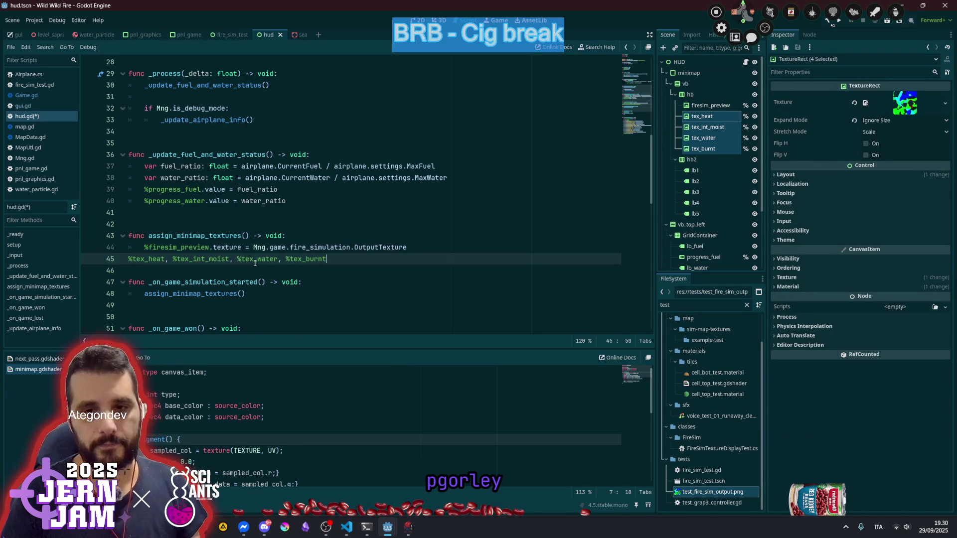
{"action": "key", "text": "Home"}
{"action": "key", "text": "Tab"}
{"action": "key", "text": "ctrl+Right"}
{"action": "key", "text": "ctrl+Right"}
{"action": "key", "text": "ctrl+d"}
{"action": "key", "text": "ctrl+d"}
{"action": "key", "text": "Return"}
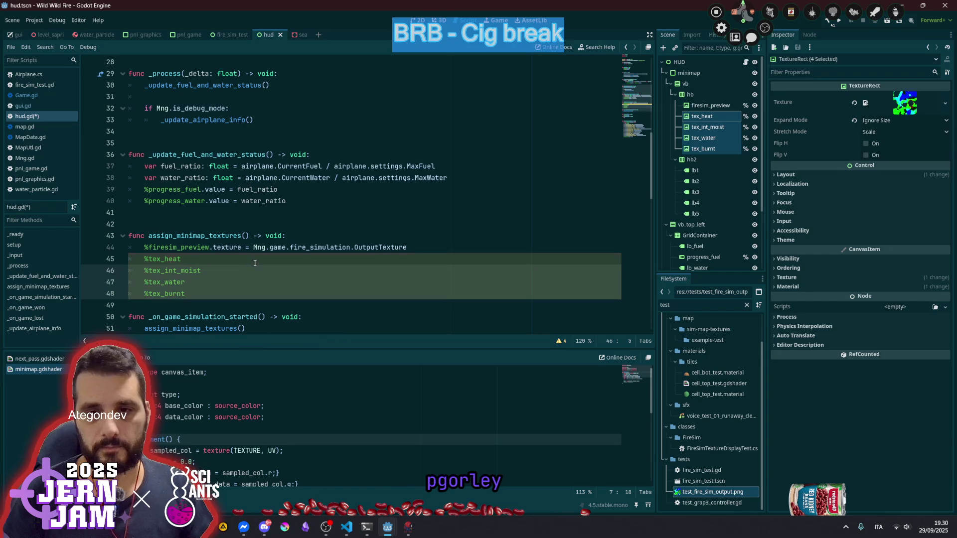
Append '.texture = Mng.game.fire_simulation.OutputTexture' to all four preview lines at once
{"action": "left_click", "coordinate": [211, 248]}
{"action": "key", "text": "shift+End"}
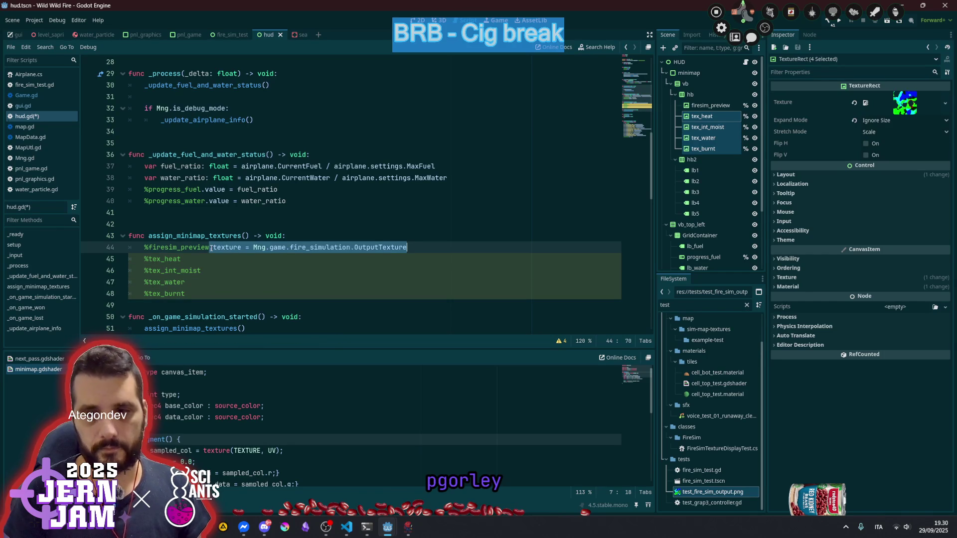
{"action": "key", "text": "Down"}
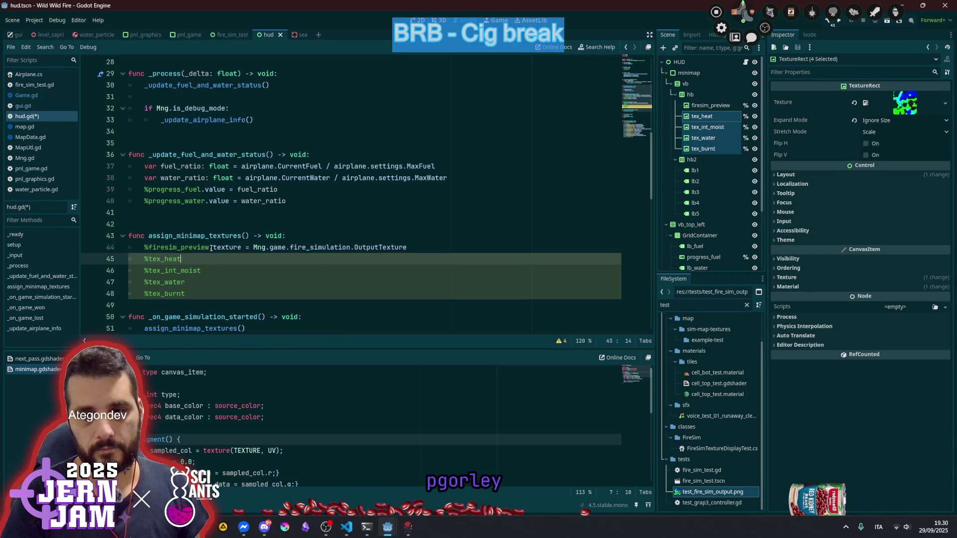
{"action": "key", "text": "shift+alt+Down"}
{"action": "key", "text": "shift+alt+Down"}
{"action": "key", "text": "shift+alt+Down"}
{"action": "key", "text": "End"}
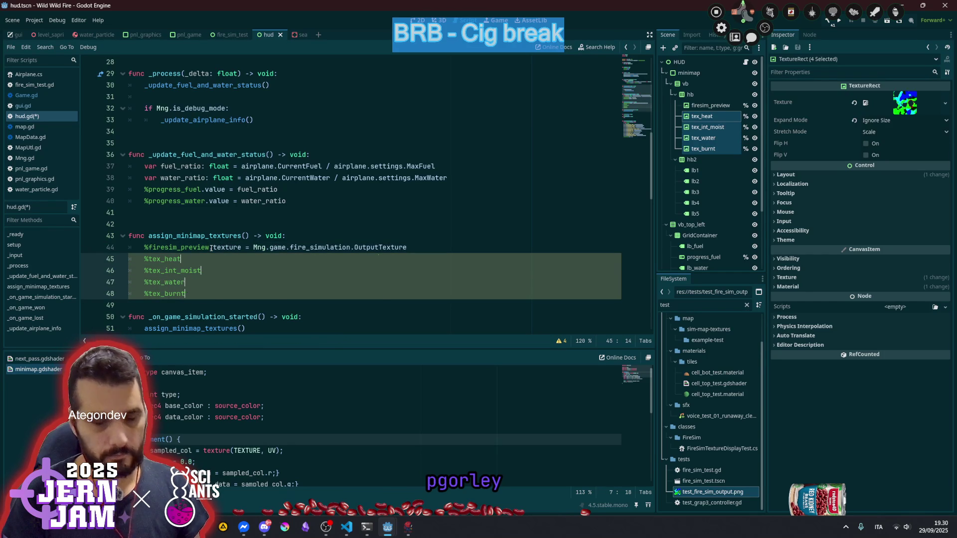
{"action": "type", "text": ".texture = Mng.game.fire_simulation.OutputTexture"}
{"action": "left_click", "coordinate": [347, 213]}
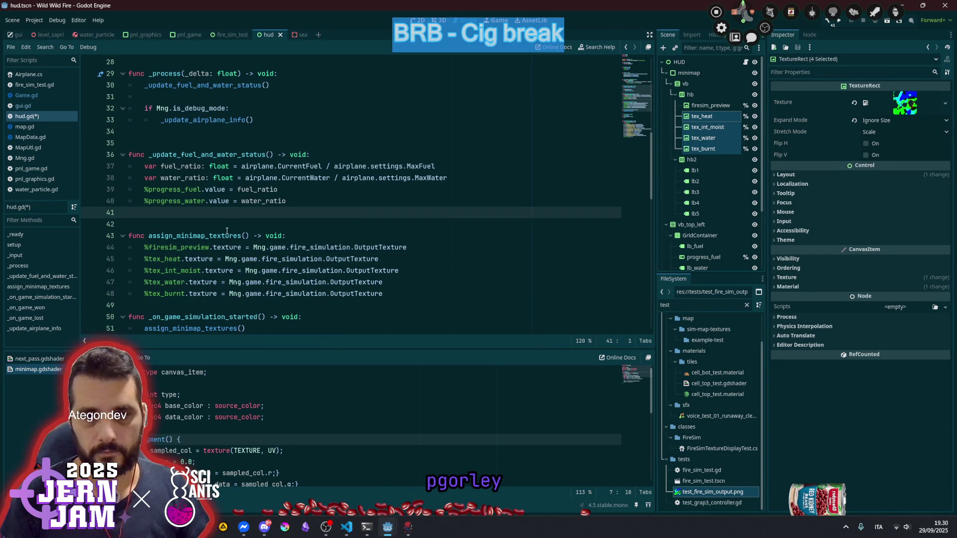
Add a blank line after assign_minimap_textures and save hud.gd
{"action": "scroll", "coordinate": [231, 224], "scroll_direction": "down", "scroll_amount": 3}
{"action": "left_click", "coordinate": [184, 203]}
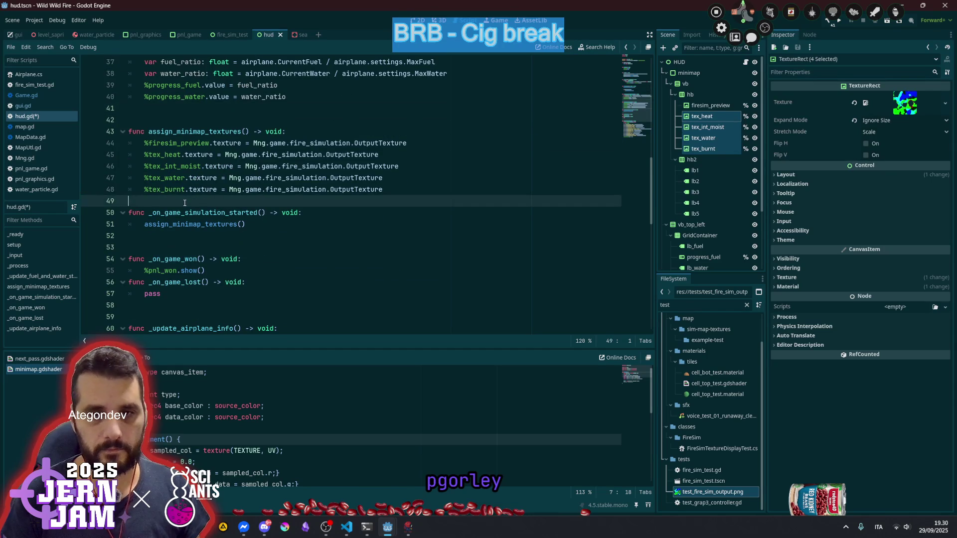
{"action": "key", "text": "Return"}
{"action": "scroll", "coordinate": [316, 186], "scroll_direction": "up", "scroll_amount": 5}
{"action": "left_click", "coordinate": [317, 186]}
{"action": "key", "text": "ctrl+s"}
{"action": "left_click", "coordinate": [326, 169]}
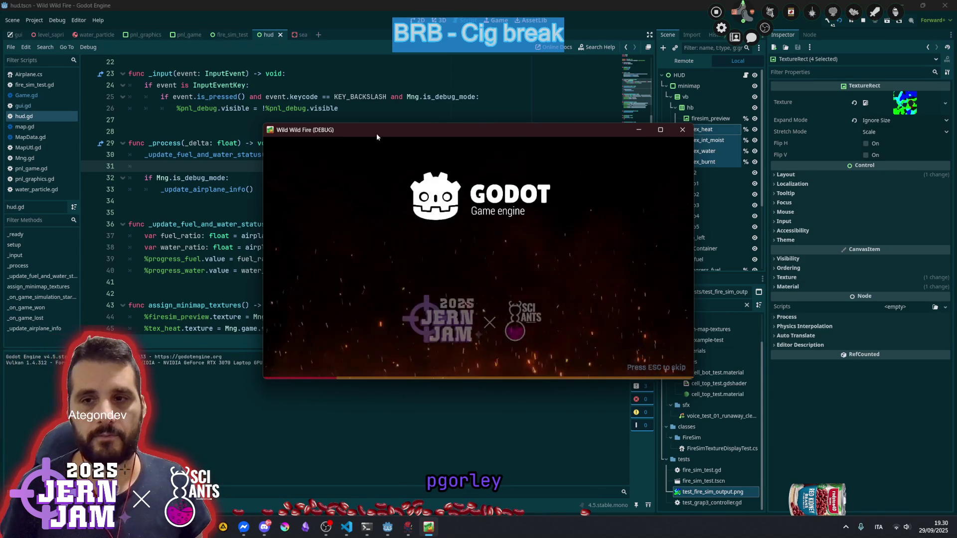
Maximize the game window, start a new game and pause it
{"action": "double_click", "coordinate": [376, 132]}
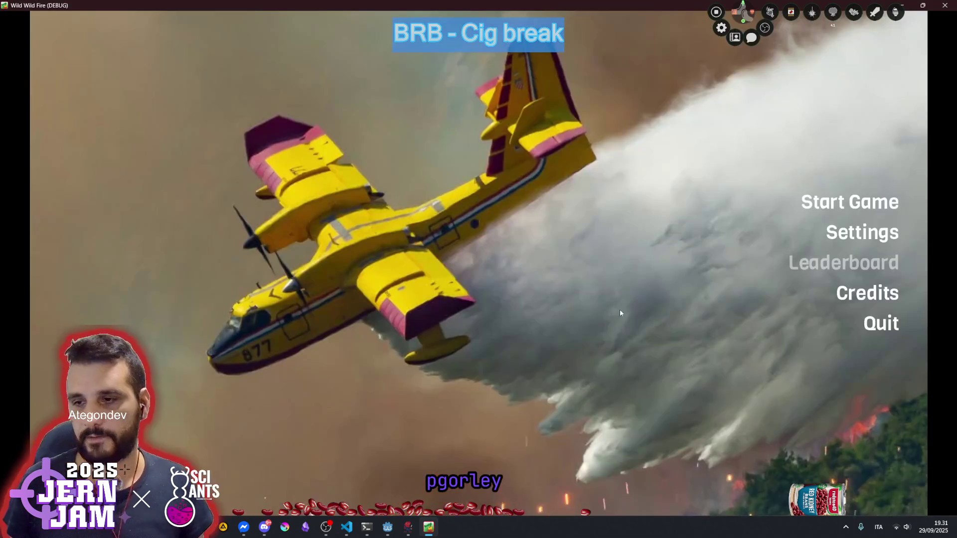
{"action": "left_click", "coordinate": [813, 206]}
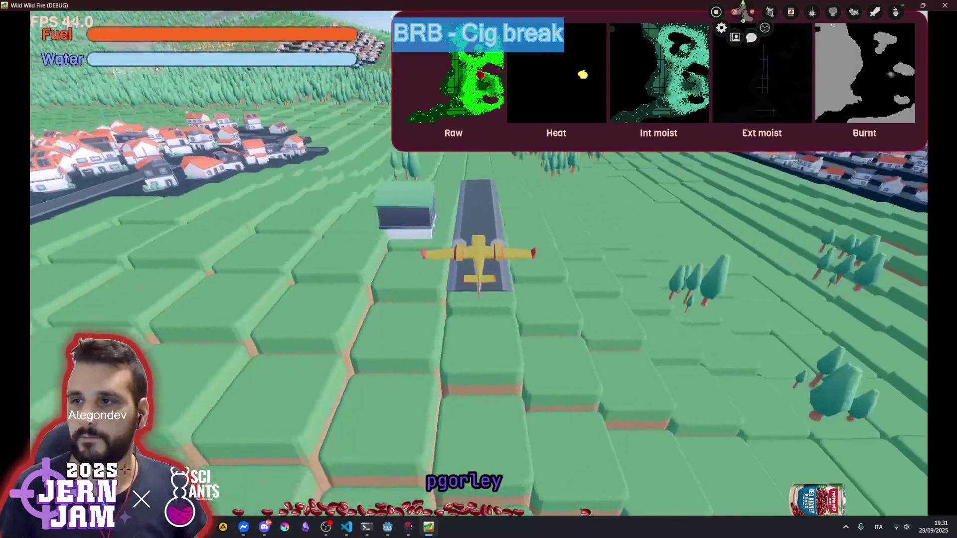
{"action": "key", "text": "Escape"}
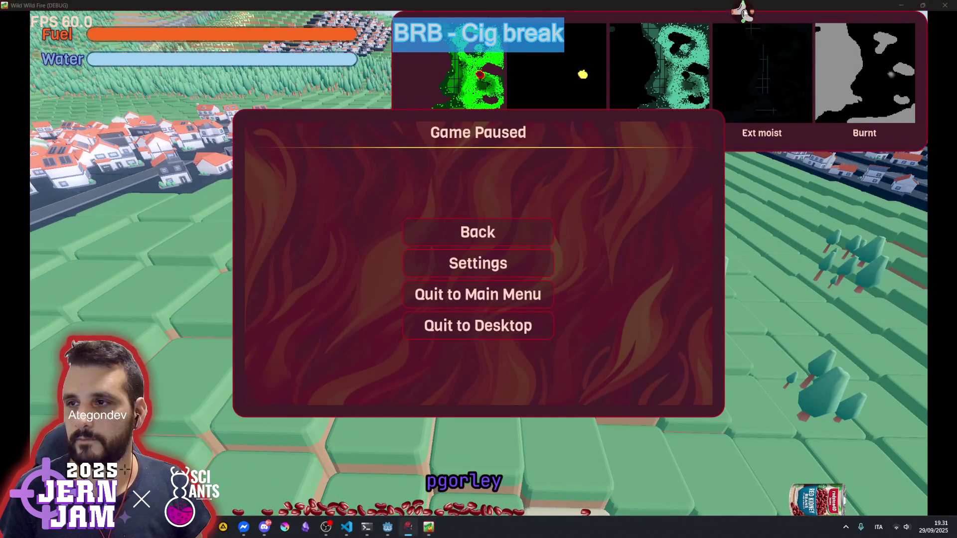
Refocus the game window and resume play from the pause menu with Back
{"action": "mouse_move", "coordinate": [696, 15]}
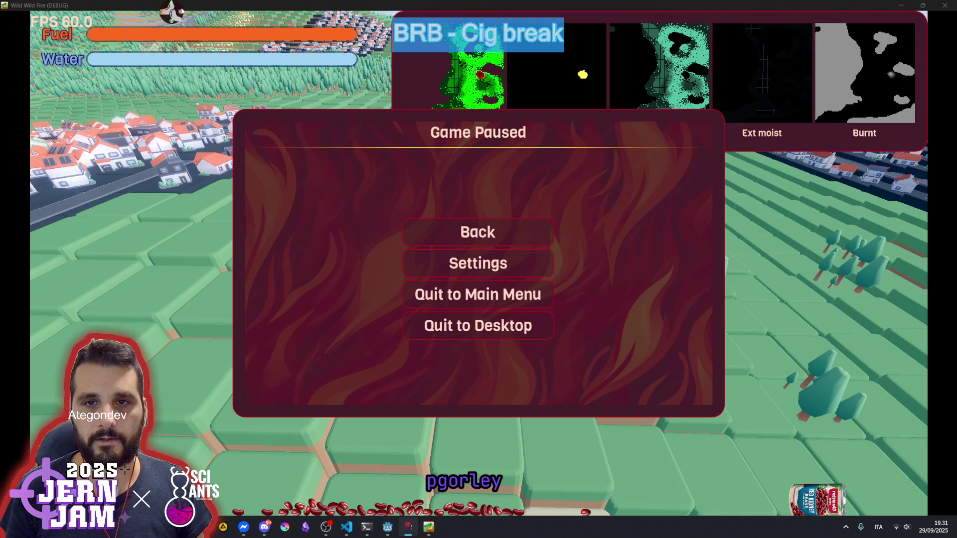
{"action": "left_click", "coordinate": [562, 198]}
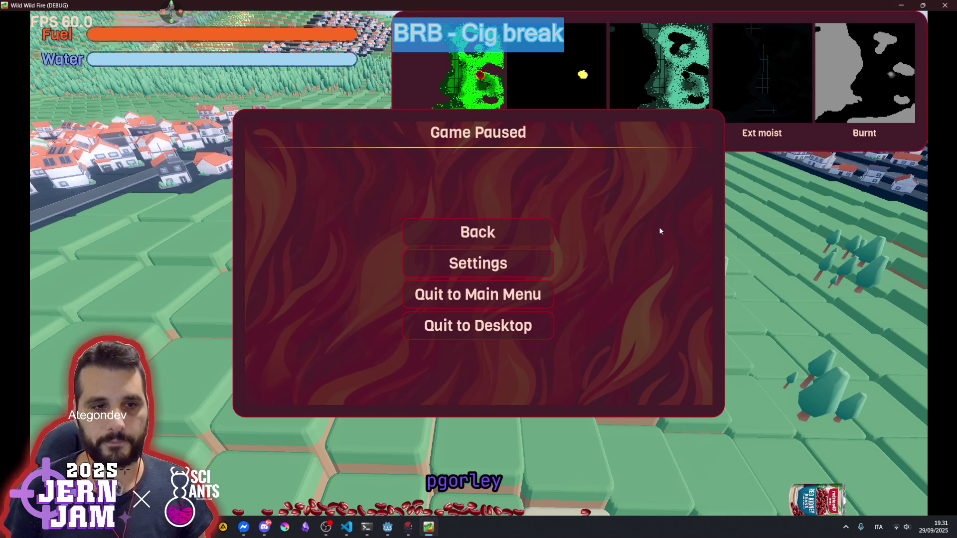
{"action": "mouse_move", "coordinate": [172, 14]}
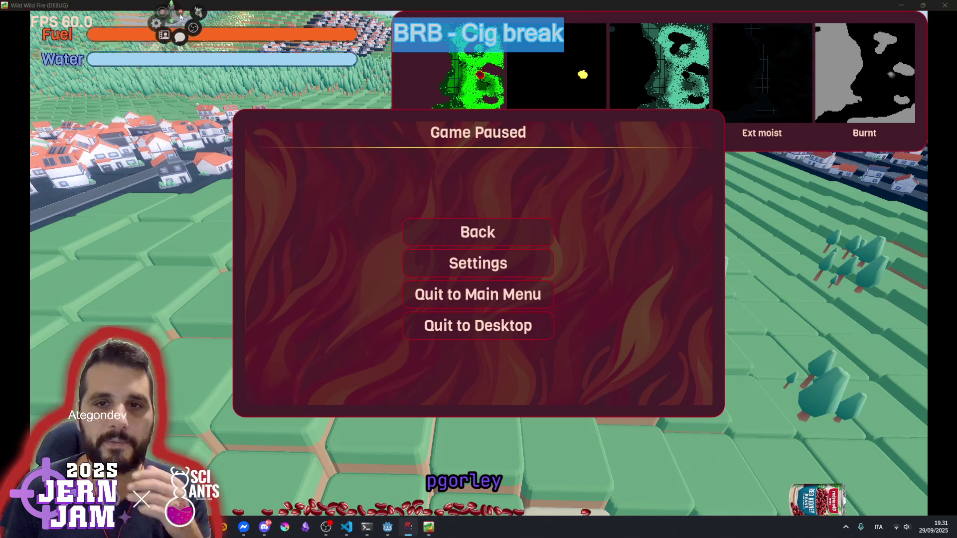
{"action": "left_click", "coordinate": [213, 50]}
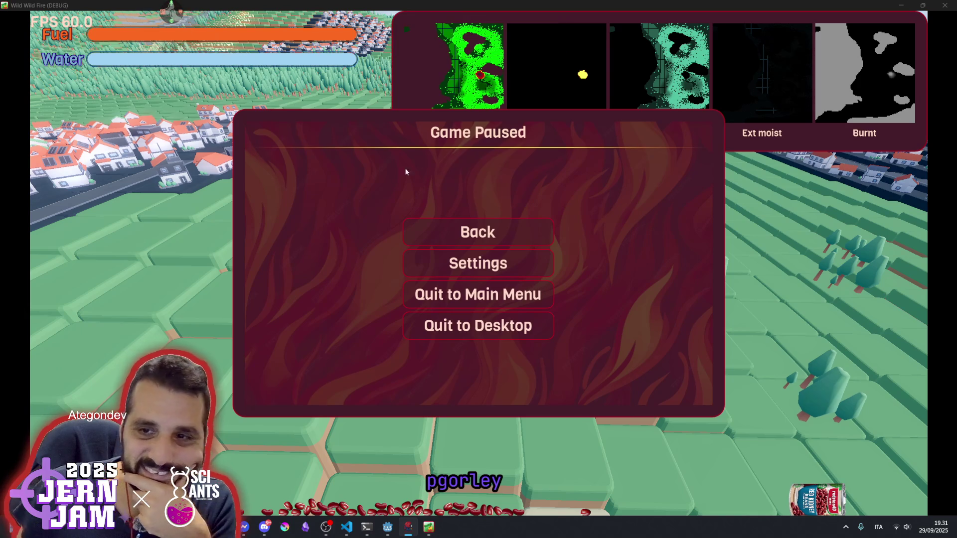
{"action": "left_click", "coordinate": [561, 190]}
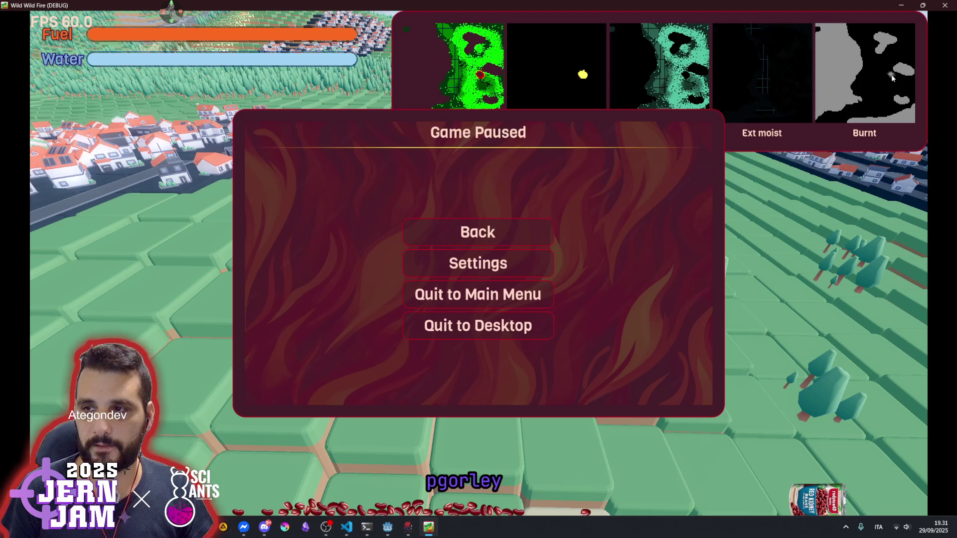
{"action": "left_click", "coordinate": [525, 225]}
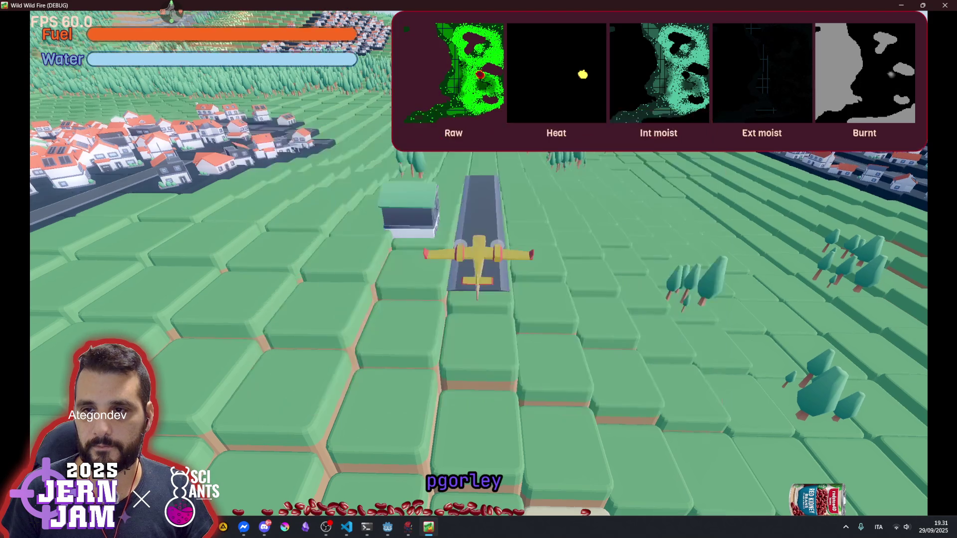
Take off, drop water on the forest while banking left and right, then pause
{"action": "key", "text": "w"}
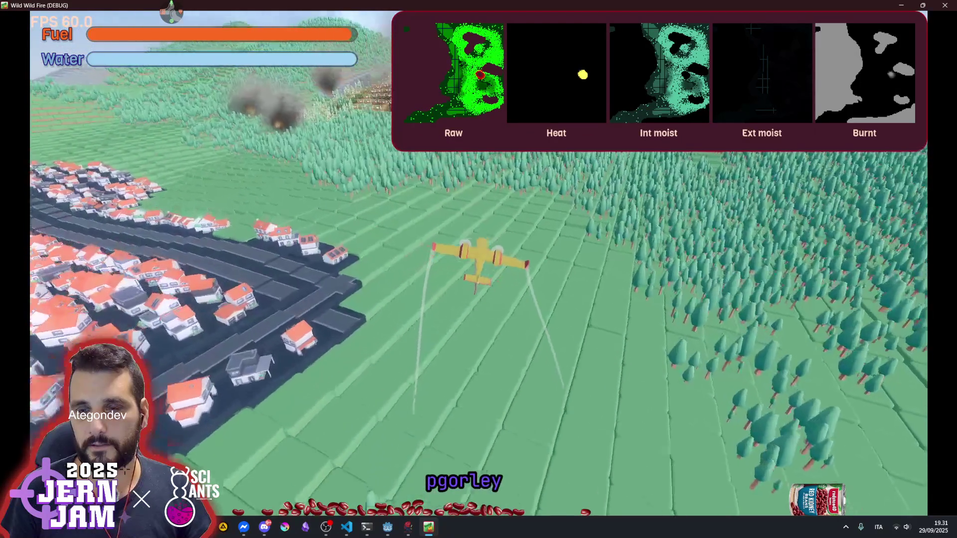
{"action": "key", "text": "space"}
{"action": "key", "text": "a"}
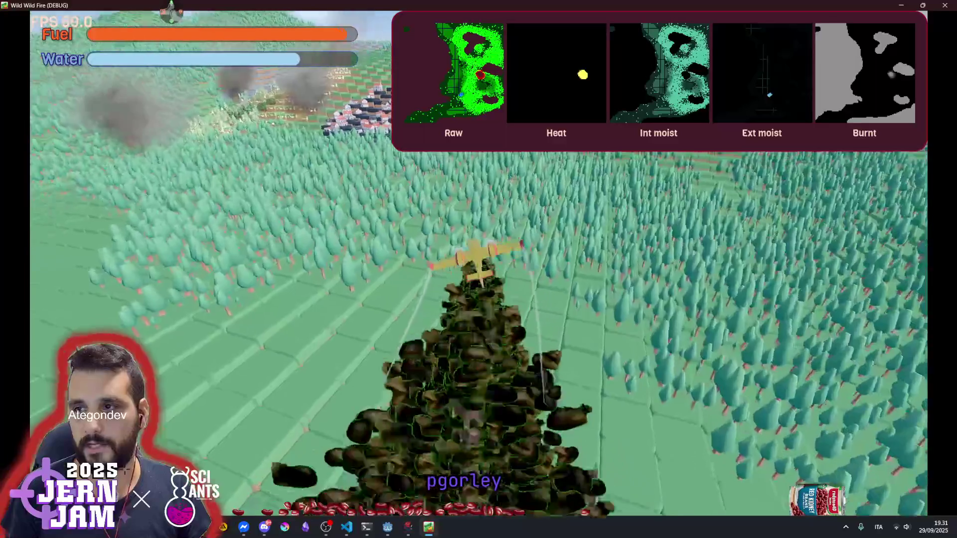
{"action": "key", "text": "d"}
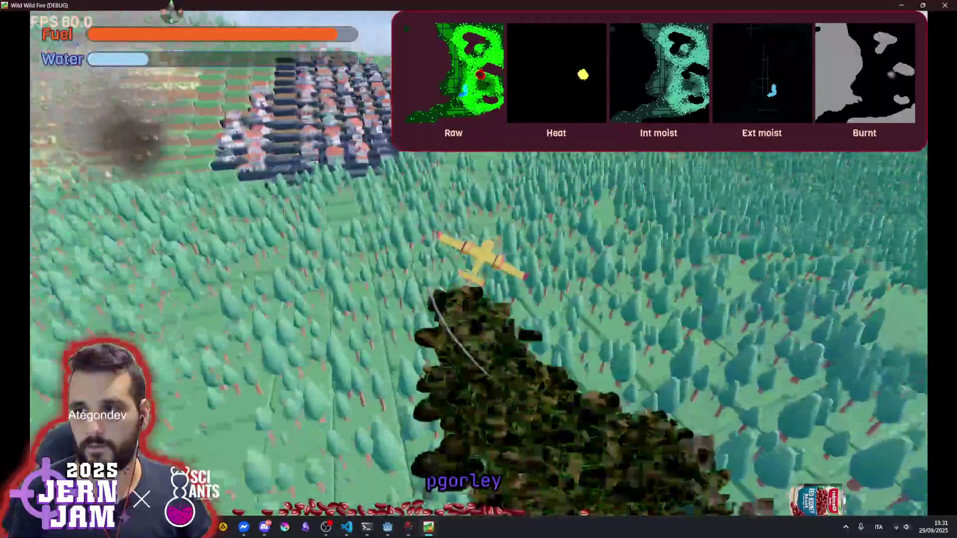
{"action": "key", "text": "a"}
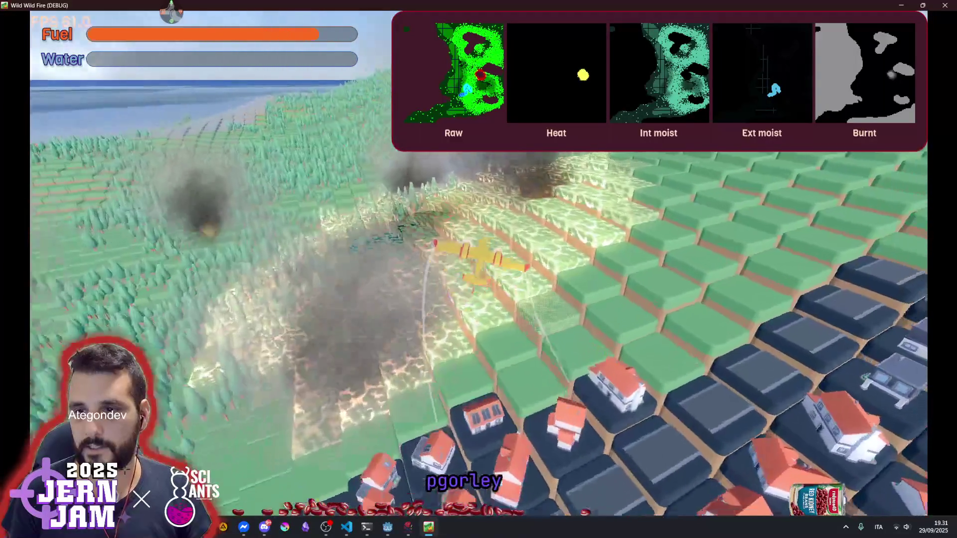
{"action": "key", "text": "Escape"}
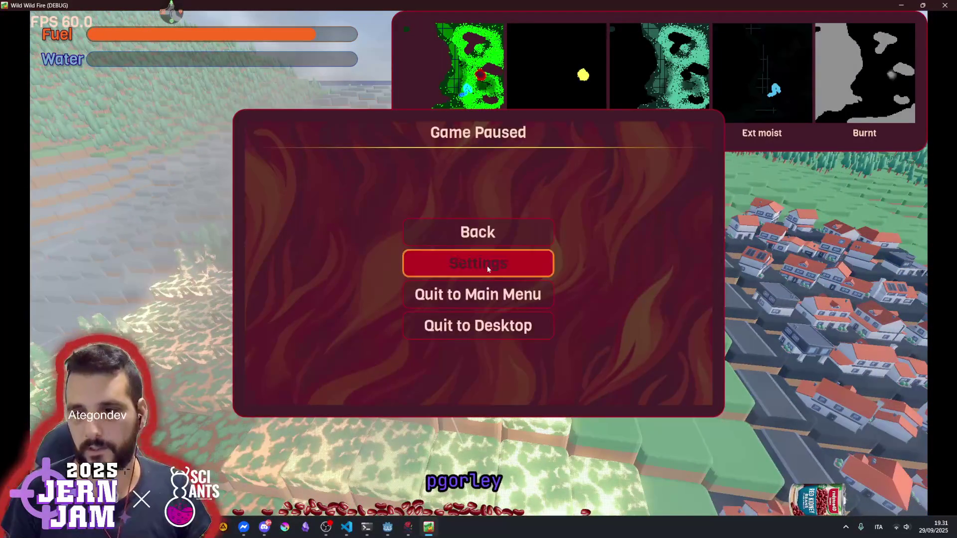
Enable Infinite water tank in Settings > Game and resume playing
{"action": "left_click", "coordinate": [488, 269]}
{"action": "left_click", "coordinate": [523, 179]}
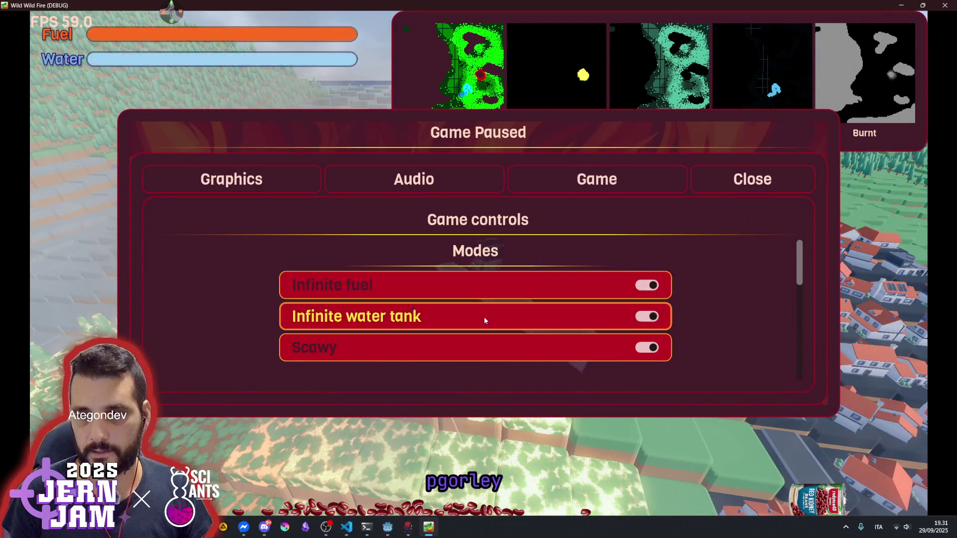
{"action": "left_click", "coordinate": [485, 320]}
{"action": "key", "text": "Escape"}
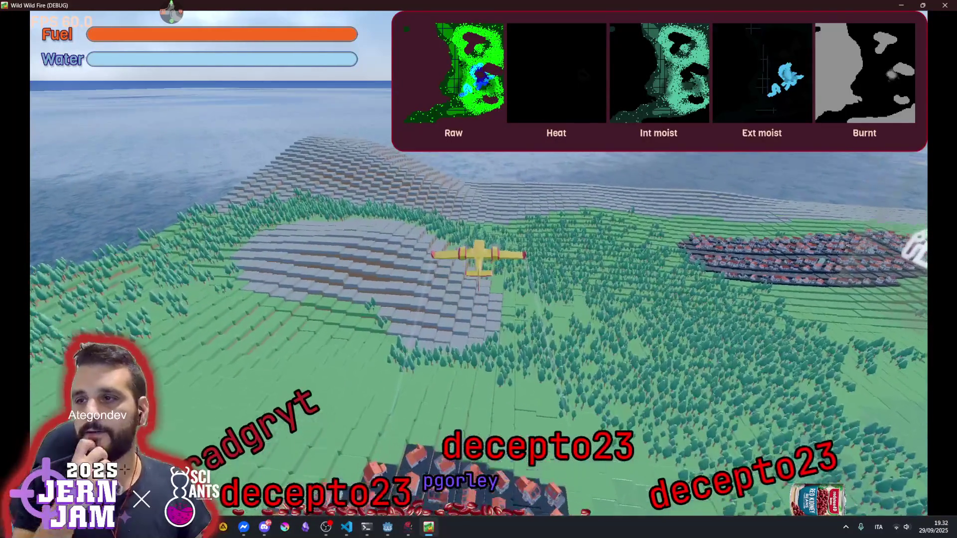
Bank right along the coast, then turn sharply left toward the coastal town
{"action": "key", "text": "d"}
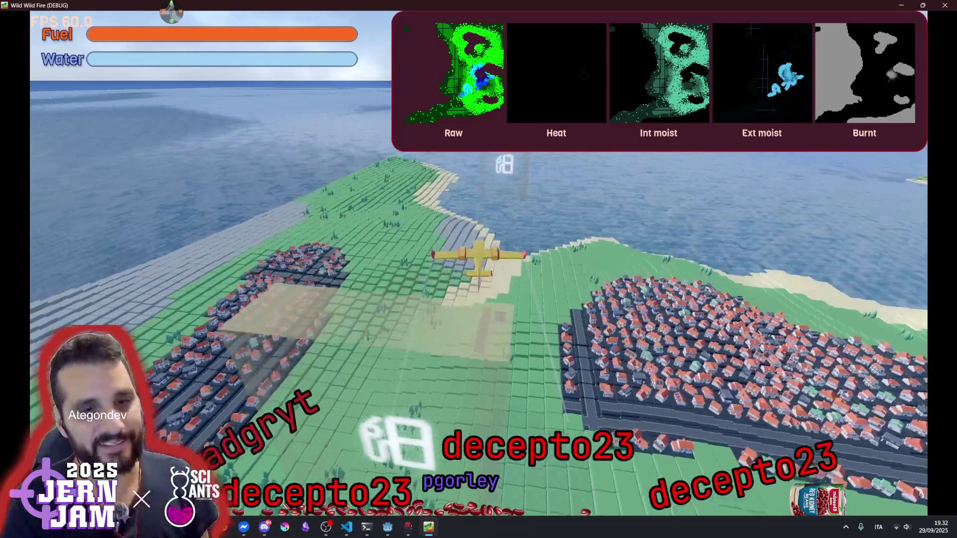
{"action": "key", "text": "d"}
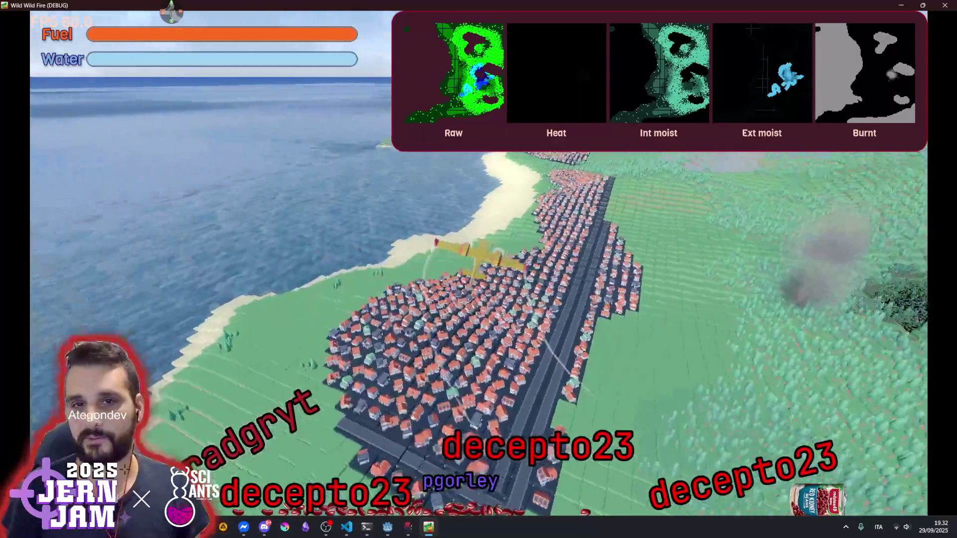
{"action": "key", "text": "d"}
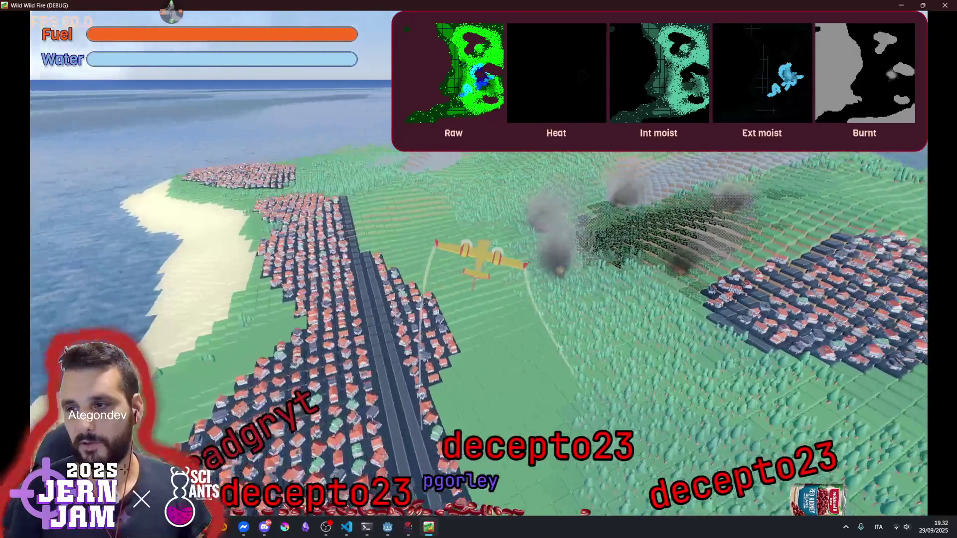
{"action": "key", "text": "d"}
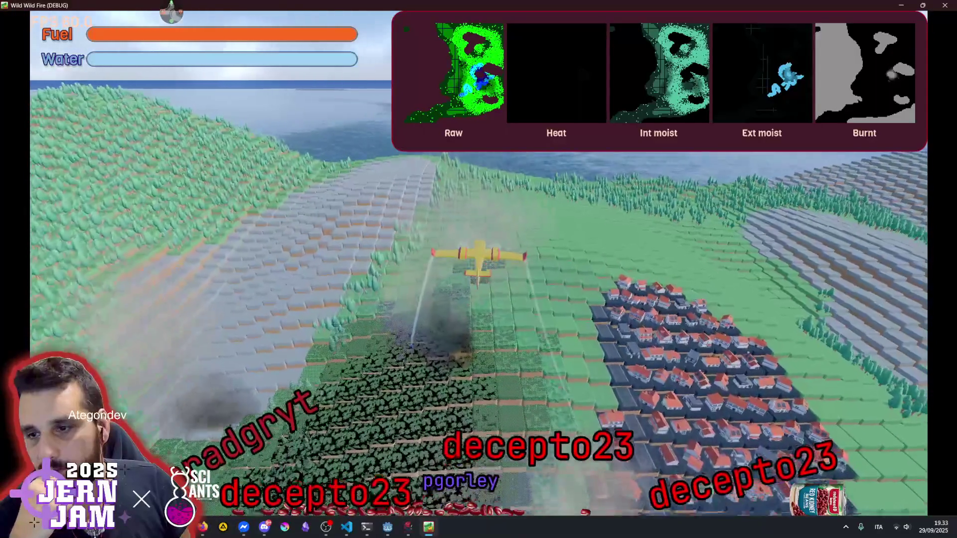
{"action": "key", "text": "a"}
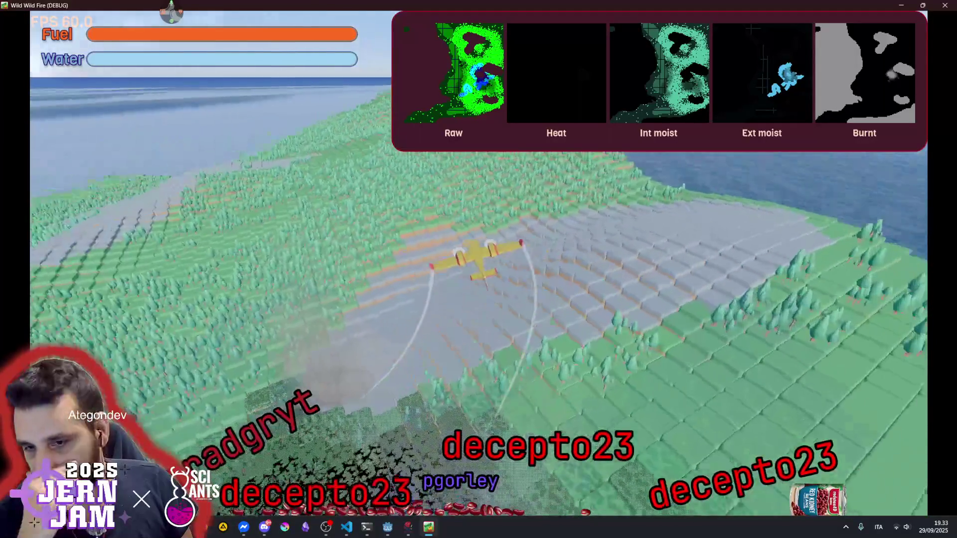
{"action": "key", "text": "a"}
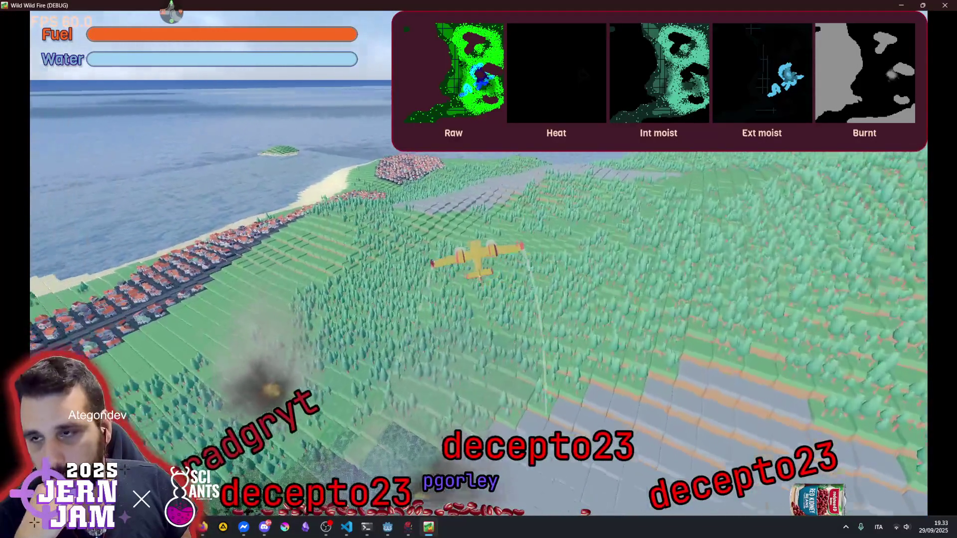
{"action": "key", "text": "a"}
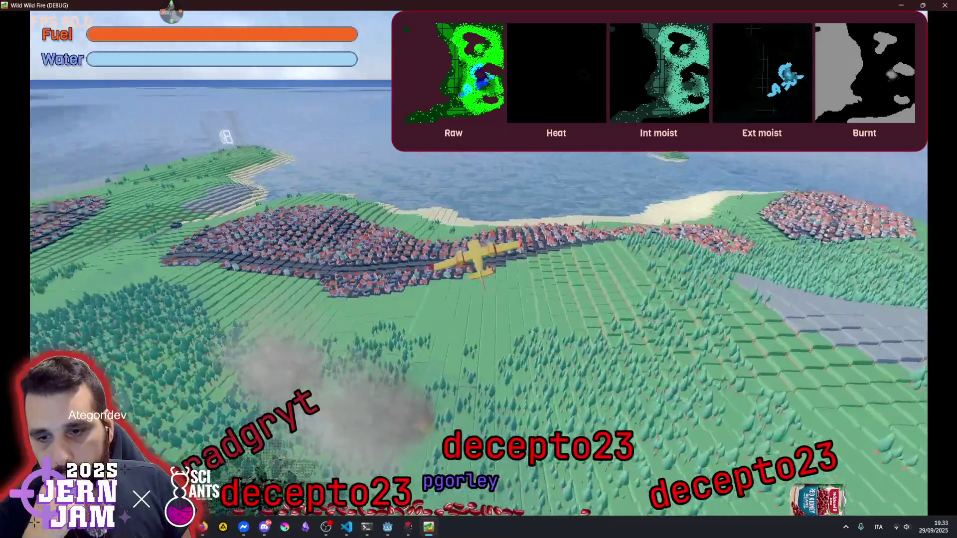